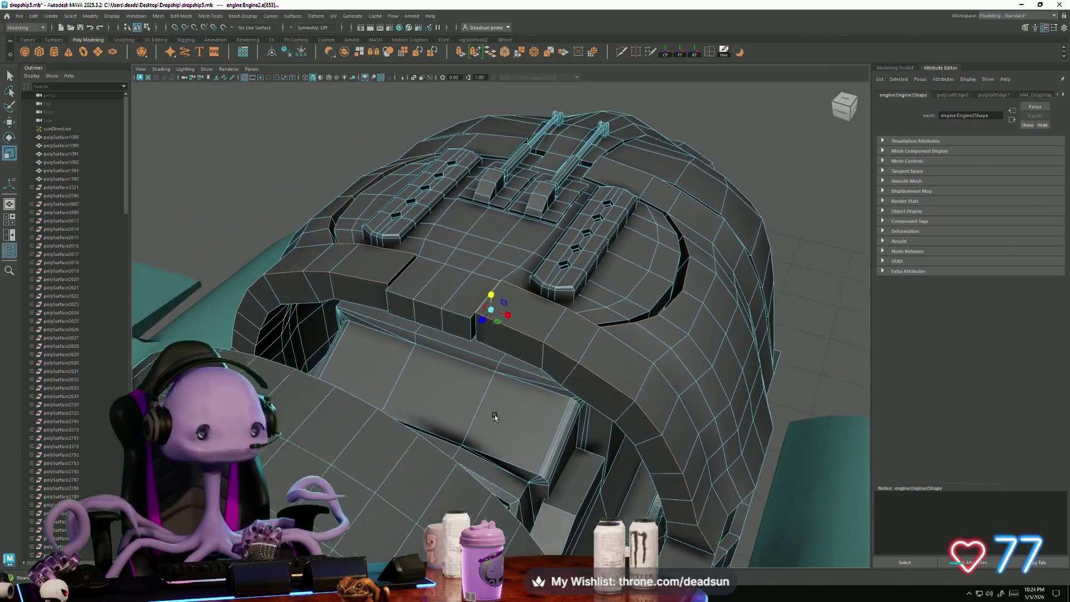
Step: Bevel the engine housing's front rim edge with a 0.065 fraction and 1 segment
{"action": "scroll", "coordinate": [481, 411], "scroll_direction": "up", "scroll_amount": 2}
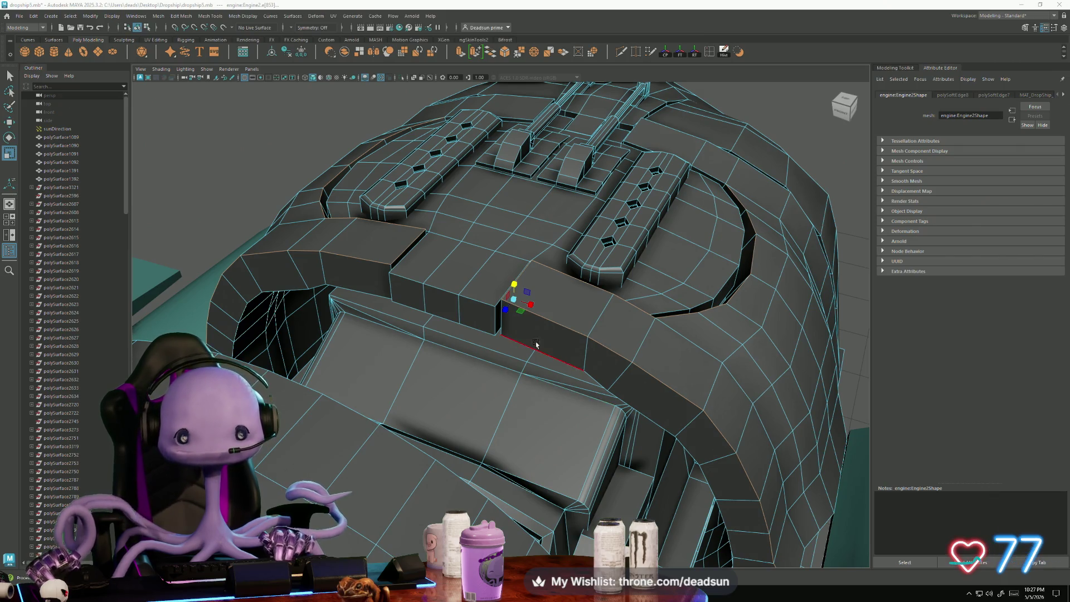
{"action": "scroll", "coordinate": [536, 344], "scroll_direction": "down", "scroll_amount": 3}
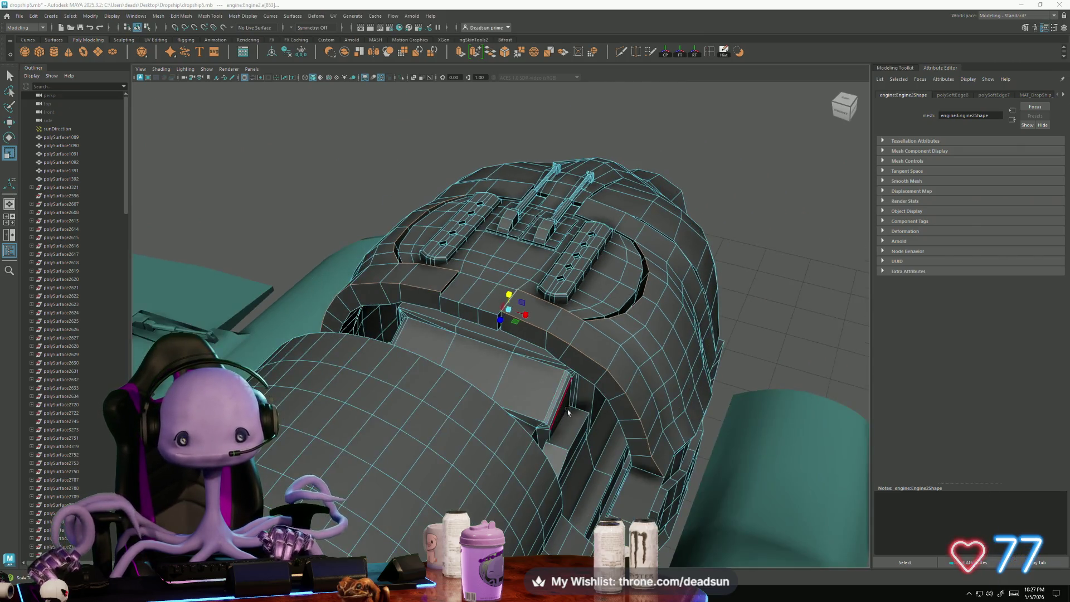
{"action": "mouse_move", "coordinate": [568, 412]}
{"action": "left_mouse_down", "text": "alt"}
{"action": "mouse_move", "coordinate": [534, 443]}
{"action": "mouse_move", "coordinate": [416, 453]}
{"action": "left_mouse_up", "text": "alt"}
{"action": "left_click", "coordinate": [163, 16]}
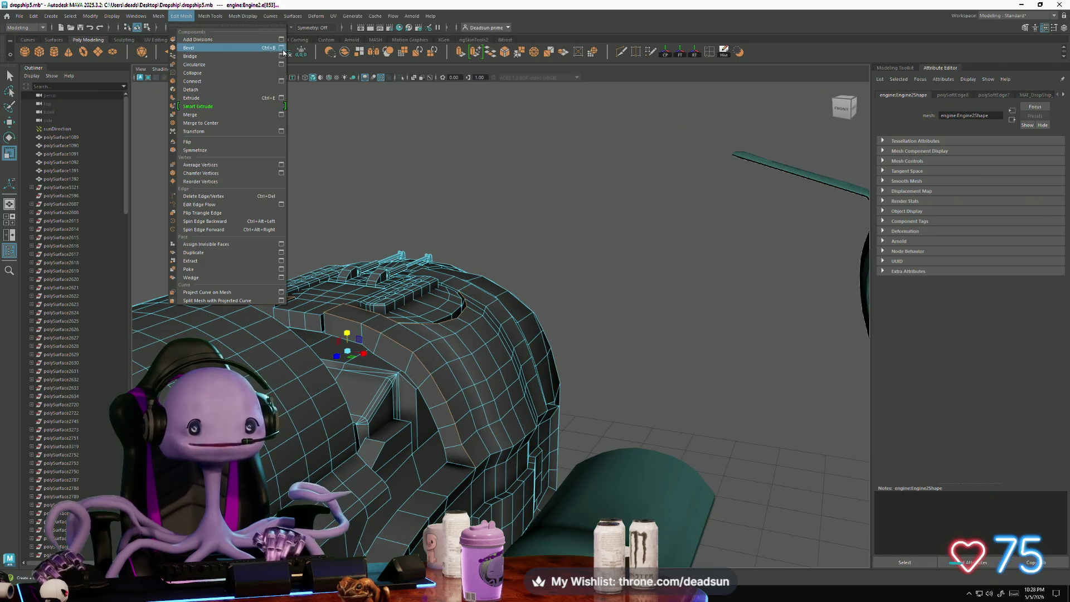
{"action": "left_click", "coordinate": [282, 48]}
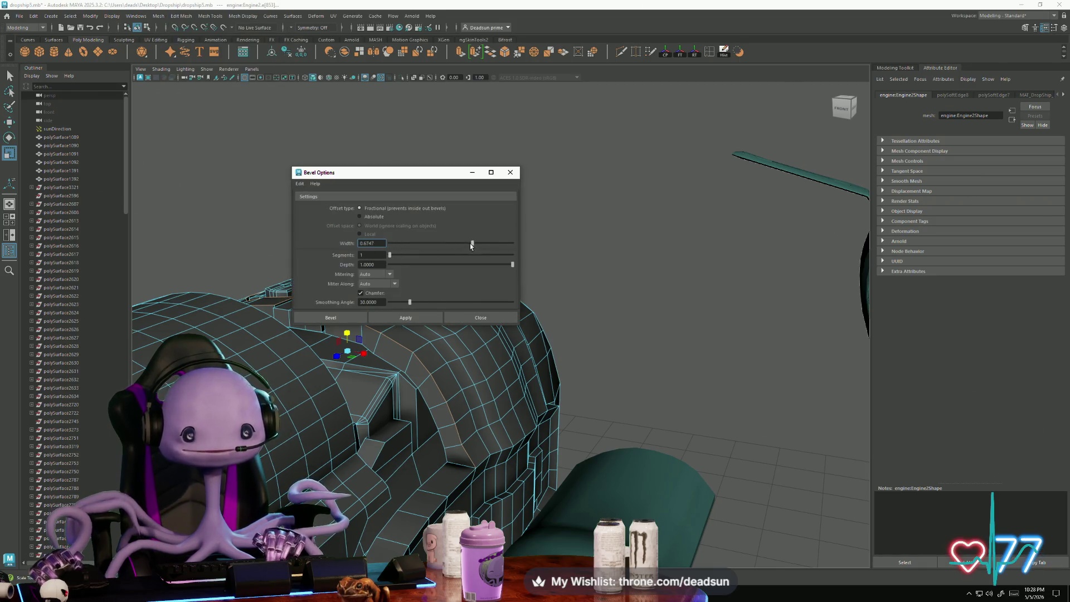
{"action": "left_click", "coordinate": [396, 322]}
{"action": "left_click", "coordinate": [515, 173]}
{"action": "left_click_drag", "start_coordinate": [501, 184], "coordinate": [378, 303], "text": "alt"}
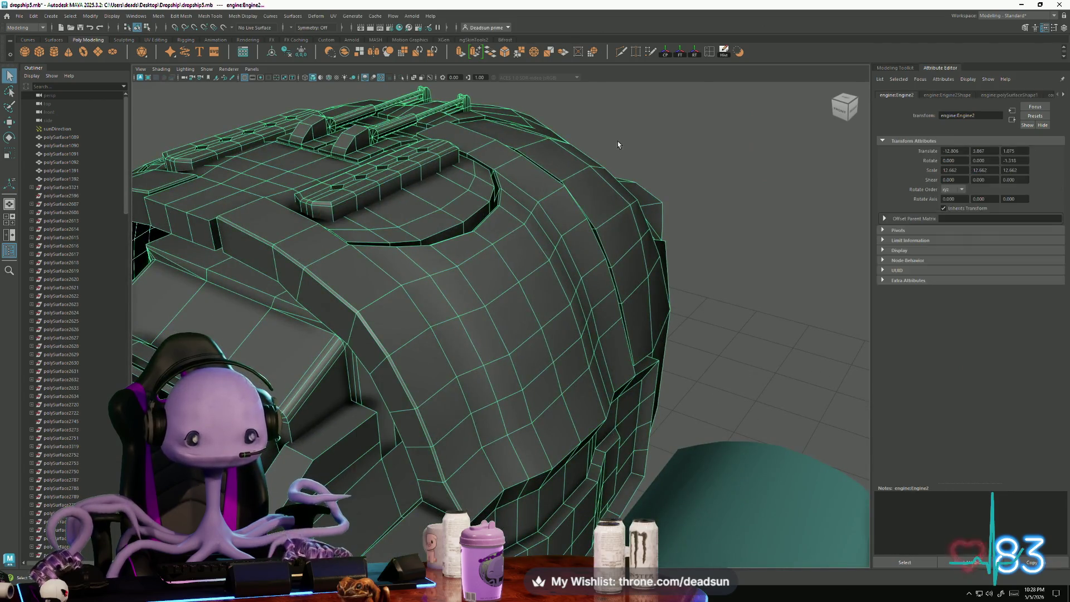
Step: Put the engine mesh in vertex mode and merge three sets of bevel-corner vertices
{"action": "left_click", "coordinate": [618, 140]}
{"action": "mouse_move", "coordinate": [462, 304]}
{"action": "left_mouse_down", "text": "alt"}
{"action": "mouse_move", "coordinate": [454, 234]}
{"action": "mouse_move", "coordinate": [430, 334]}
{"action": "mouse_move", "coordinate": [441, 372]}
{"action": "left_mouse_up", "text": "alt"}
{"action": "left_click", "coordinate": [431, 411]}
{"action": "scroll", "coordinate": [431, 410], "scroll_direction": "up", "scroll_amount": 6}
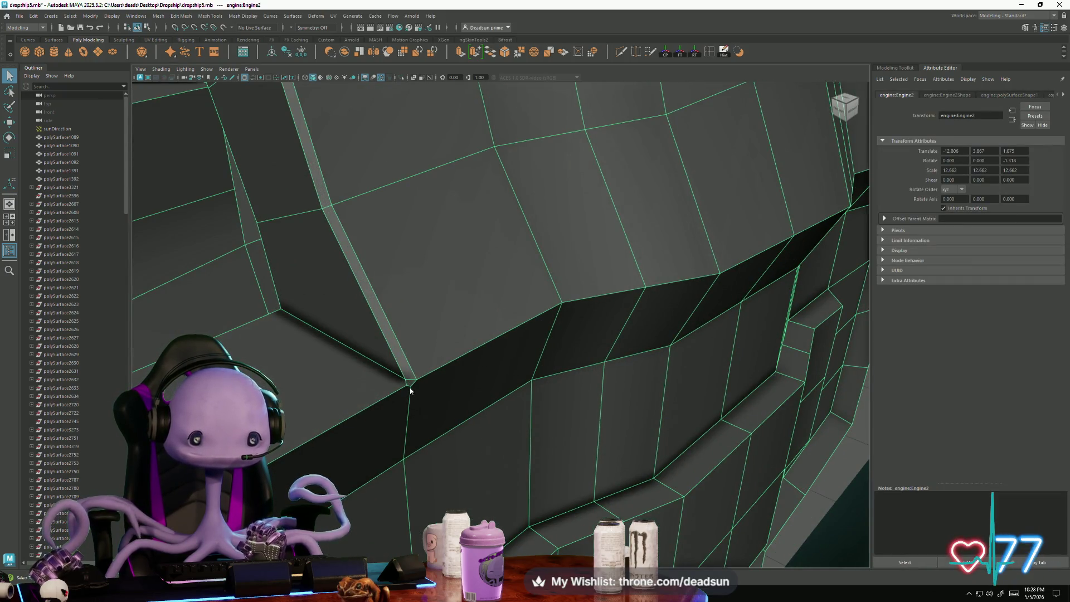
{"action": "mouse_move", "coordinate": [411, 390]}
{"action": "right_mouse_down"}
{"action": "mouse_move", "coordinate": [416, 375]}
{"action": "mouse_move", "coordinate": [408, 389]}
{"action": "right_mouse_up"}
{"action": "left_click", "coordinate": [407, 382]}
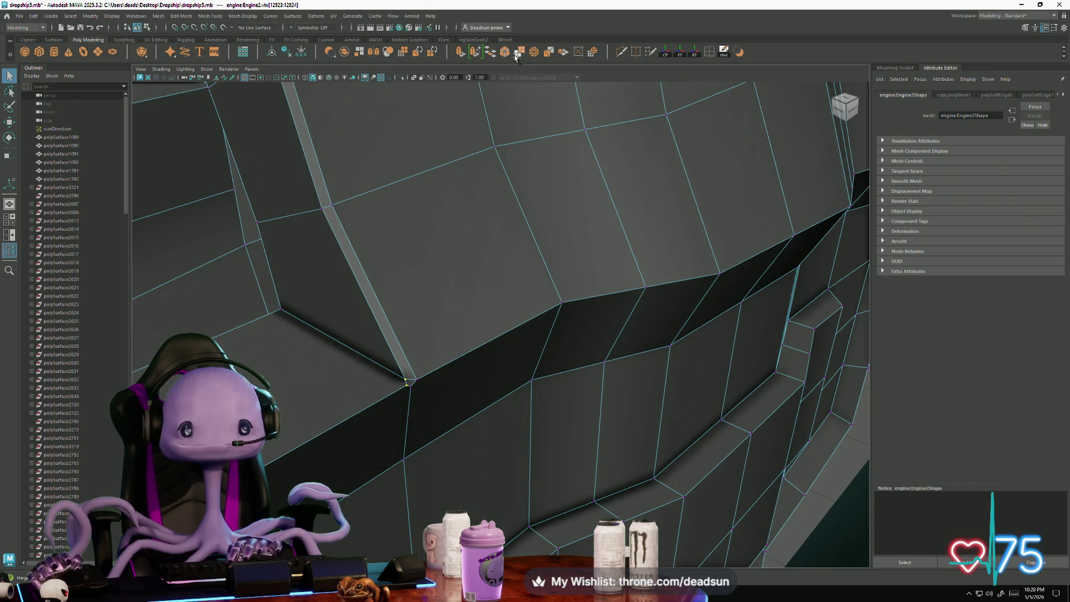
{"action": "left_click", "coordinate": [518, 54]}
{"action": "left_click", "coordinate": [415, 381]}
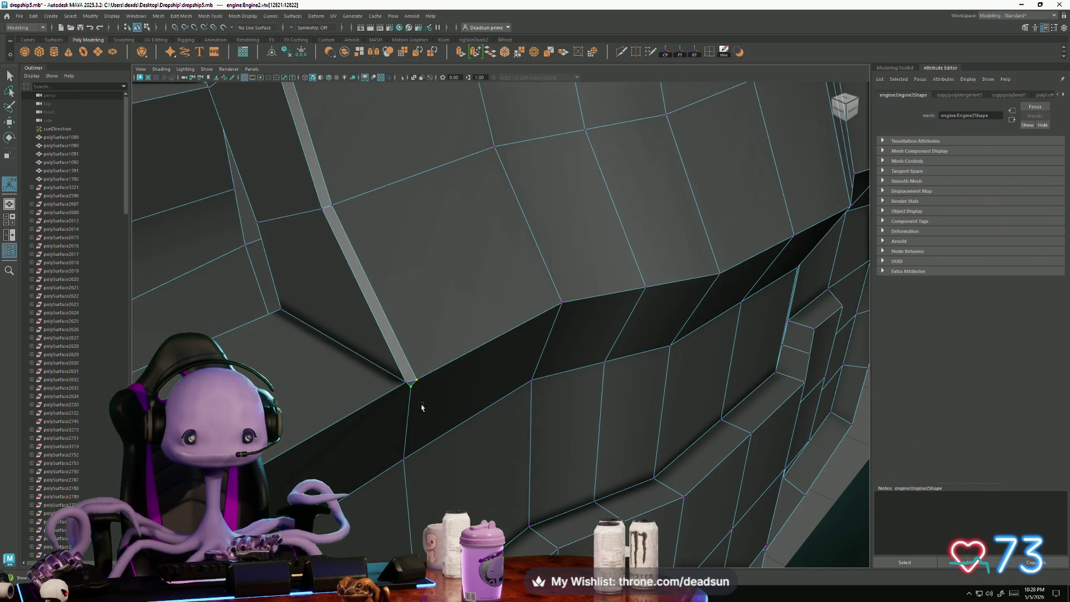
{"action": "left_click", "coordinate": [517, 54]}
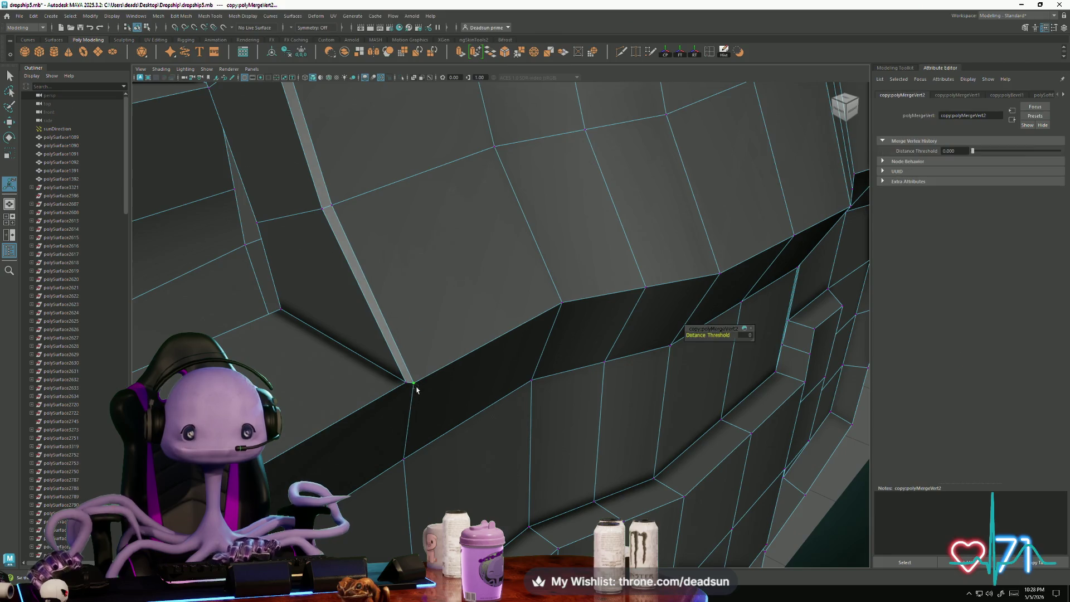
{"action": "left_click", "coordinate": [413, 383]}
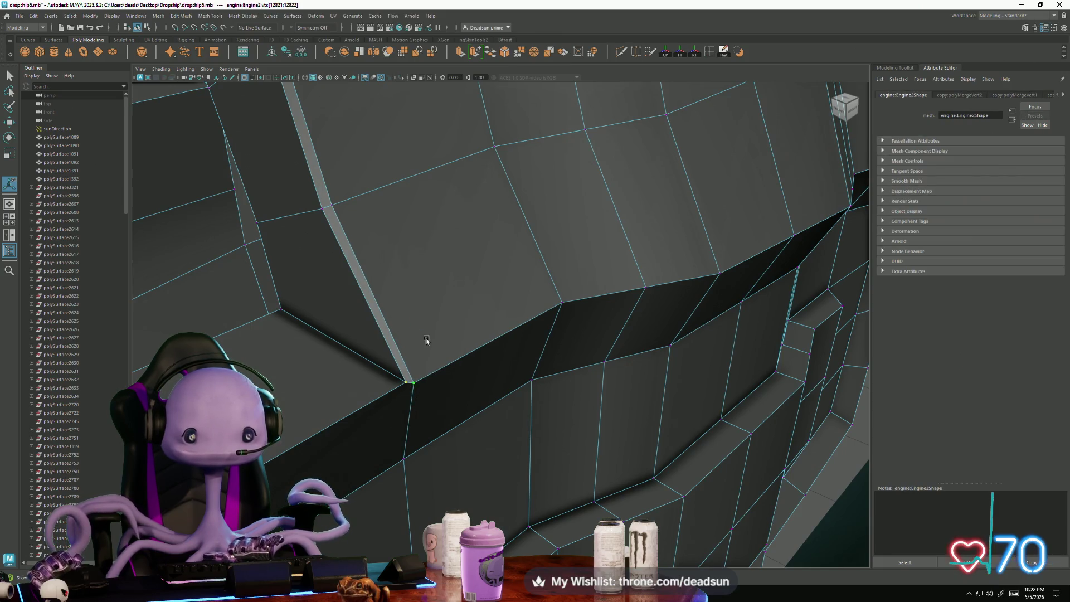
{"action": "left_click", "coordinate": [517, 54]}
Step: Merge the far bevel corner's vertices at a 0.000 threshold, redoing one merge, then return to object mode
{"action": "left_click_drag", "start_coordinate": [466, 322], "coordinate": [398, 317], "text": "alt"}
{"action": "scroll", "coordinate": [398, 318], "scroll_direction": "up", "scroll_amount": 5}
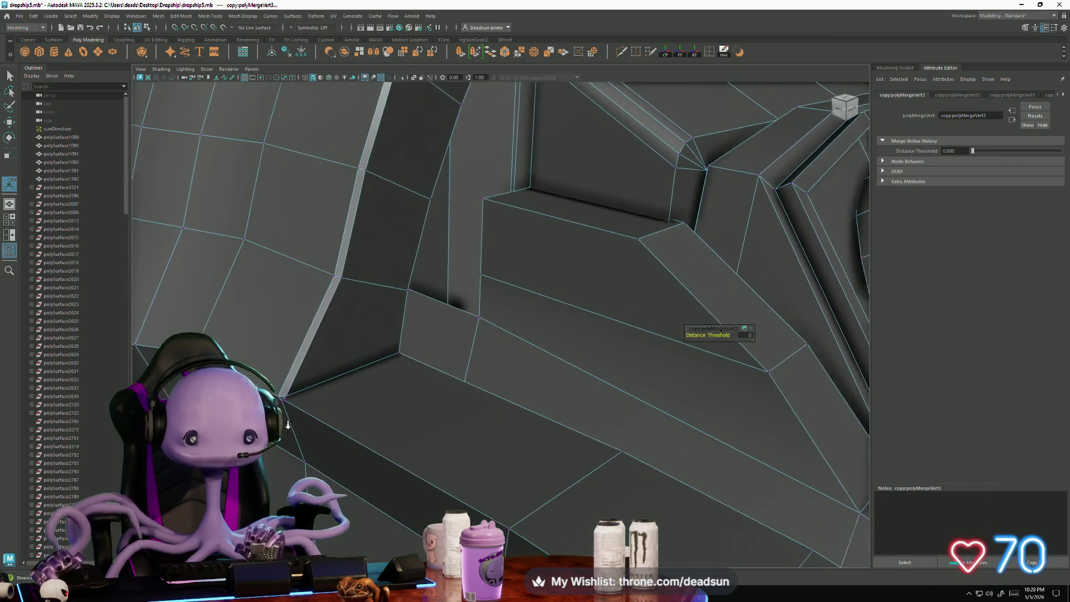
{"action": "left_click", "coordinate": [389, 355]}
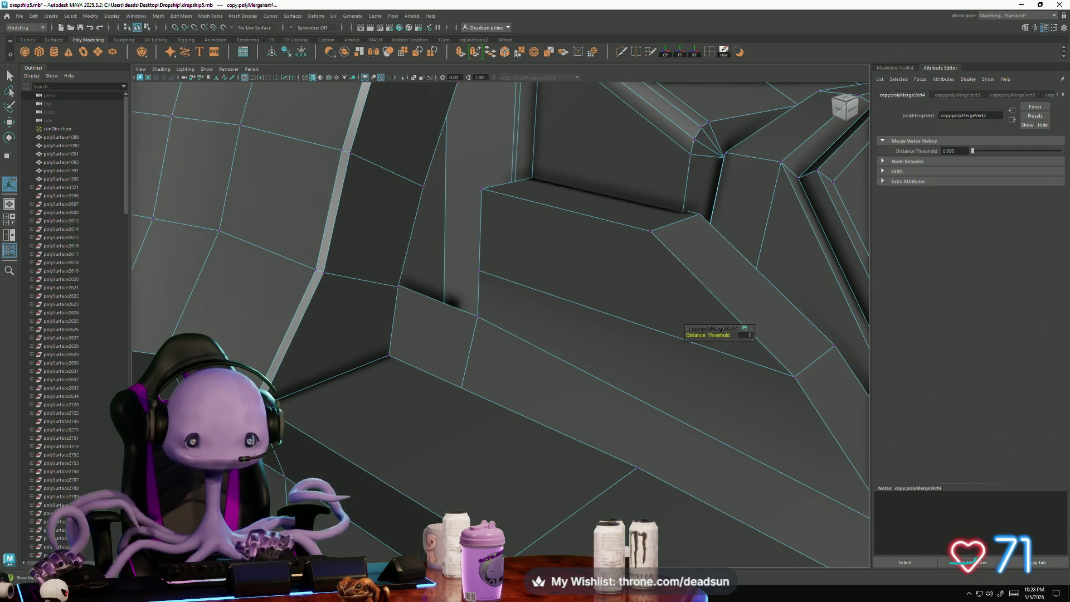
{"action": "key", "text": "ctrl+z"}
{"action": "key", "text": "ctrl+m"}
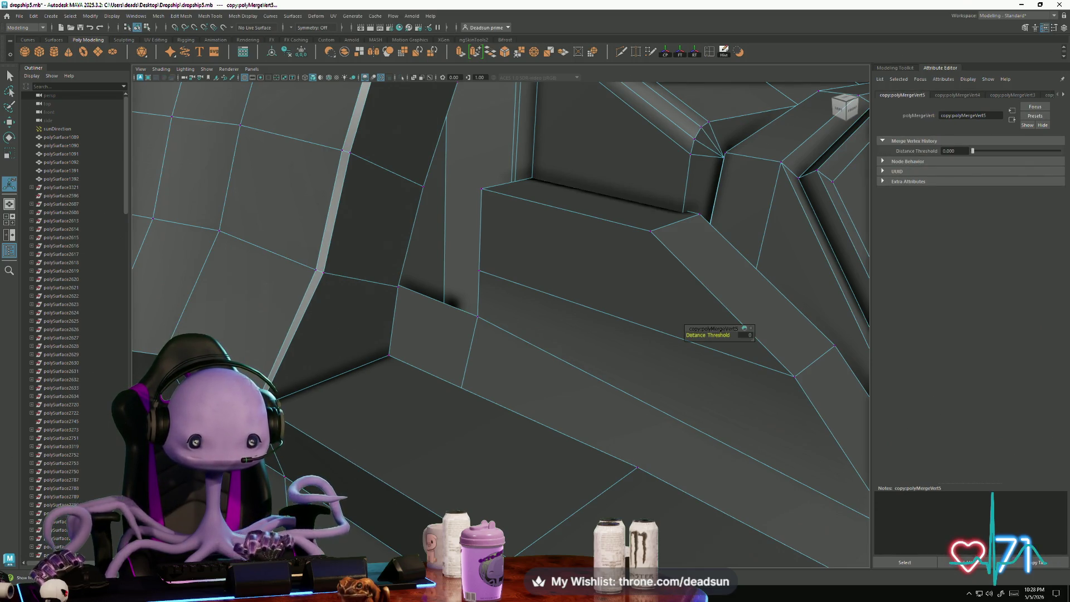
{"action": "key", "text": "ctrl+m"}
{"action": "scroll", "coordinate": [557, 292], "scroll_direction": "down", "scroll_amount": 6}
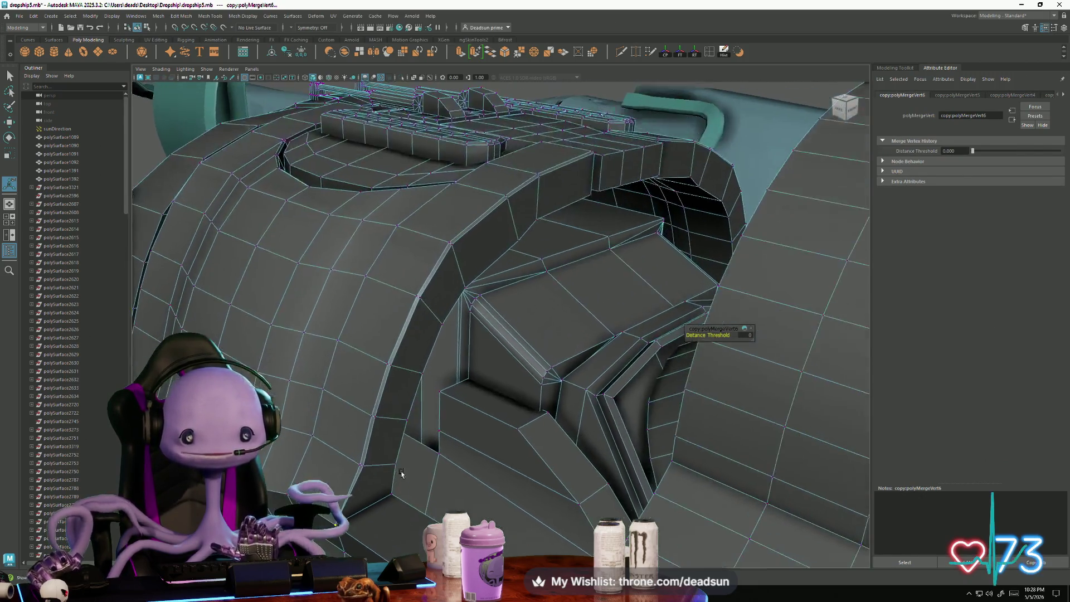
{"action": "mouse_move", "coordinate": [401, 473]}
{"action": "left_mouse_down", "text": "alt"}
{"action": "mouse_move", "coordinate": [310, 362]}
{"action": "mouse_move", "coordinate": [316, 316]}
{"action": "mouse_move", "coordinate": [424, 413]}
{"action": "mouse_move", "coordinate": [332, 362]}
{"action": "left_mouse_up", "text": "alt"}
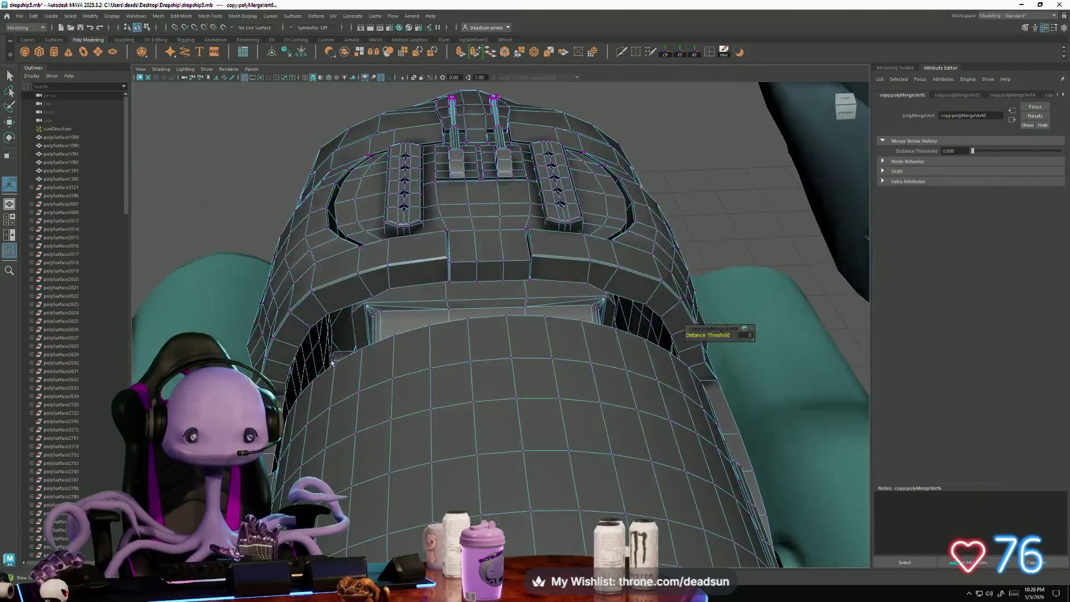
{"action": "right_click_drag", "start_coordinate": [474, 234], "coordinate": [475, 235]}
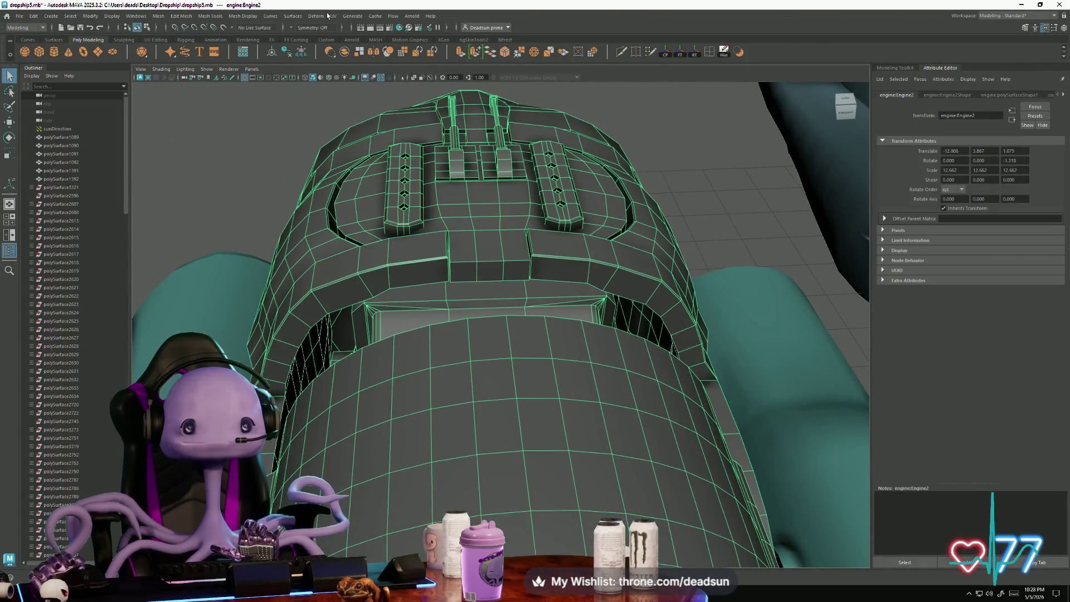
Step: Open the UV Editor and select an edge and a face on the engine's bevel
{"action": "left_click", "coordinate": [334, 16]}
{"action": "left_click", "coordinate": [346, 34]}
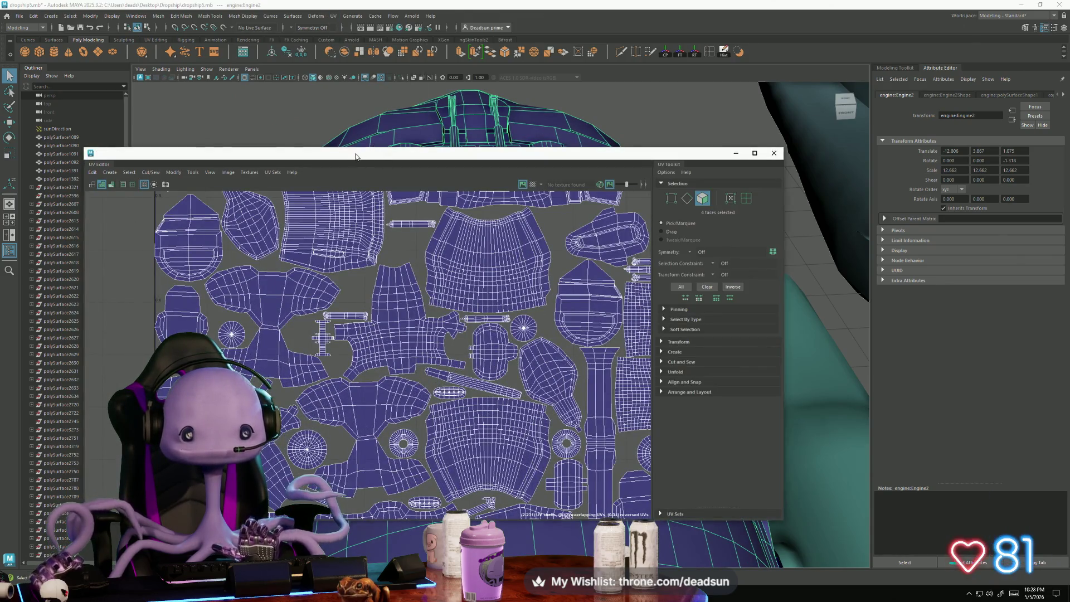
{"action": "left_click_drag", "start_coordinate": [356, 156], "coordinate": [770, 122]}
{"action": "left_click_drag", "start_coordinate": [312, 290], "coordinate": [346, 334], "text": "alt"}
{"action": "left_click", "coordinate": [345, 337]}
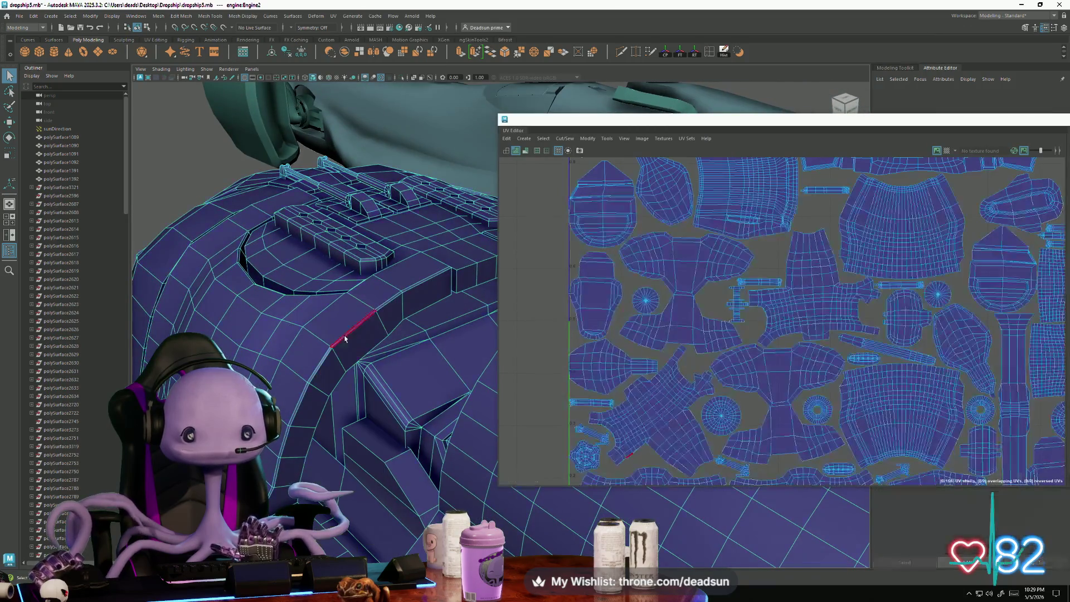
{"action": "key", "text": "F11"}
{"action": "left_click", "coordinate": [330, 354]}
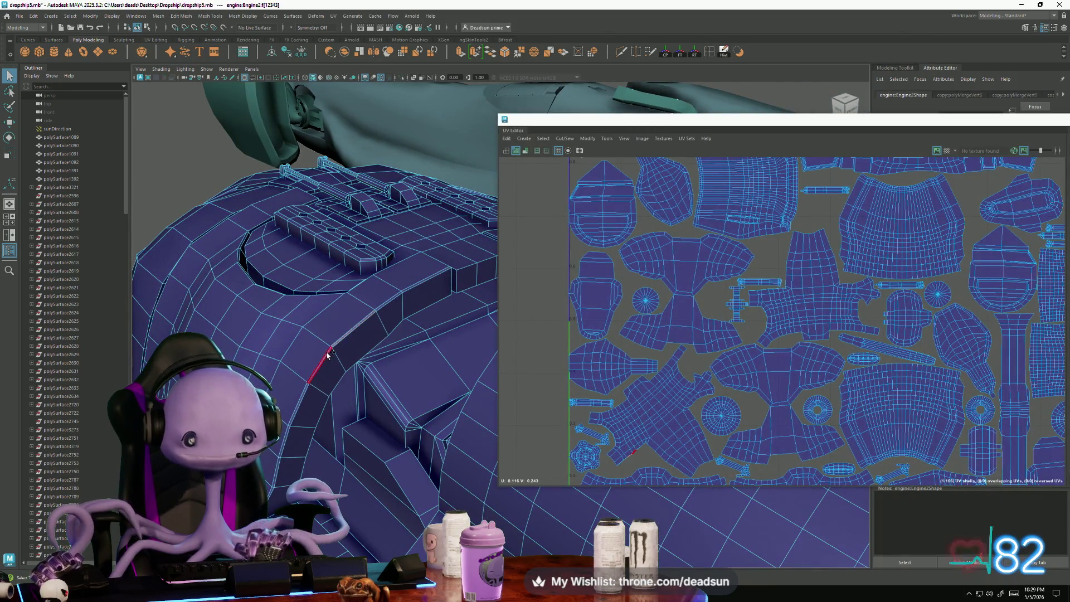
{"action": "scroll", "coordinate": [633, 449], "scroll_direction": "up", "scroll_amount": 10}
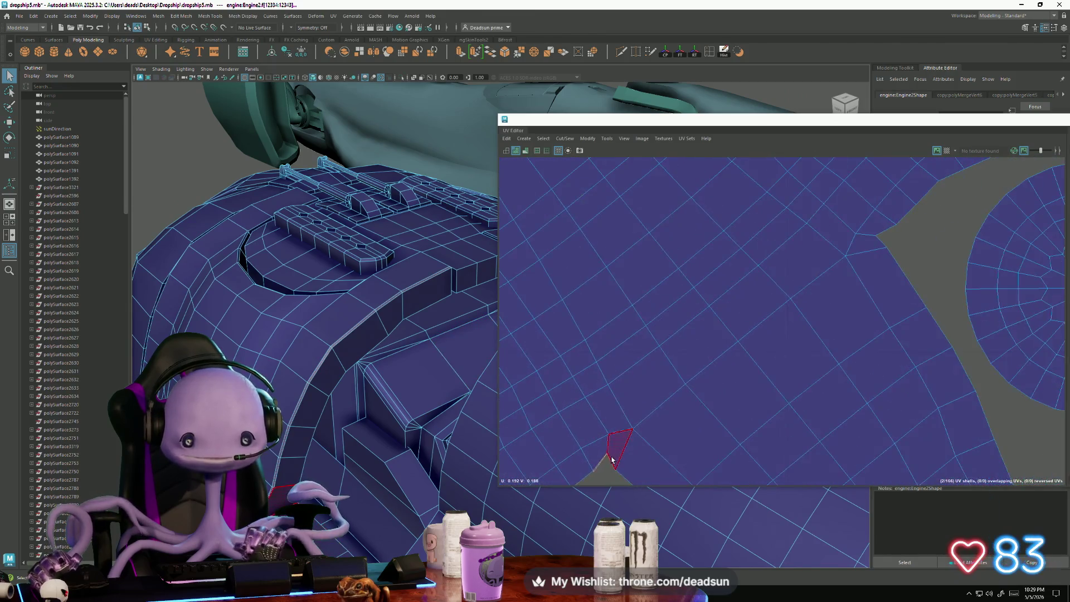
{"action": "scroll", "coordinate": [680, 312], "scroll_direction": "up", "scroll_amount": 4}
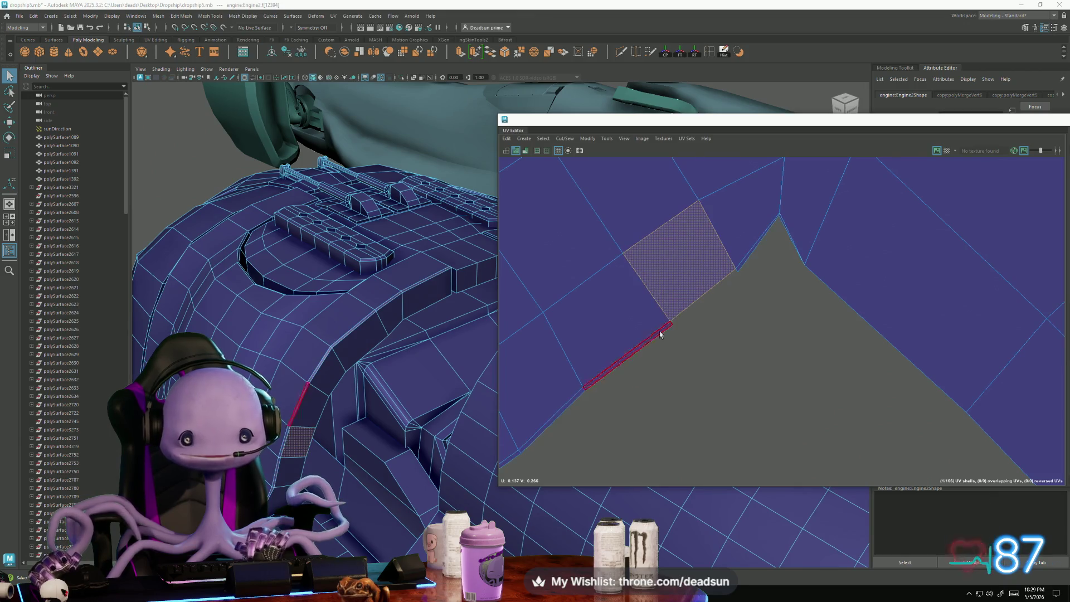
{"action": "mouse_move", "coordinate": [323, 417]}
{"action": "left_mouse_down", "text": "alt"}
{"action": "mouse_move", "coordinate": [402, 407]}
{"action": "mouse_move", "coordinate": [349, 381]}
{"action": "left_mouse_up", "text": "alt"}
Step: Select another bevel edge and face, frame it in the UV view, then deselect the mesh
{"action": "key", "text": "F10"}
{"action": "left_click", "coordinate": [440, 406]}
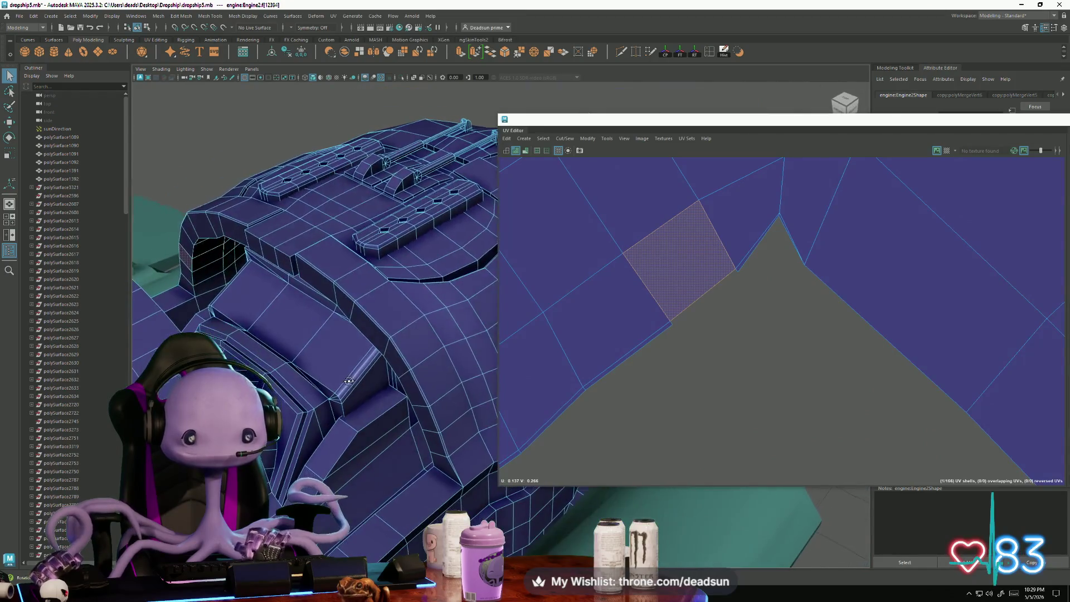
{"action": "scroll", "coordinate": [758, 357], "scroll_direction": "down", "scroll_amount": 5}
{"action": "left_click", "coordinate": [758, 357]}
{"action": "key", "text": "f"}
{"action": "scroll", "coordinate": [767, 360], "scroll_direction": "down", "scroll_amount": 6}
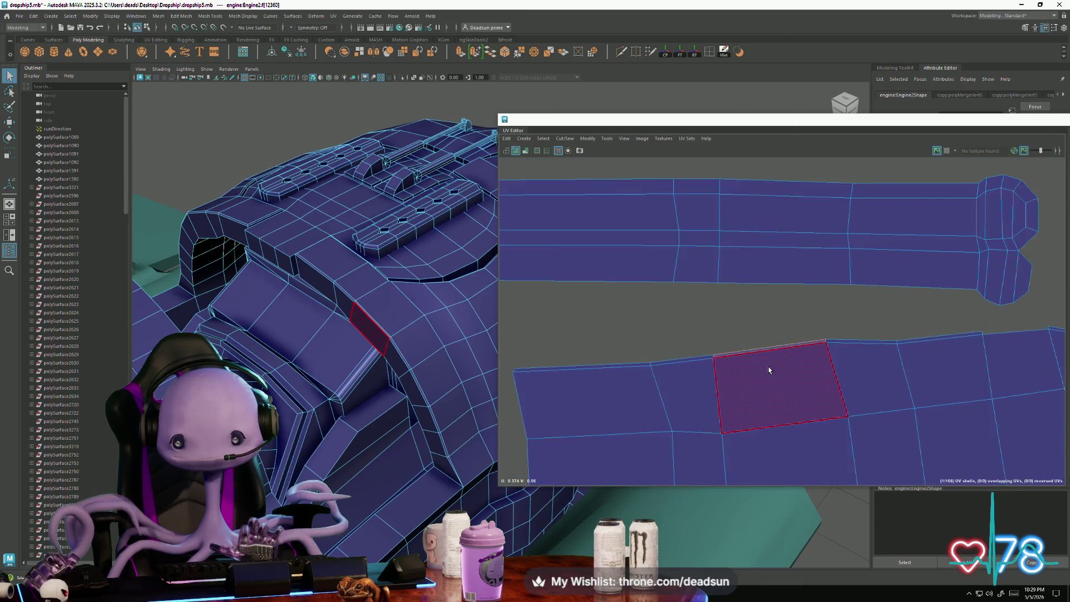
{"action": "scroll", "coordinate": [759, 376], "scroll_direction": "down", "scroll_amount": 10}
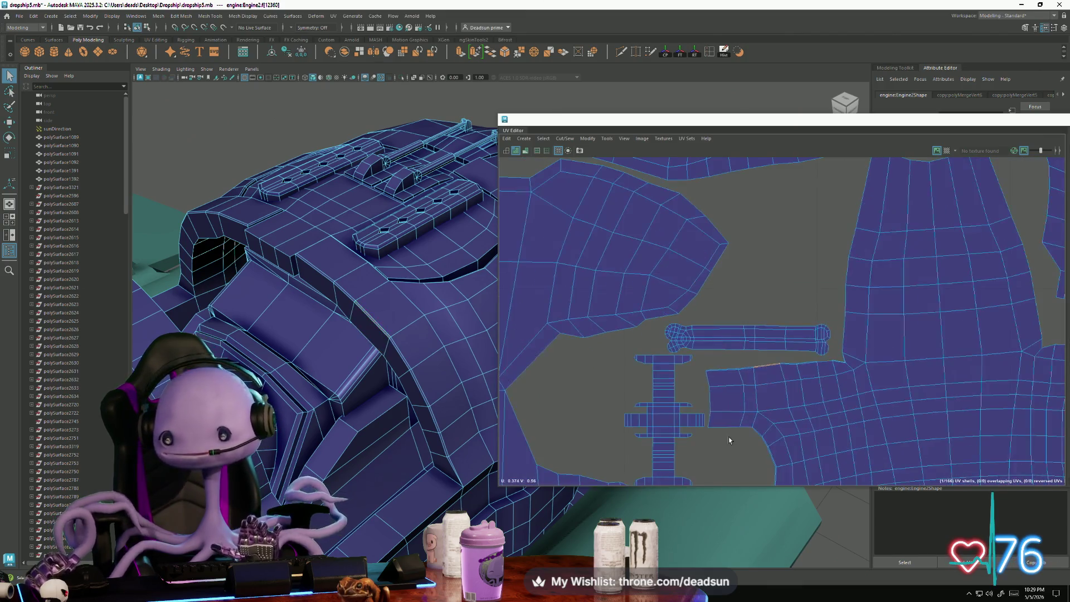
{"action": "scroll", "coordinate": [405, 418], "scroll_direction": "down", "scroll_amount": 5}
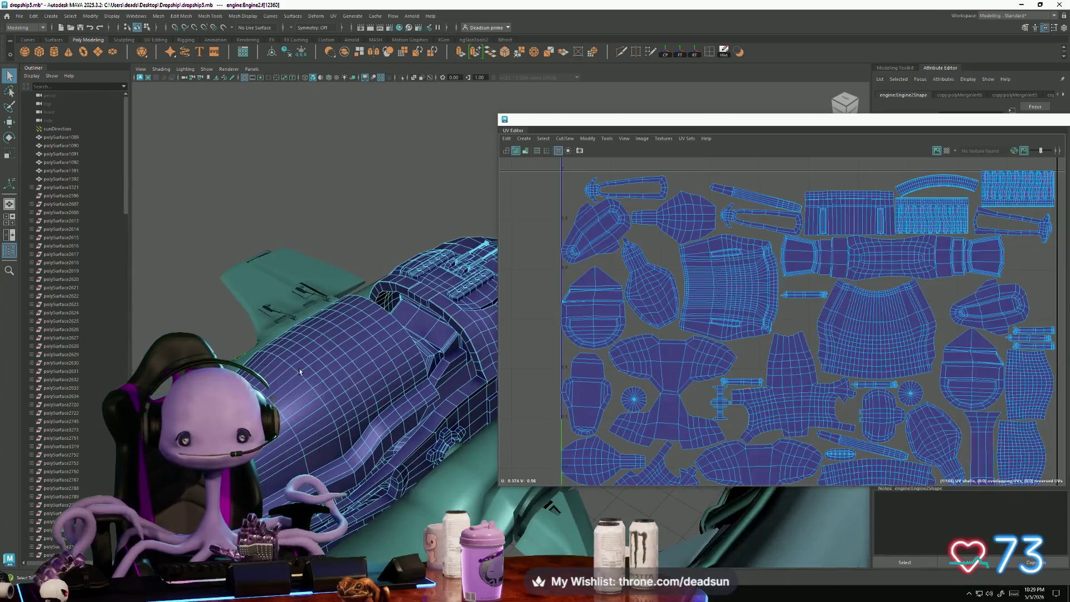
{"action": "scroll", "coordinate": [249, 329], "scroll_direction": "up", "scroll_amount": 3}
{"action": "left_click", "coordinate": [441, 143]}
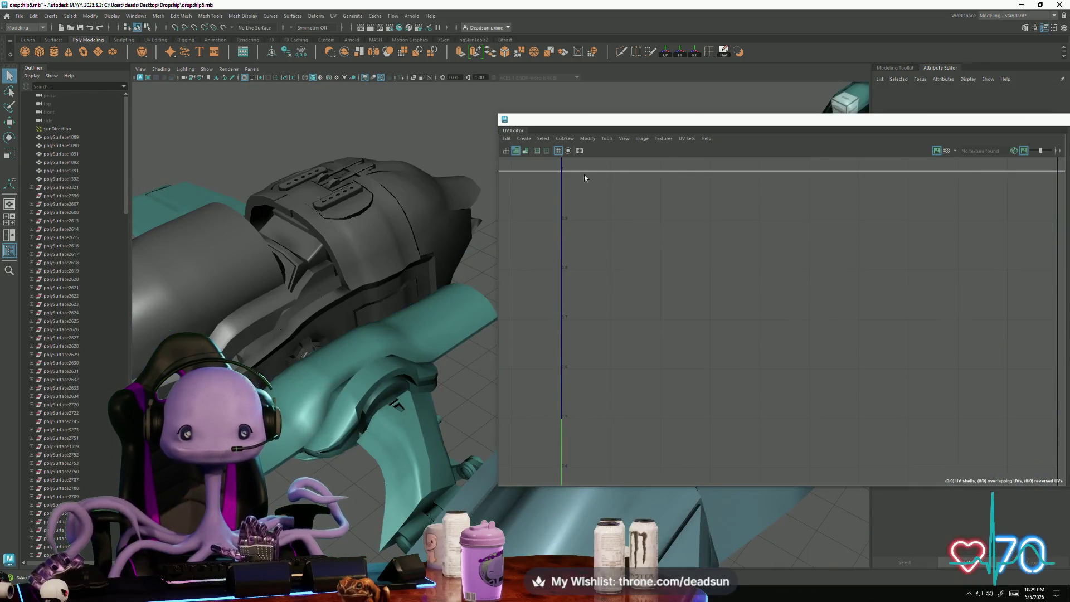
{"action": "left_click_drag", "start_coordinate": [694, 128], "coordinate": [372, 166]}
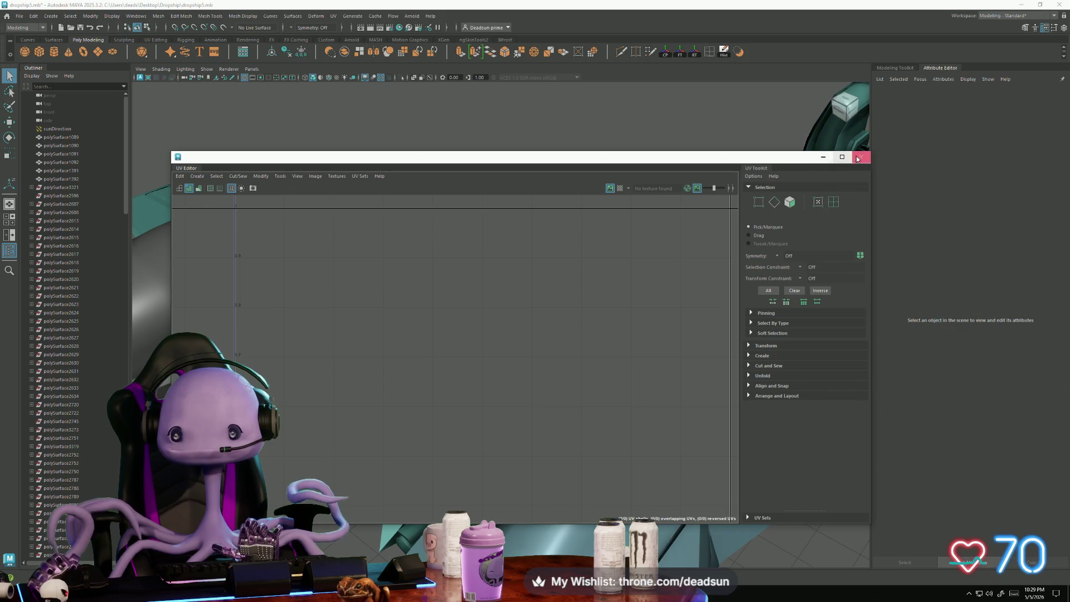
{"action": "left_click", "coordinate": [858, 159]}
{"action": "mouse_move", "coordinate": [613, 334]}
{"action": "left_mouse_down", "text": "alt"}
{"action": "mouse_move", "coordinate": [550, 362]}
{"action": "mouse_move", "coordinate": [548, 376]}
{"action": "mouse_move", "coordinate": [462, 351]}
{"action": "mouse_move", "coordinate": [475, 362]}
{"action": "mouse_move", "coordinate": [462, 327]}
{"action": "mouse_move", "coordinate": [360, 389]}
{"action": "mouse_move", "coordinate": [375, 369]}
{"action": "left_mouse_up", "text": "alt"}
{"action": "scroll", "coordinate": [472, 347], "scroll_direction": "up", "scroll_amount": 5}
{"action": "left_click", "coordinate": [449, 339]}
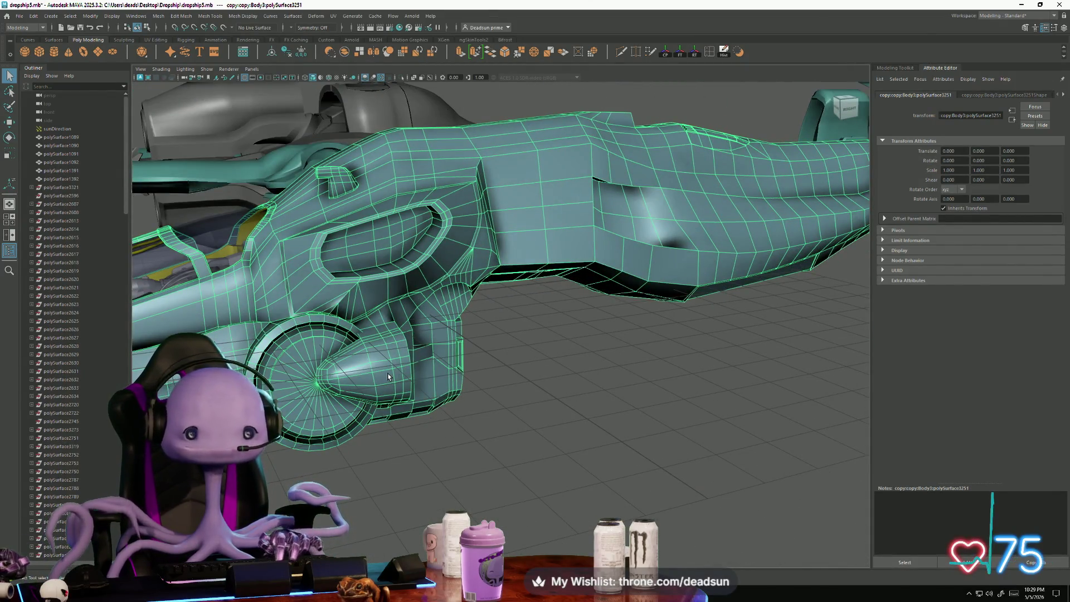
{"action": "scroll", "coordinate": [357, 276], "scroll_direction": "down", "scroll_amount": 3}
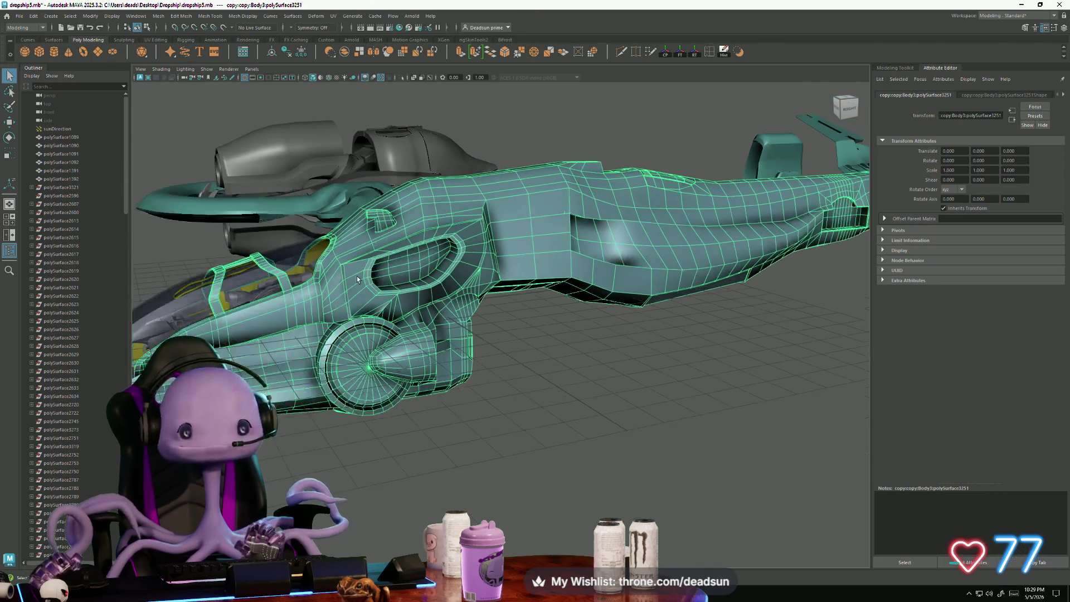
{"action": "mouse_move", "coordinate": [357, 276]}
{"action": "left_mouse_down", "text": "alt"}
{"action": "mouse_move", "coordinate": [393, 315]}
{"action": "mouse_move", "coordinate": [418, 301]}
{"action": "left_mouse_up", "text": "alt"}
{"action": "scroll", "coordinate": [400, 319], "scroll_direction": "up", "scroll_amount": 5}
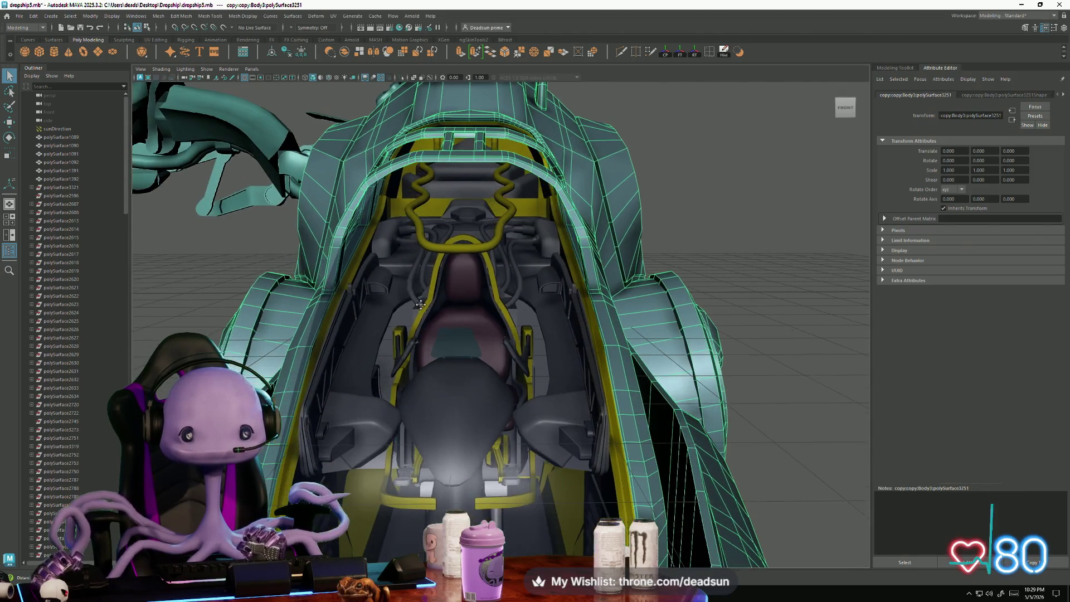
{"action": "right_click_drag", "start_coordinate": [275, 259], "coordinate": [275, 259]}
{"action": "left_click_drag", "start_coordinate": [275, 259], "coordinate": [454, 362], "text": "alt"}
{"action": "scroll", "coordinate": [453, 362], "scroll_direction": "up", "scroll_amount": 5}
{"action": "left_click", "coordinate": [464, 301]}
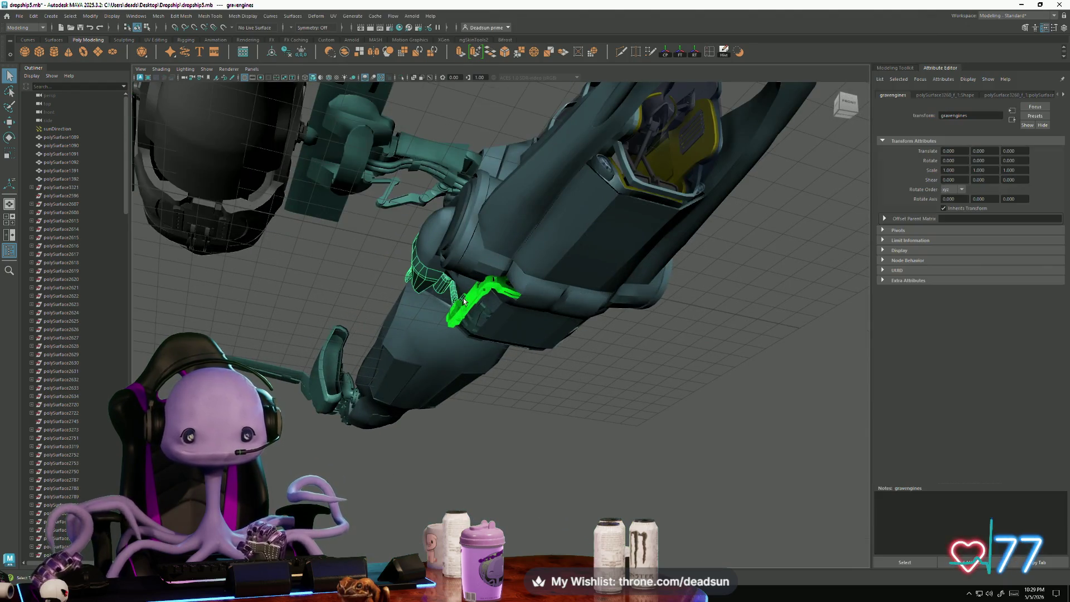
{"action": "left_click", "coordinate": [458, 316]}
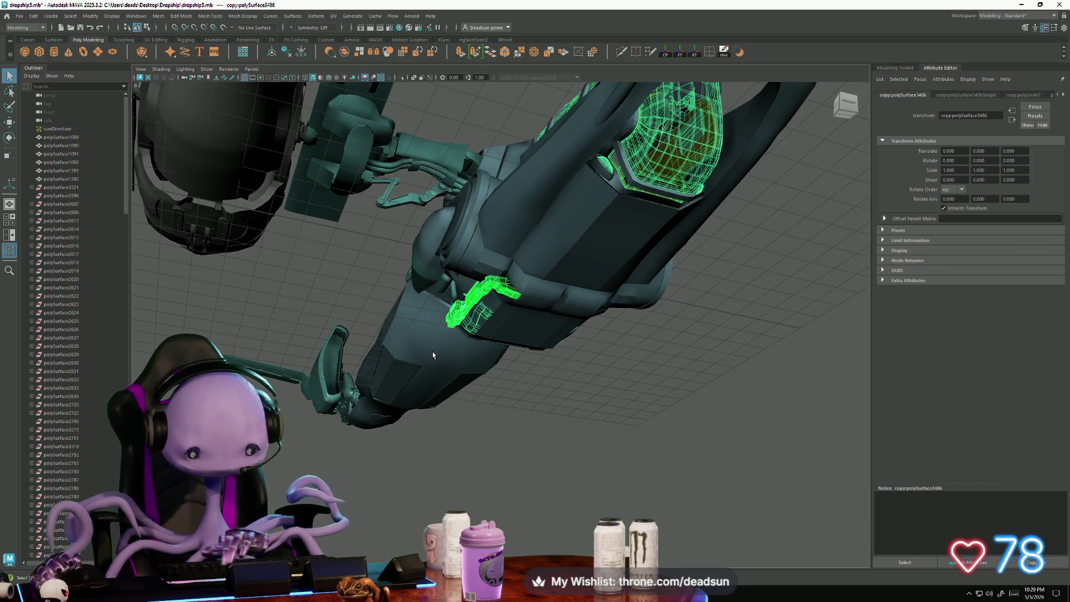
{"action": "key", "text": "ctrl+m"}
{"action": "key", "text": "F8"}
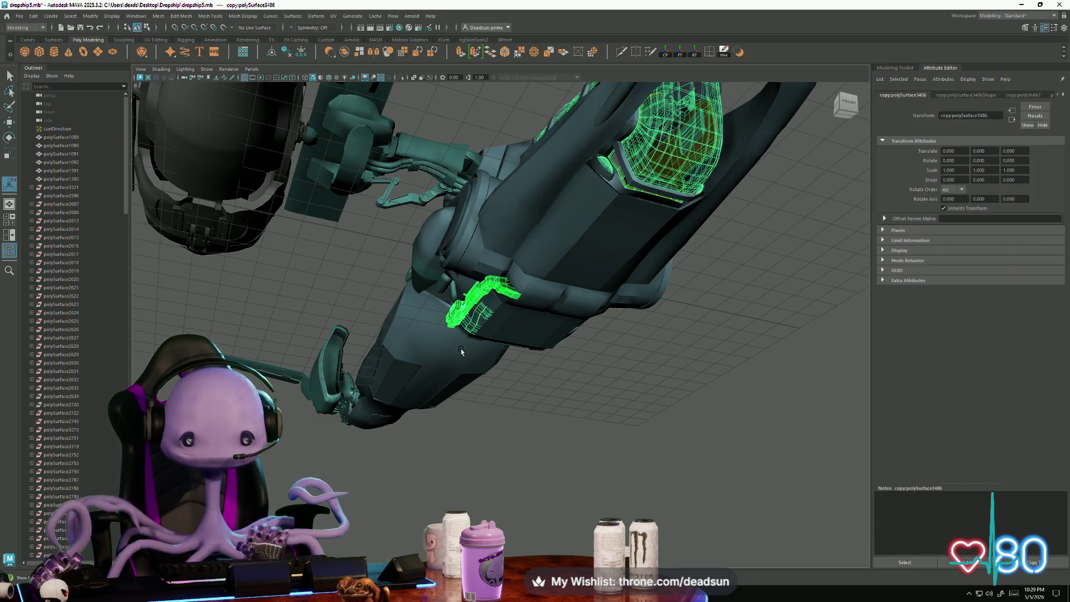
{"action": "mouse_move", "coordinate": [432, 359]}
{"action": "left_mouse_down", "text": "alt"}
{"action": "mouse_move", "coordinate": [379, 395]}
{"action": "mouse_move", "coordinate": [309, 288]}
{"action": "mouse_move", "coordinate": [422, 335]}
{"action": "mouse_move", "coordinate": [415, 345]}
{"action": "left_mouse_up", "text": "alt"}
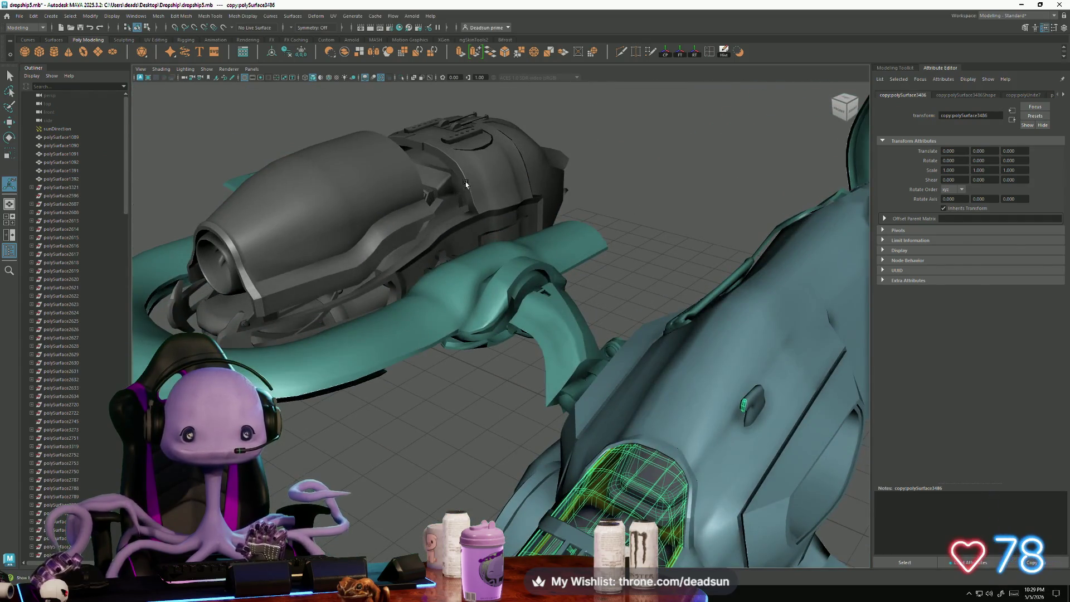
{"action": "left_click", "coordinate": [466, 184]}
{"action": "key", "text": "f"}
{"action": "mouse_move", "coordinate": [466, 184]}
{"action": "left_mouse_down", "text": "alt"}
{"action": "mouse_move", "coordinate": [466, 291]}
{"action": "mouse_move", "coordinate": [381, 304]}
{"action": "left_mouse_up", "text": "alt"}
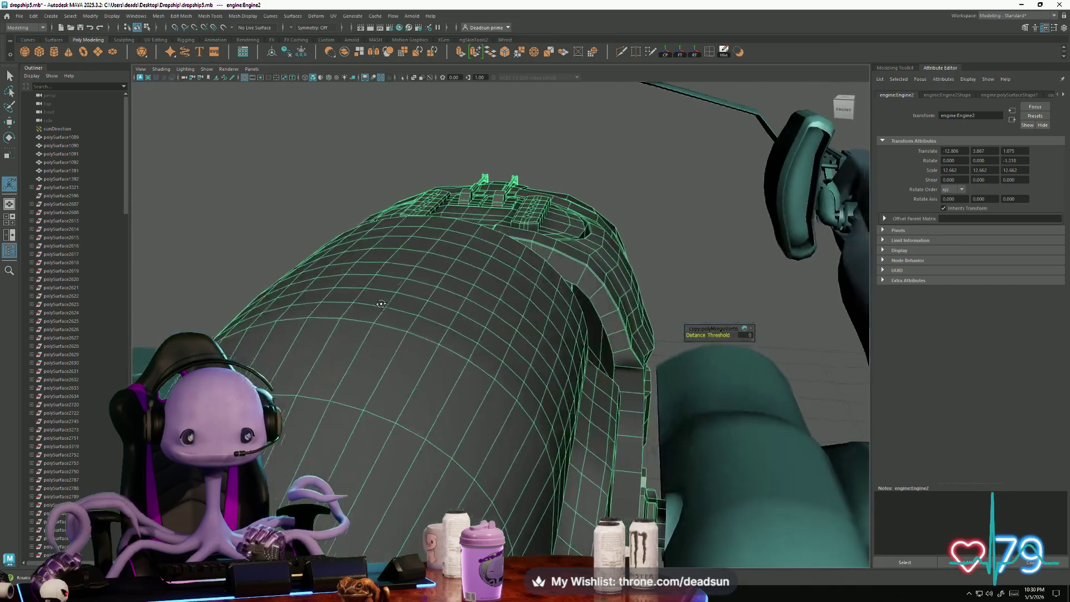
{"action": "mouse_move", "coordinate": [381, 304]}
{"action": "right_mouse_down"}
{"action": "mouse_move", "coordinate": [404, 265]}
{"action": "mouse_move", "coordinate": [574, 155]}
{"action": "right_mouse_up"}
{"action": "left_click", "coordinate": [574, 156]}
{"action": "mouse_move", "coordinate": [574, 155]}
{"action": "left_mouse_down", "text": "alt"}
{"action": "mouse_move", "coordinate": [497, 200]}
{"action": "mouse_move", "coordinate": [524, 233]}
{"action": "left_mouse_up", "text": "alt"}
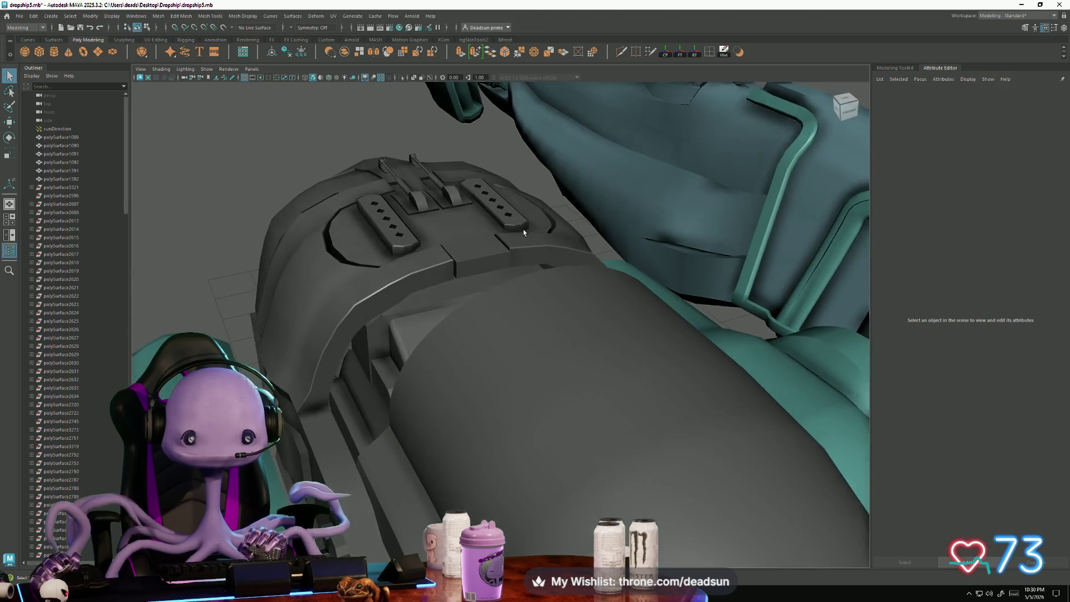
{"action": "left_click", "coordinate": [423, 252]}
{"action": "left_click", "coordinate": [212, 241]}
{"action": "mouse_move", "coordinate": [212, 241]}
{"action": "left_mouse_down", "text": "alt"}
{"action": "mouse_move", "coordinate": [287, 322]}
{"action": "mouse_move", "coordinate": [521, 335]}
{"action": "left_mouse_up", "text": "alt"}
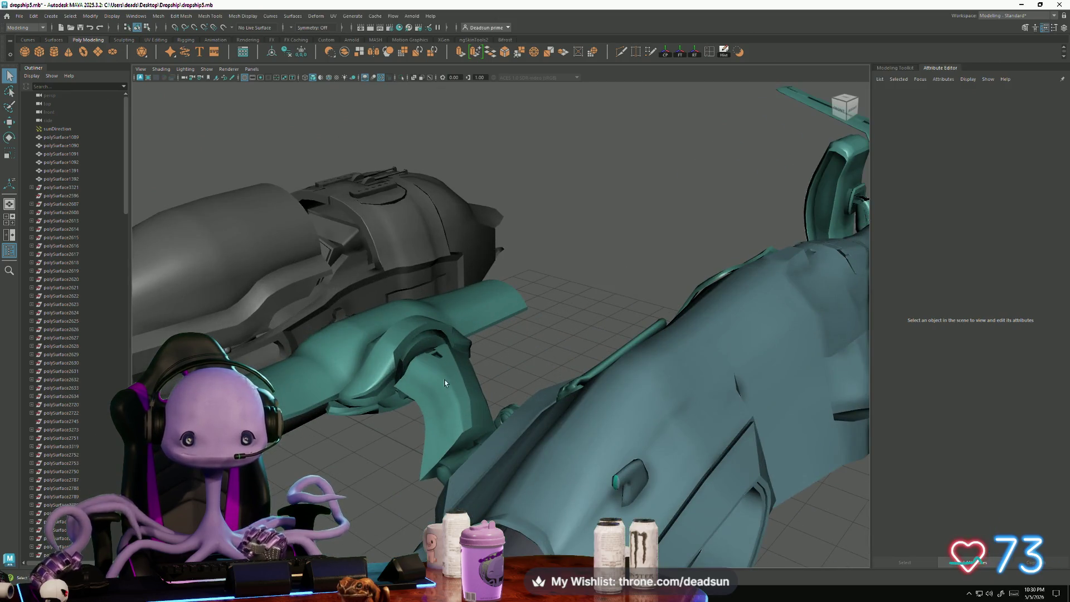
{"action": "mouse_move", "coordinate": [445, 382]}
{"action": "left_mouse_down", "text": "alt"}
{"action": "mouse_move", "coordinate": [427, 351]}
{"action": "mouse_move", "coordinate": [426, 363]}
{"action": "mouse_move", "coordinate": [436, 321]}
{"action": "mouse_move", "coordinate": [453, 371]}
{"action": "mouse_move", "coordinate": [433, 373]}
{"action": "mouse_move", "coordinate": [433, 335]}
{"action": "mouse_move", "coordinate": [446, 368]}
{"action": "mouse_move", "coordinate": [430, 368]}
{"action": "left_mouse_up", "text": "alt"}
{"action": "left_click", "coordinate": [417, 358]}
{"action": "key", "text": "f"}
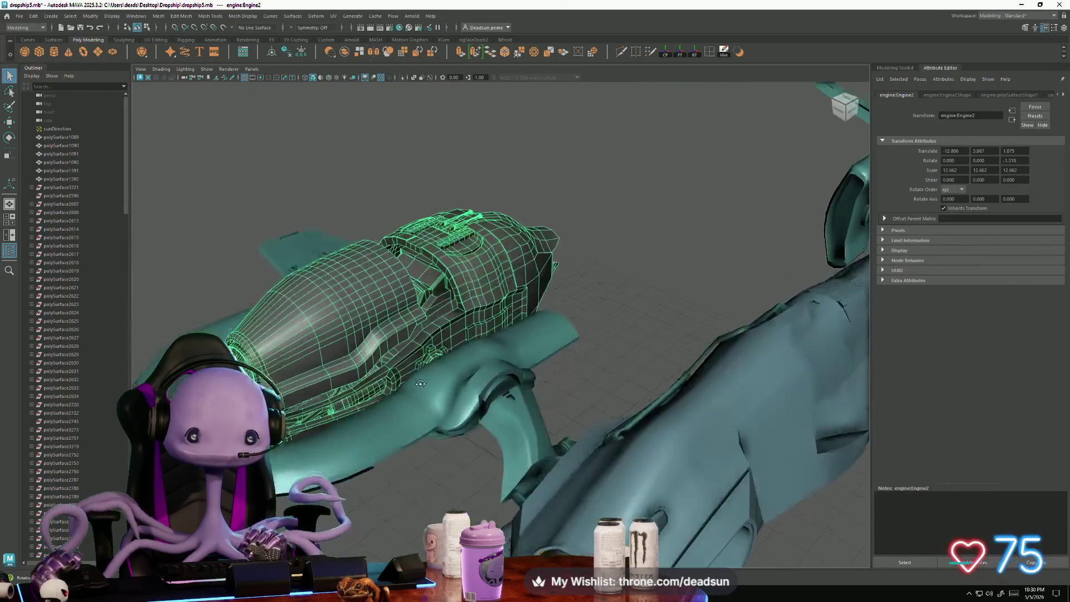
{"action": "right_click", "coordinate": [432, 301]}
{"action": "mouse_move", "coordinate": [432, 301]}
{"action": "left_mouse_down", "text": "alt"}
{"action": "mouse_move", "coordinate": [551, 372]}
{"action": "mouse_move", "coordinate": [555, 311]}
{"action": "mouse_move", "coordinate": [403, 389]}
{"action": "left_mouse_up", "text": "alt"}
{"action": "left_click", "coordinate": [403, 389]}
Step: Weld the corner vertex pairs at the first panel gap, undoing and redoing one merge
{"action": "scroll", "coordinate": [304, 347], "scroll_direction": "up", "scroll_amount": 2}
{"action": "left_click_drag", "start_coordinate": [303, 347], "coordinate": [470, 342], "text": "alt"}
{"action": "scroll", "coordinate": [470, 341], "scroll_direction": "up", "scroll_amount": 3}
{"action": "scroll", "coordinate": [349, 240], "scroll_direction": "up", "scroll_amount": 5}
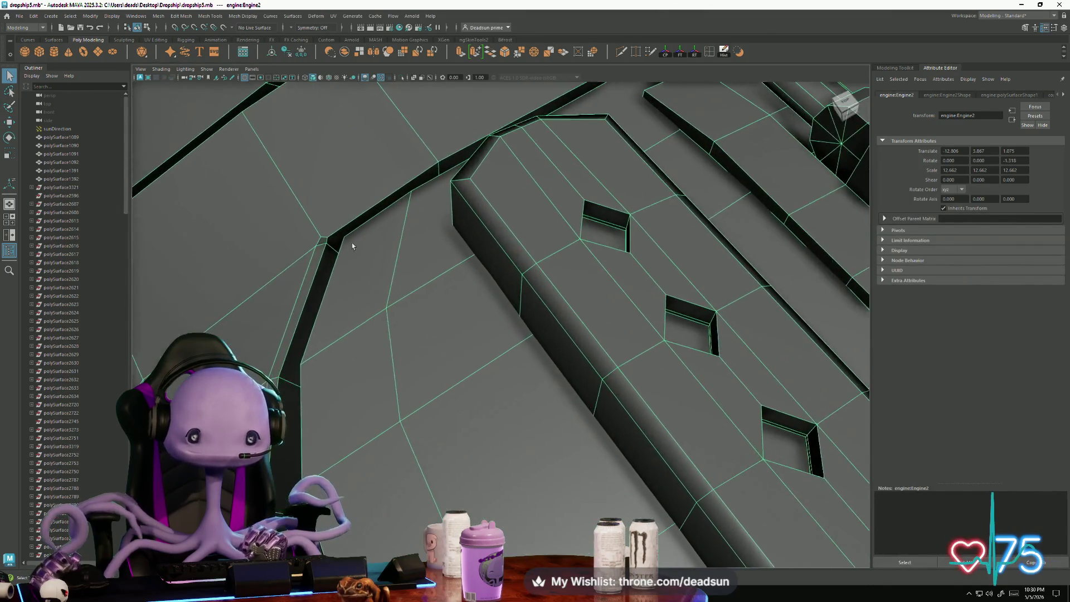
{"action": "right_click_drag", "start_coordinate": [279, 290], "coordinate": [277, 289]}
{"action": "left_click", "coordinate": [316, 264]}
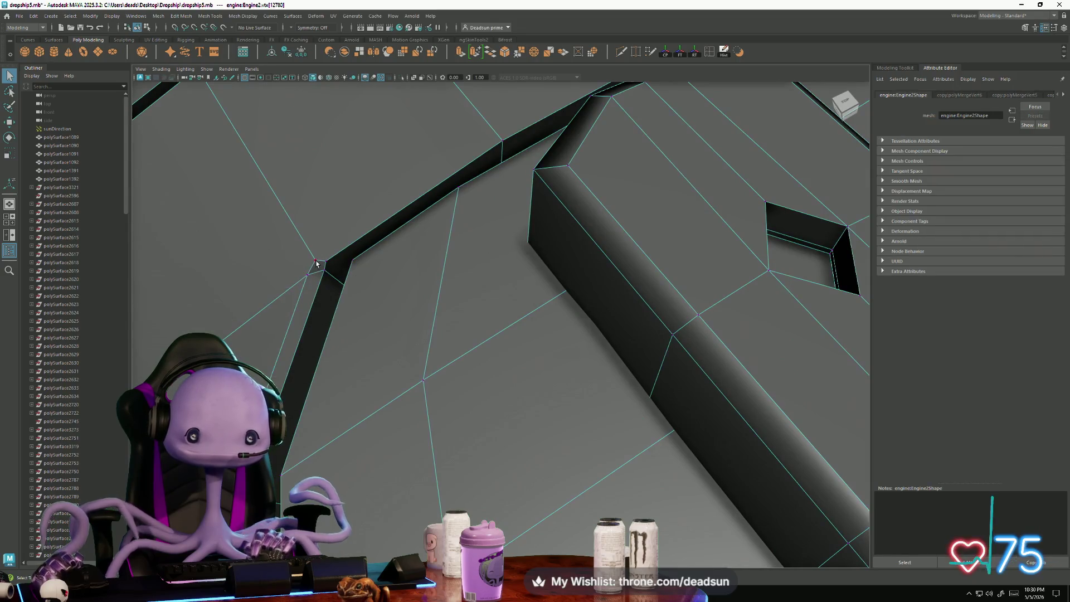
{"action": "right_click_drag", "start_coordinate": [407, 264], "coordinate": [399, 263], "text": "shift"}
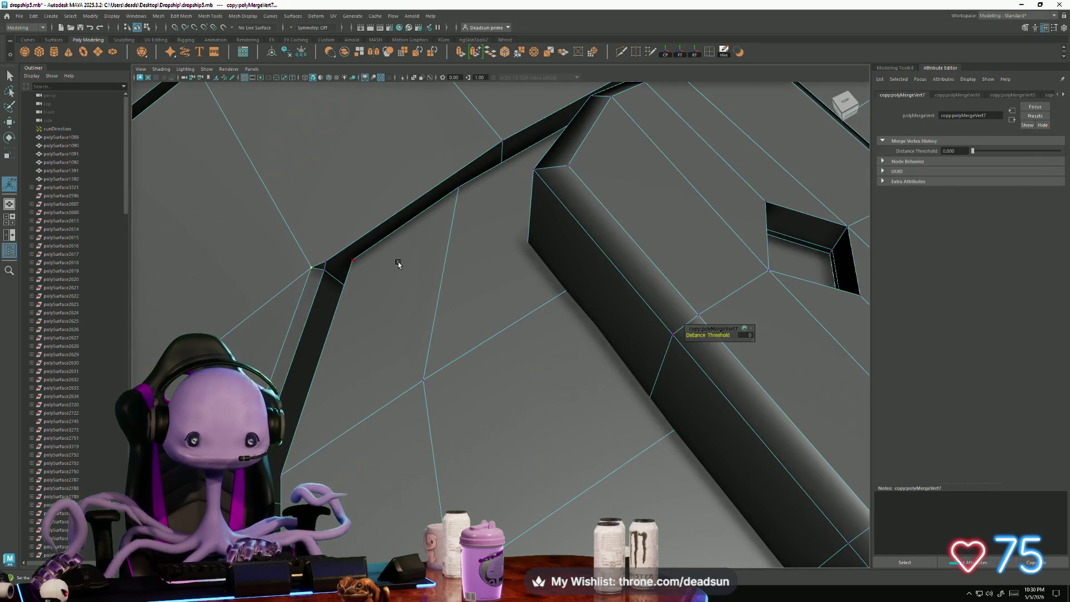
{"action": "left_click", "coordinate": [325, 266]}
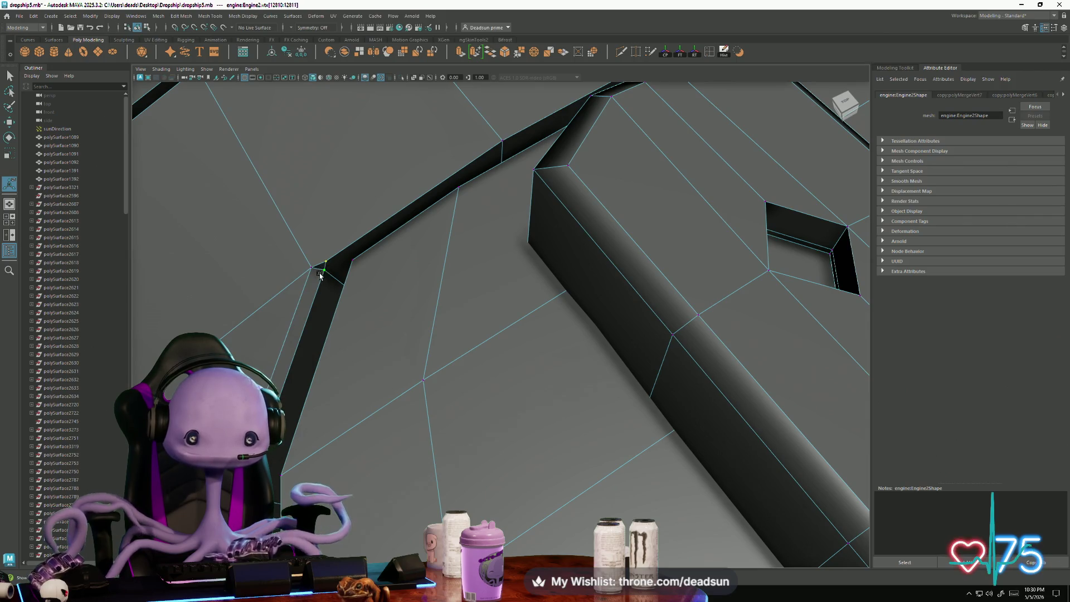
{"action": "key", "text": "g"}
{"action": "key", "text": "ctrl+z"}
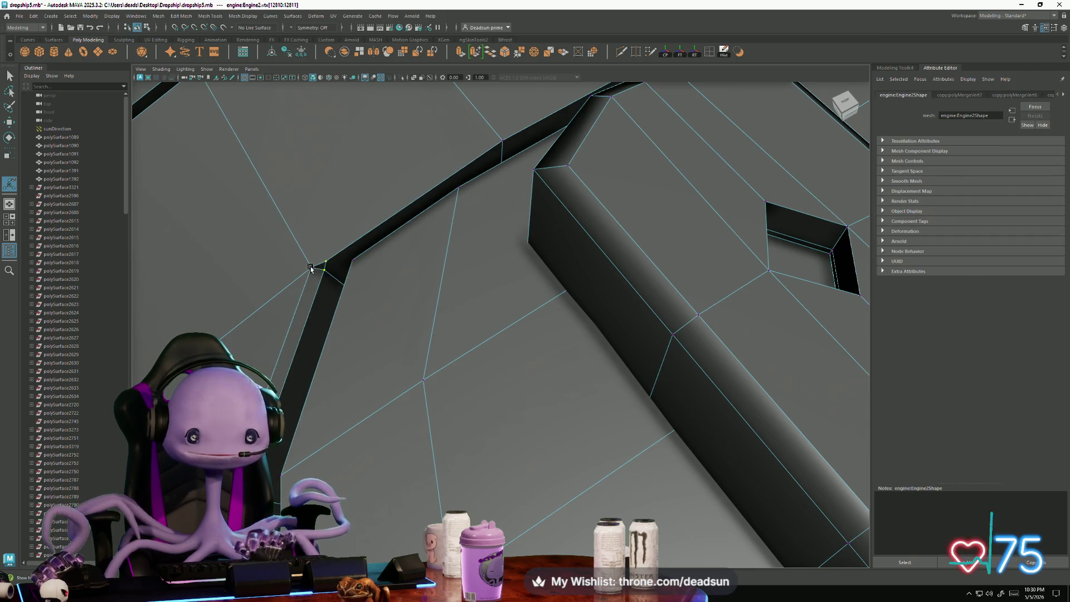
{"action": "key", "text": "g"}
{"action": "left_click", "coordinate": [317, 264]}
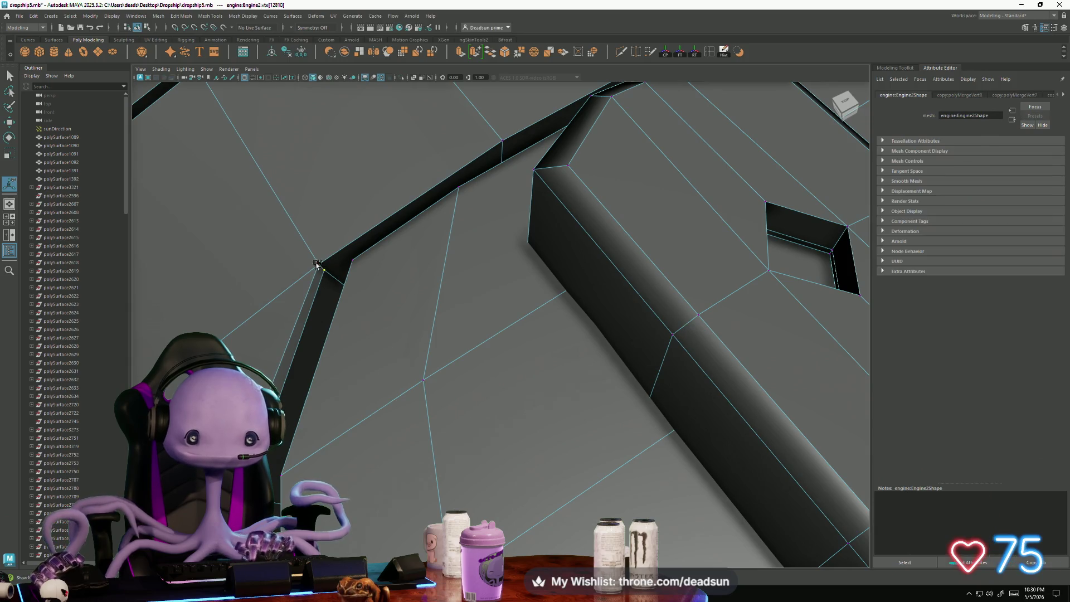
{"action": "key", "text": "g"}
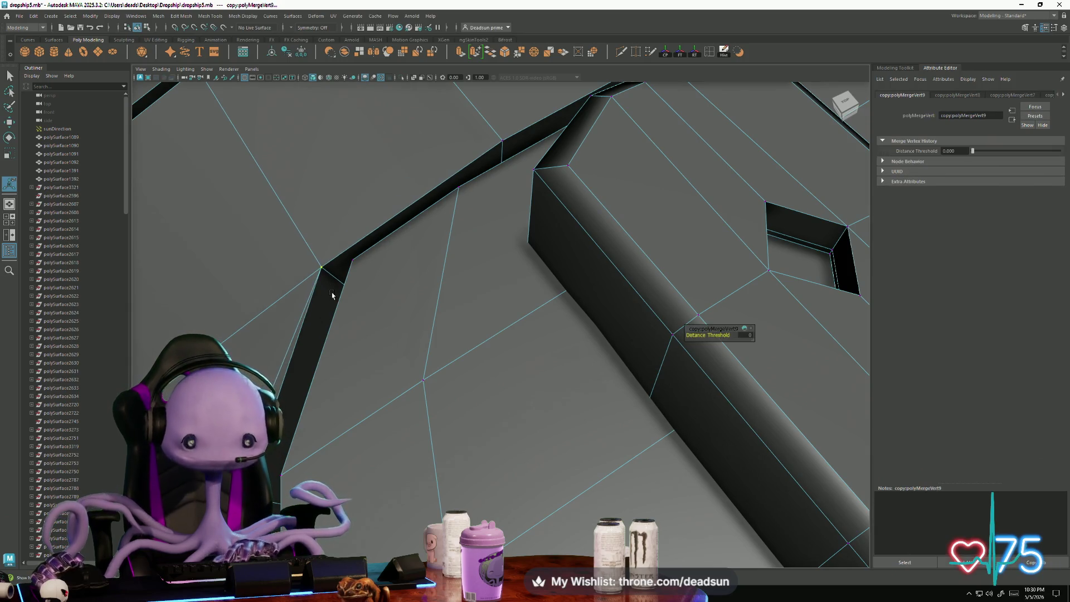
Step: Weld the vertices at the next panel gap corner, then return to object mode
{"action": "middle_click_drag", "start_coordinate": [332, 292], "coordinate": [272, 352], "text": "alt"}
{"action": "scroll", "coordinate": [272, 351], "scroll_direction": "down", "scroll_amount": 3}
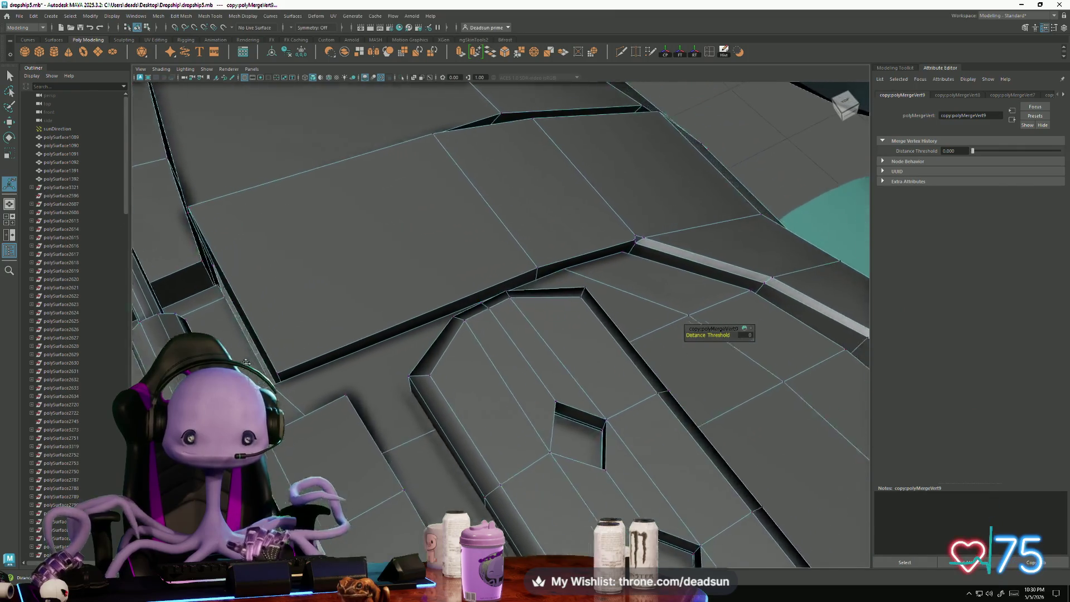
{"action": "scroll", "coordinate": [279, 349], "scroll_direction": "up", "scroll_amount": 5}
{"action": "left_click_drag", "start_coordinate": [273, 342], "coordinate": [302, 343], "text": "alt"}
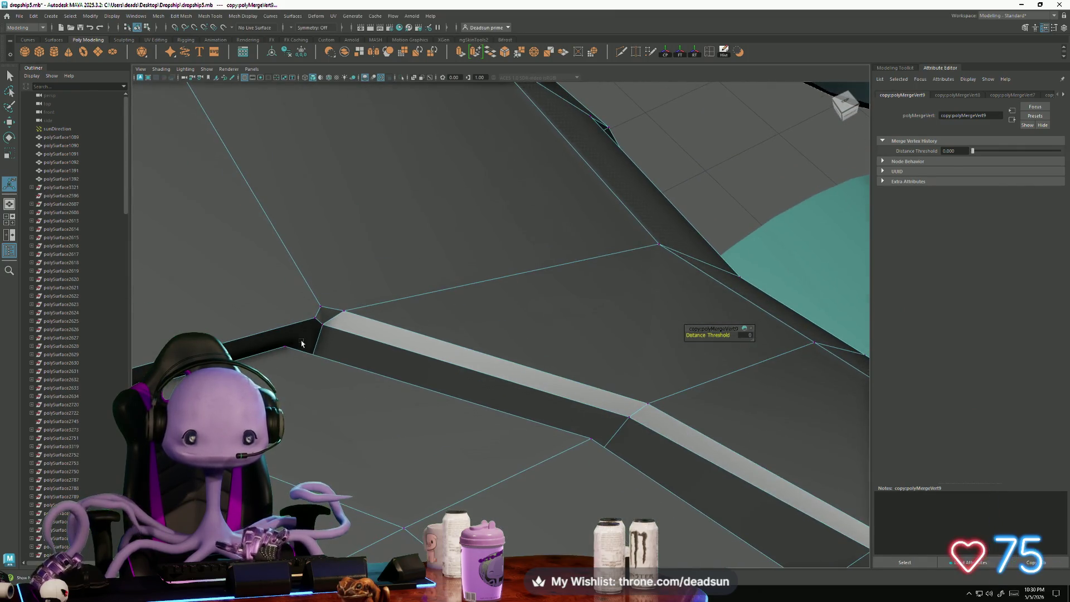
{"action": "left_click", "coordinate": [316, 319]}
{"action": "key", "text": "g"}
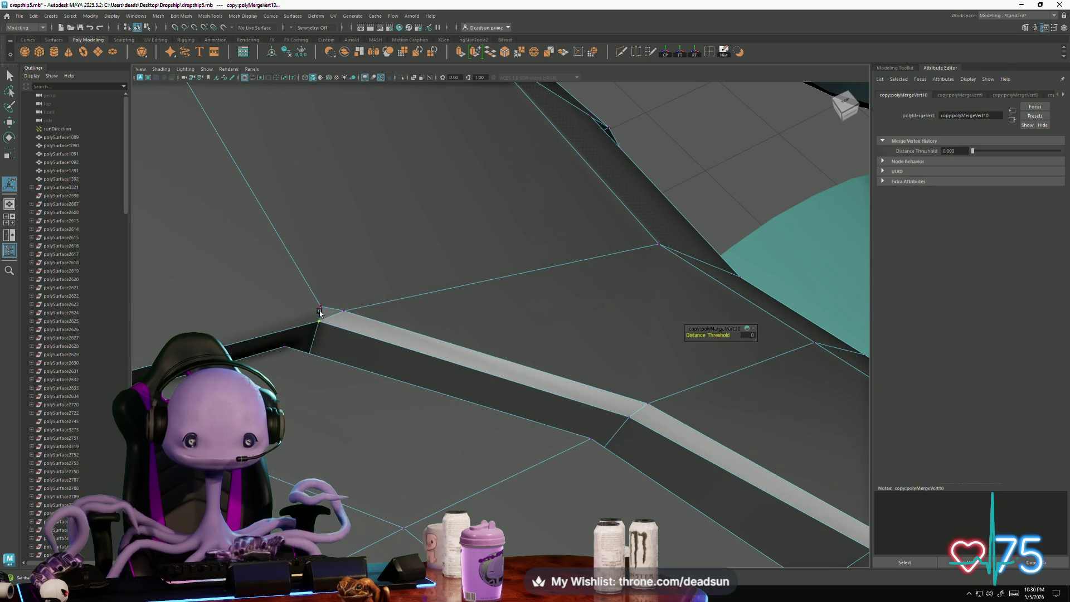
{"action": "key", "text": "g"}
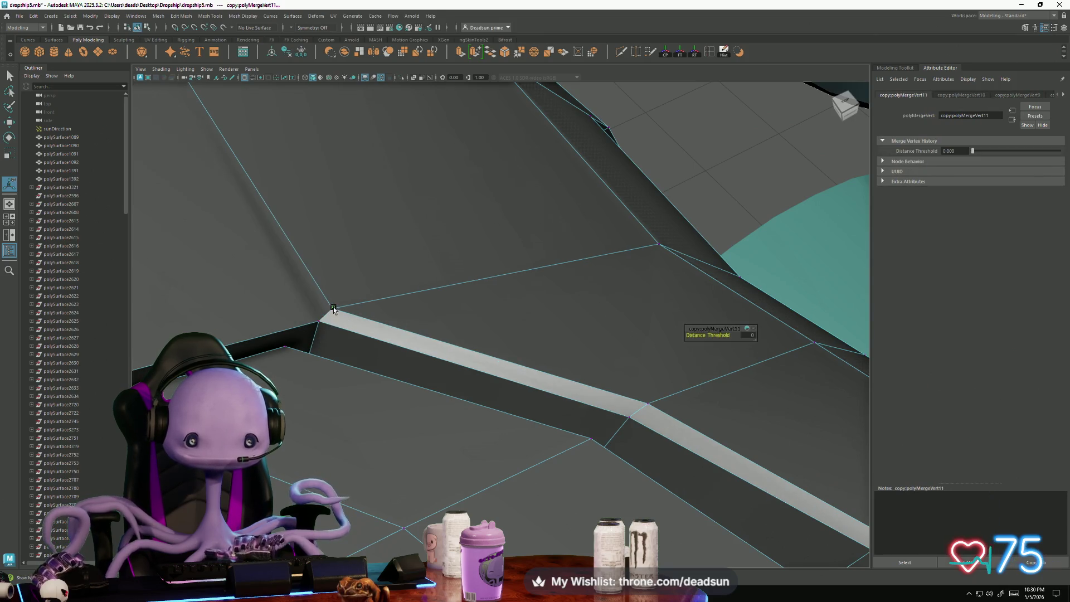
{"action": "left_click", "coordinate": [334, 308]}
{"action": "scroll", "coordinate": [358, 347], "scroll_direction": "down", "scroll_amount": 10}
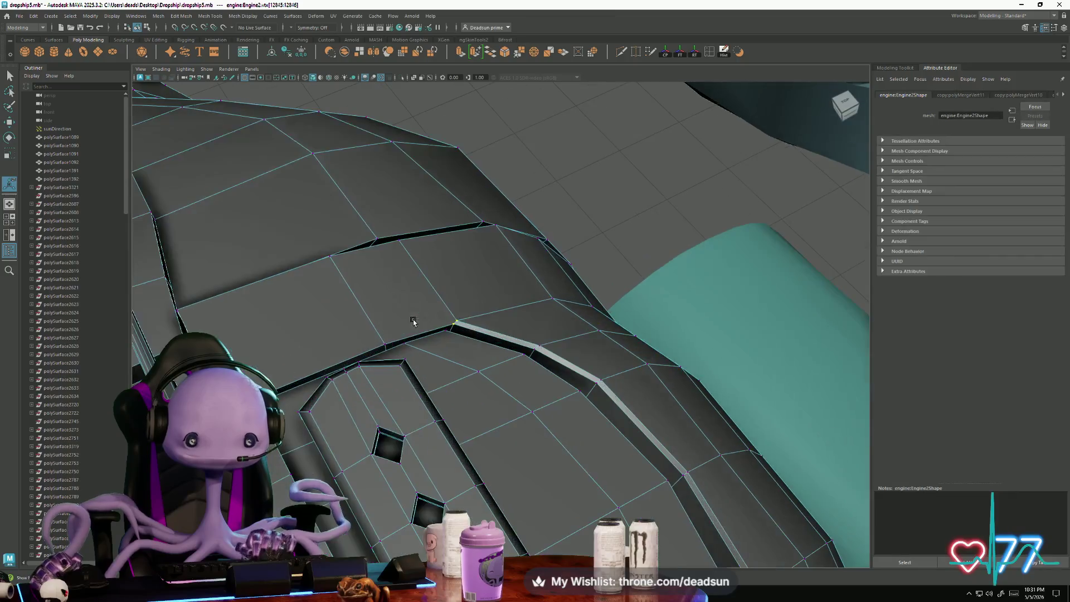
{"action": "scroll", "coordinate": [429, 324], "scroll_direction": "up", "scroll_amount": 8}
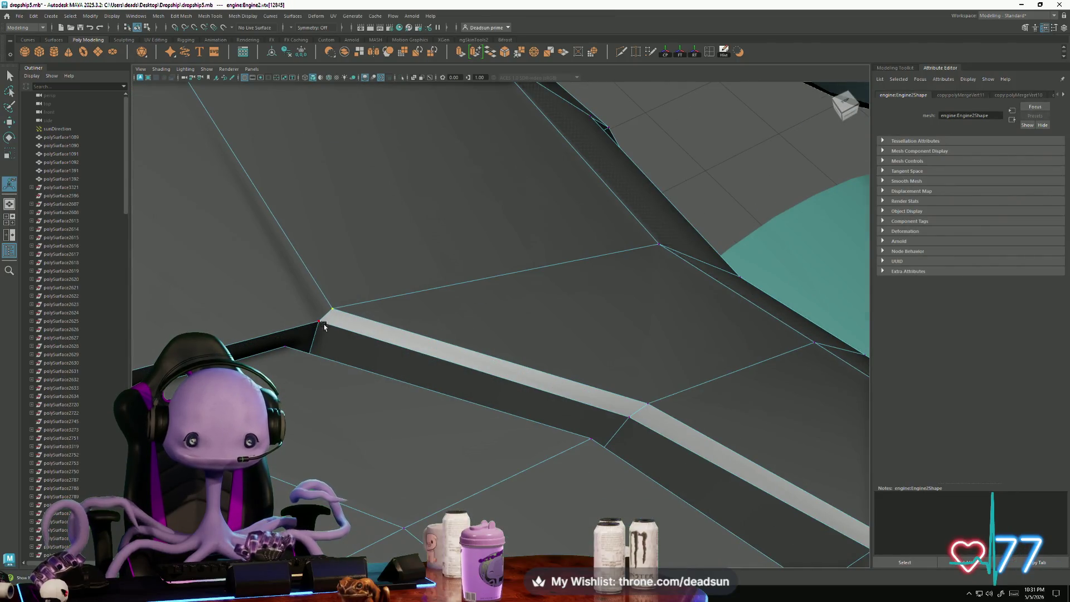
{"action": "key", "text": "g"}
{"action": "scroll", "coordinate": [346, 343], "scroll_direction": "down", "scroll_amount": 15}
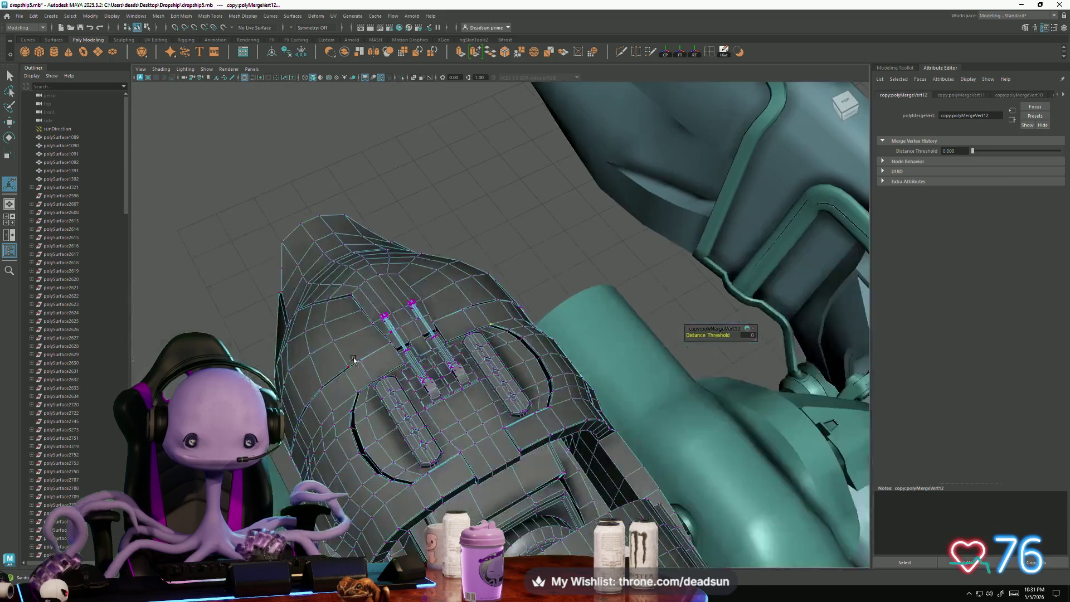
{"action": "key", "text": "F8"}
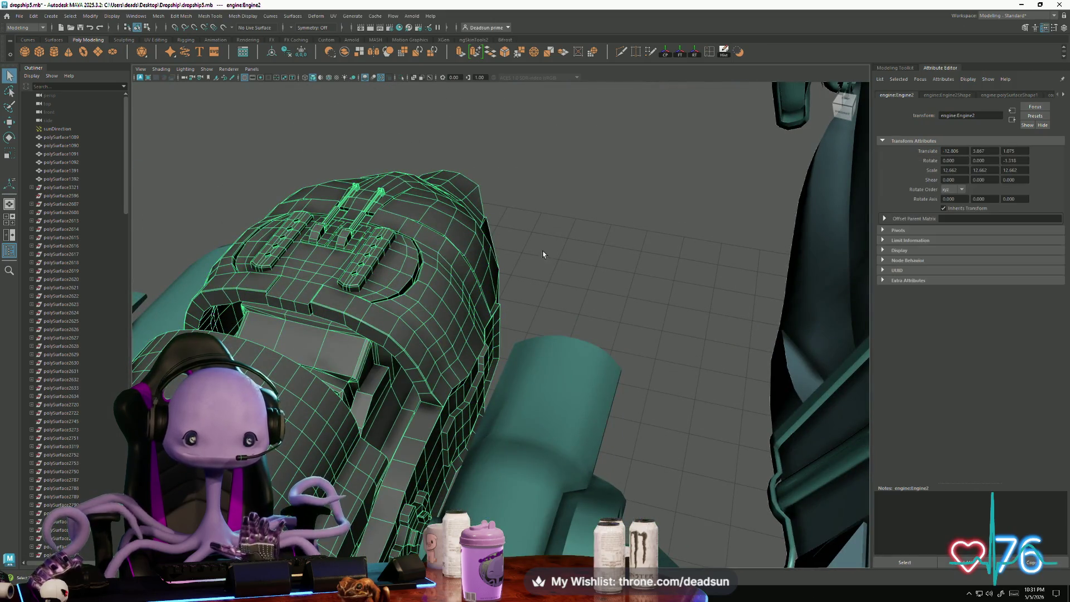
{"action": "left_click", "coordinate": [545, 251]}
{"action": "mouse_move", "coordinate": [441, 304]}
{"action": "left_mouse_down", "text": "alt"}
{"action": "mouse_move", "coordinate": [468, 299]}
{"action": "mouse_move", "coordinate": [397, 303]}
{"action": "mouse_move", "coordinate": [395, 288]}
{"action": "mouse_move", "coordinate": [428, 288]}
{"action": "mouse_move", "coordinate": [426, 259]}
{"action": "mouse_move", "coordinate": [422, 300]}
{"action": "mouse_move", "coordinate": [401, 315]}
{"action": "mouse_move", "coordinate": [427, 305]}
{"action": "mouse_move", "coordinate": [426, 294]}
{"action": "mouse_move", "coordinate": [413, 305]}
{"action": "left_mouse_up", "text": "alt"}
{"action": "left_click", "coordinate": [406, 300]}
{"action": "right_click", "coordinate": [434, 315]}
{"action": "left_click", "coordinate": [475, 303]}
{"action": "mouse_move", "coordinate": [559, 299]}
{"action": "left_mouse_down", "text": "alt"}
{"action": "mouse_move", "coordinate": [473, 394]}
{"action": "mouse_move", "coordinate": [431, 412]}
{"action": "mouse_move", "coordinate": [445, 428]}
{"action": "mouse_move", "coordinate": [513, 447]}
{"action": "left_mouse_up", "text": "alt"}
{"action": "left_click", "coordinate": [552, 301]}
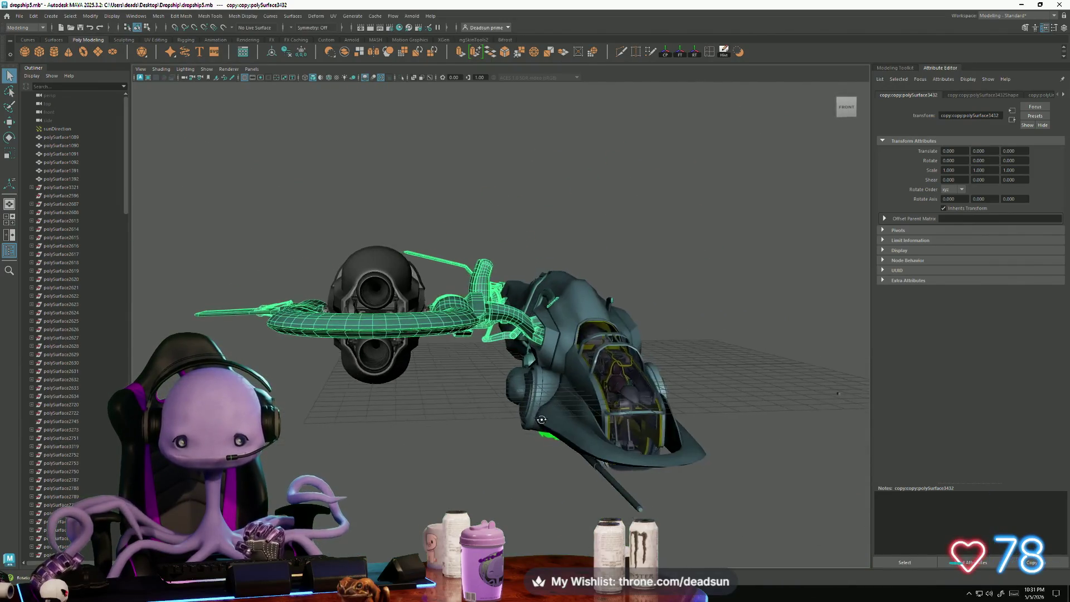
{"action": "scroll", "coordinate": [523, 452], "scroll_direction": "up", "scroll_amount": 3}
{"action": "left_click_drag", "start_coordinate": [583, 473], "coordinate": [502, 360], "text": "alt"}
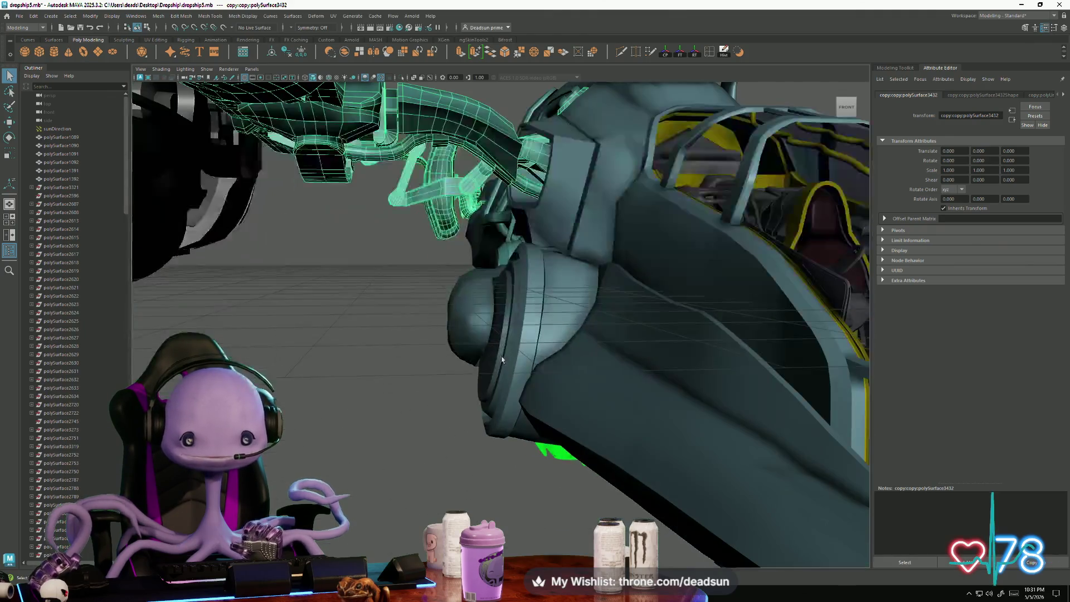
{"action": "left_click", "coordinate": [484, 334]}
{"action": "scroll", "coordinate": [495, 378], "scroll_direction": "down", "scroll_amount": 5}
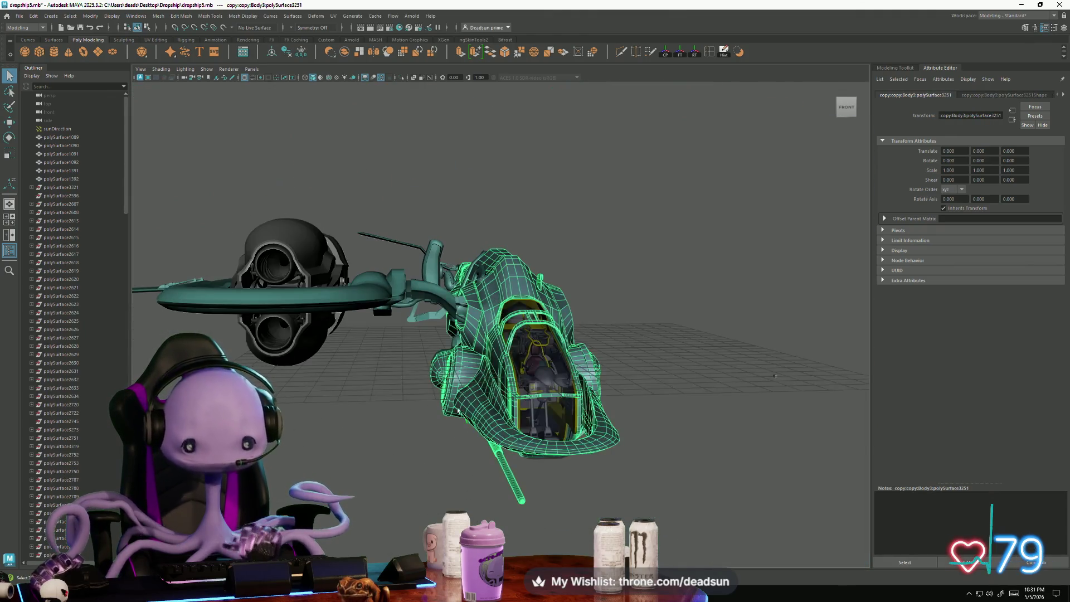
{"action": "mouse_move", "coordinate": [459, 412]}
{"action": "left_mouse_down", "text": "alt"}
{"action": "mouse_move", "coordinate": [514, 439]}
{"action": "mouse_move", "coordinate": [574, 432]}
{"action": "left_mouse_up", "text": "alt"}
{"action": "scroll", "coordinate": [574, 432], "scroll_direction": "up", "scroll_amount": 3}
{"action": "scroll", "coordinate": [741, 440], "scroll_direction": "up", "scroll_amount": 2}
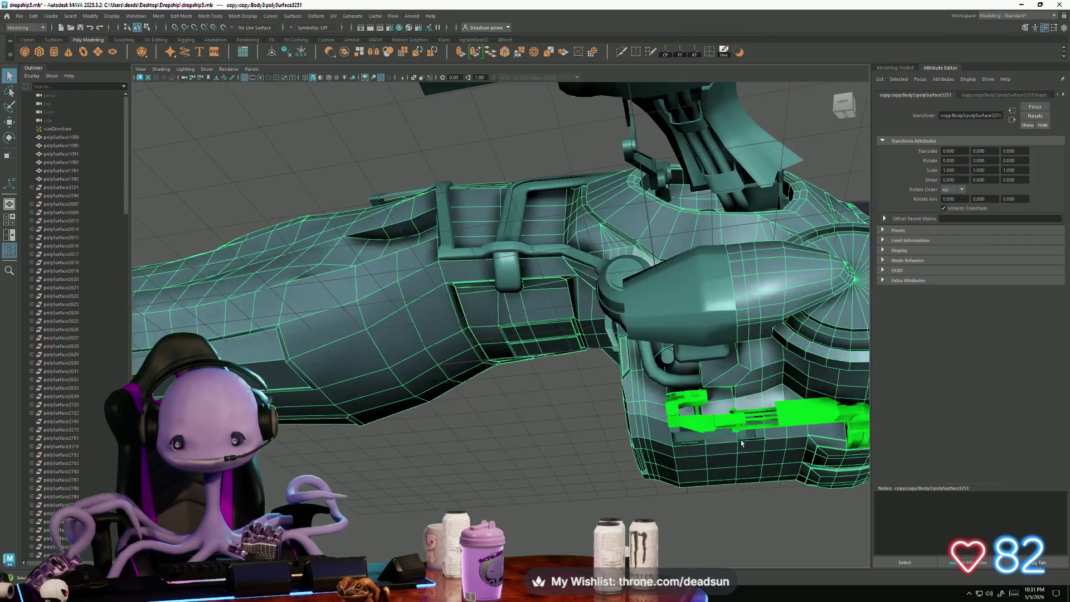
{"action": "mouse_move", "coordinate": [741, 440]}
{"action": "left_mouse_down", "text": "alt"}
{"action": "mouse_move", "coordinate": [518, 473]}
{"action": "mouse_move", "coordinate": [530, 378]}
{"action": "mouse_move", "coordinate": [480, 413]}
{"action": "mouse_move", "coordinate": [521, 472]}
{"action": "mouse_move", "coordinate": [524, 496]}
{"action": "mouse_move", "coordinate": [361, 375]}
{"action": "left_mouse_up", "text": "alt"}
{"action": "scroll", "coordinate": [473, 418], "scroll_direction": "up", "scroll_amount": 2}
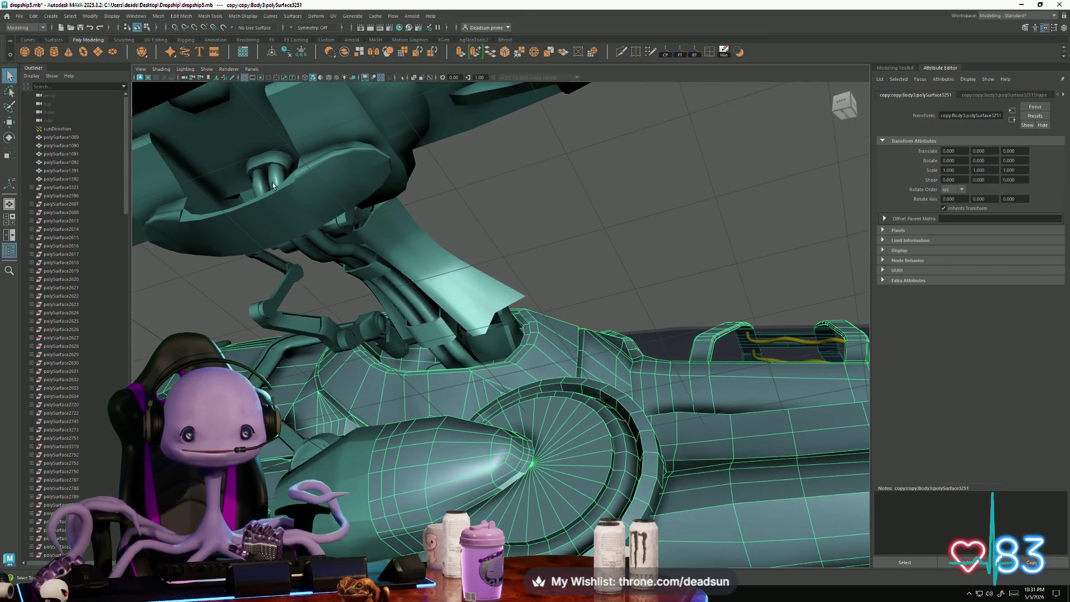
{"action": "left_click", "coordinate": [288, 194]}
{"action": "left_click_drag", "start_coordinate": [294, 205], "coordinate": [373, 290], "text": "alt"}
{"action": "mouse_move", "coordinate": [356, 248]}
{"action": "left_mouse_down", "text": "alt"}
{"action": "mouse_move", "coordinate": [497, 304]}
{"action": "mouse_move", "coordinate": [538, 267]}
{"action": "mouse_move", "coordinate": [448, 304]}
{"action": "mouse_move", "coordinate": [499, 300]}
{"action": "mouse_move", "coordinate": [455, 292]}
{"action": "mouse_move", "coordinate": [478, 347]}
{"action": "mouse_move", "coordinate": [471, 309]}
{"action": "mouse_move", "coordinate": [423, 314]}
{"action": "left_mouse_up", "text": "alt"}
{"action": "left_click", "coordinate": [541, 264]}
{"action": "left_click", "coordinate": [424, 309]}
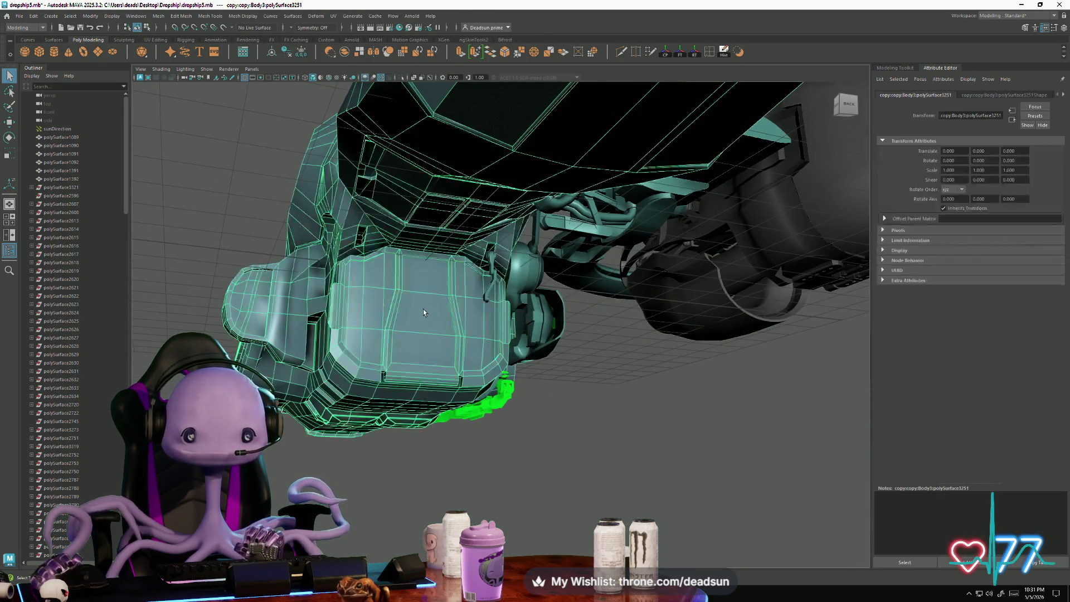
Step: Select the narrow bevel strip face on the hull's underside and open the UV Editor
{"action": "right_click_drag", "start_coordinate": [423, 309], "coordinate": [424, 312]}
{"action": "left_click", "coordinate": [424, 311]}
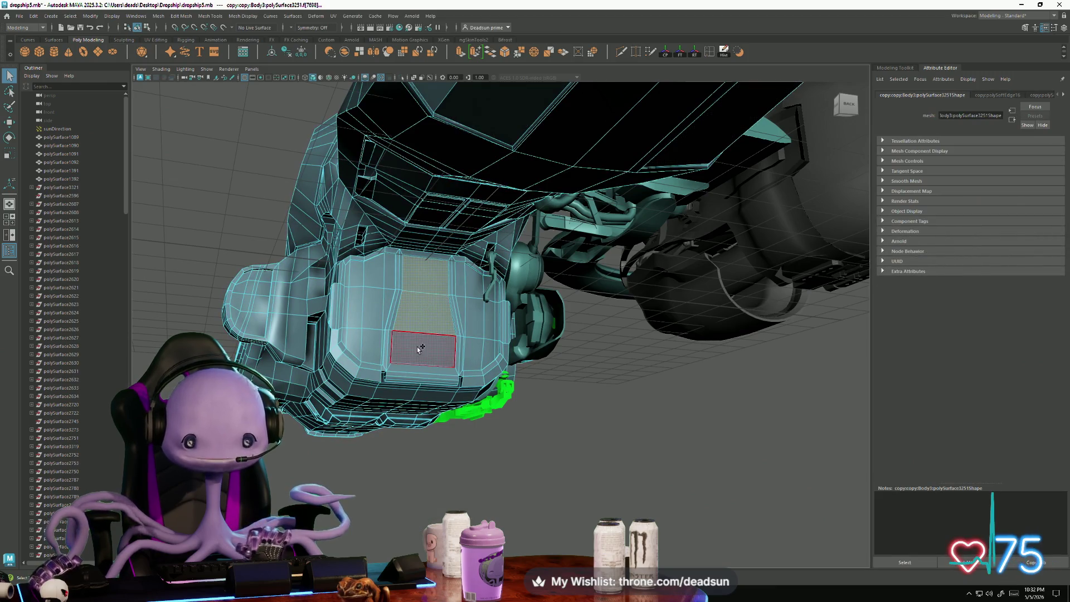
{"action": "key", "text": "f"}
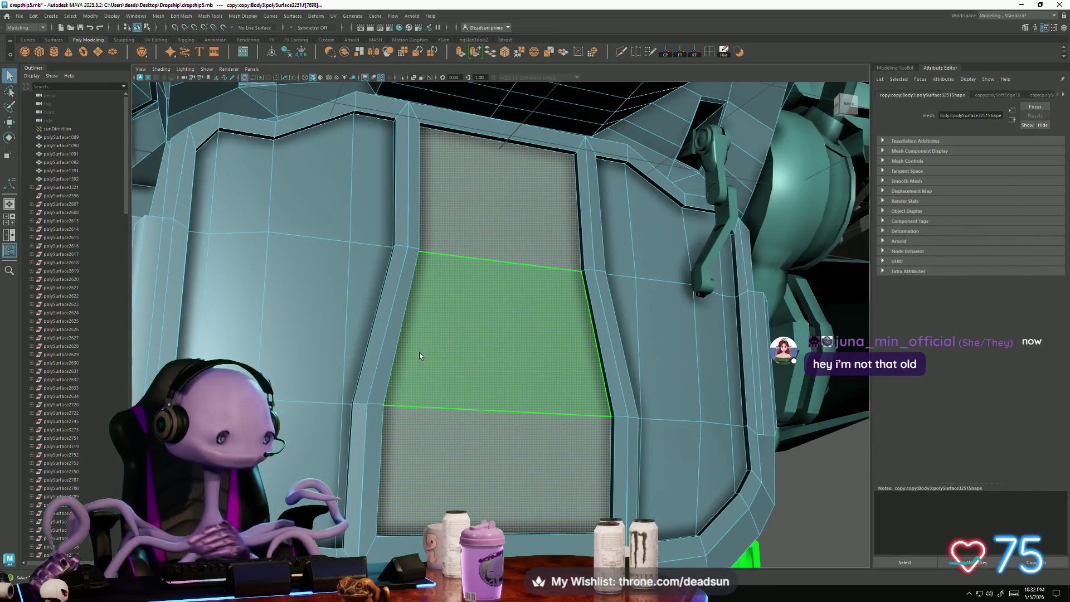
{"action": "left_click", "coordinate": [400, 325]}
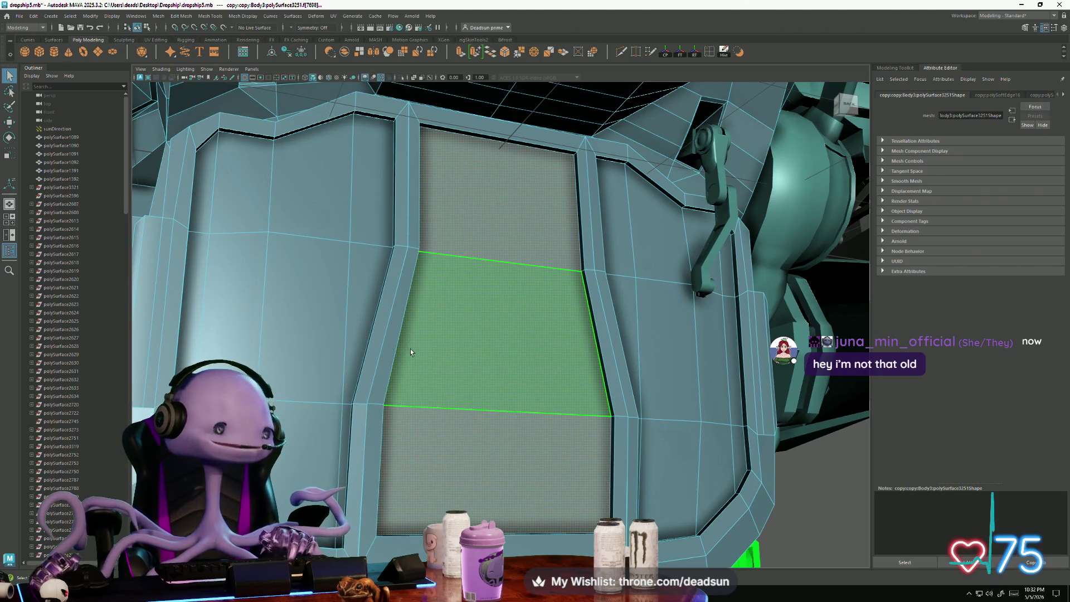
{"action": "left_click", "coordinate": [336, 18]}
{"action": "left_click", "coordinate": [356, 35]}
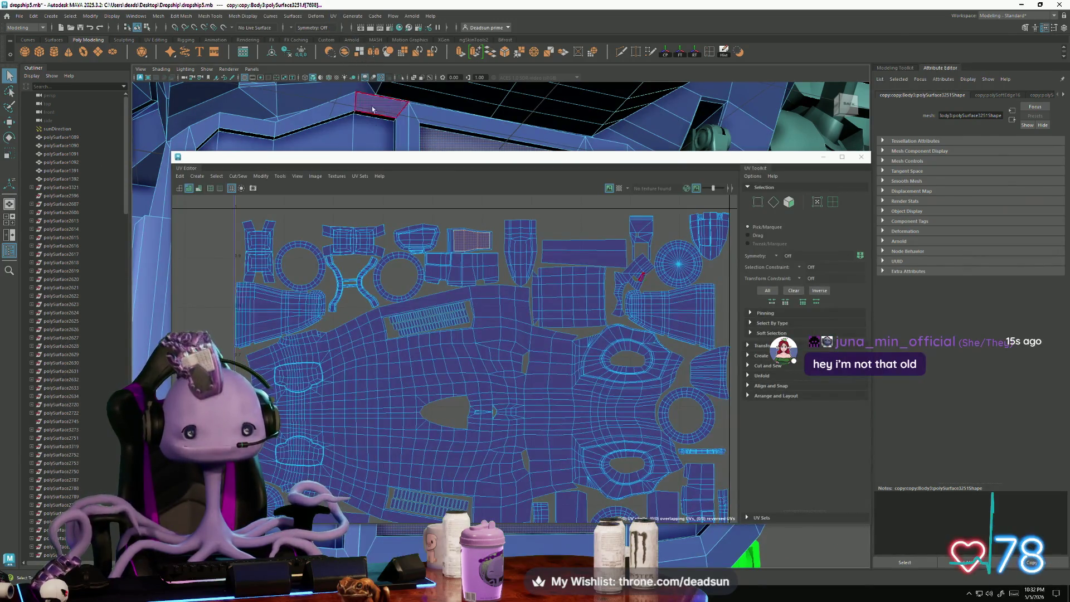
Step: Find the red reversed shell and convert its selection to UVs
{"action": "scroll", "coordinate": [449, 232], "scroll_direction": "up", "scroll_amount": 8}
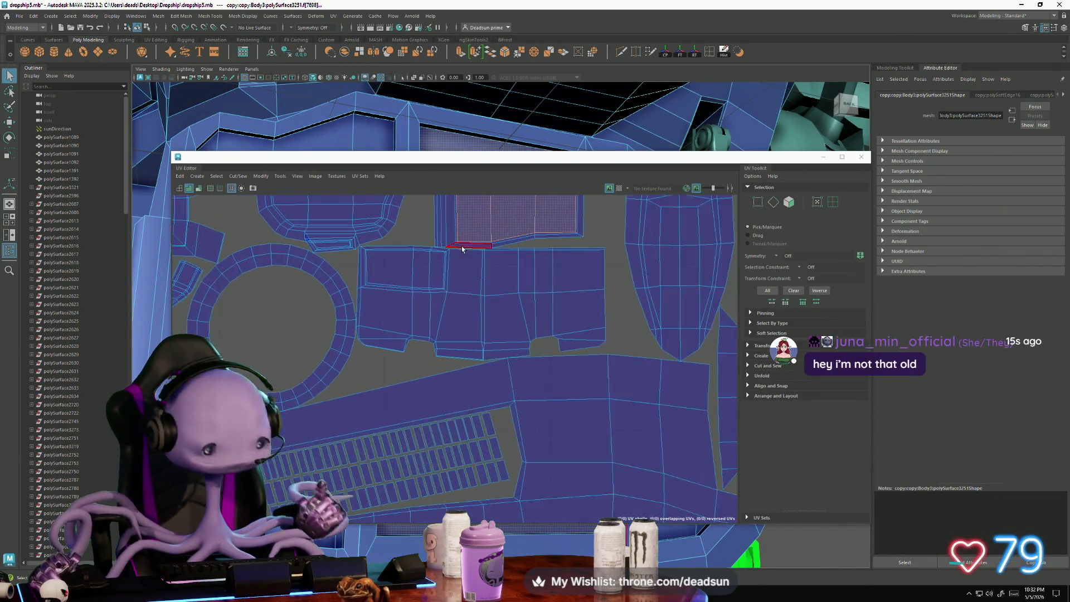
{"action": "scroll", "coordinate": [459, 252], "scroll_direction": "down", "scroll_amount": 8}
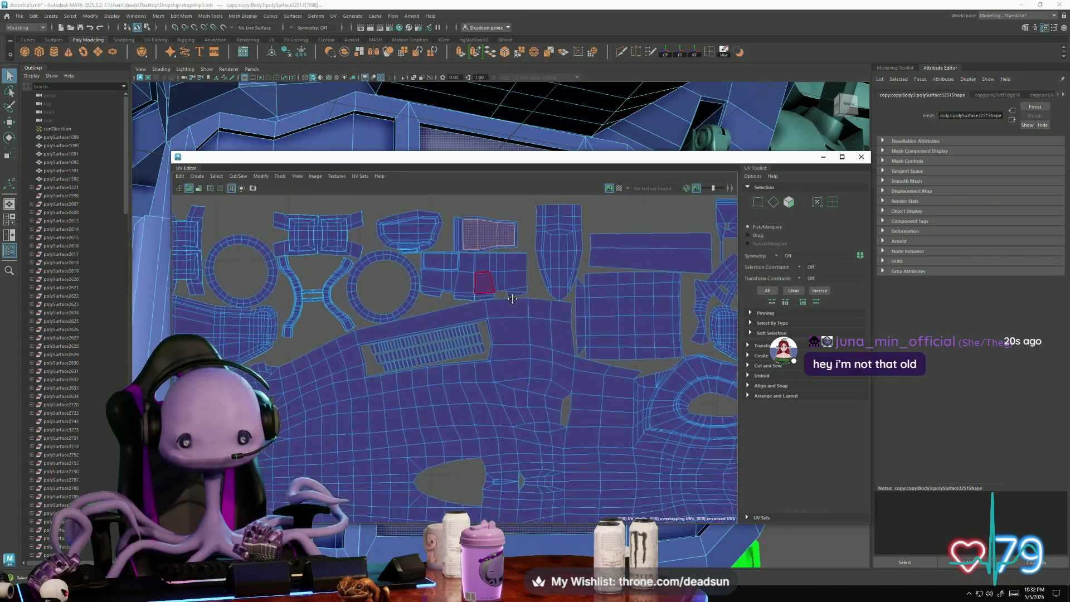
{"action": "scroll", "coordinate": [500, 244], "scroll_direction": "up", "scroll_amount": 1}
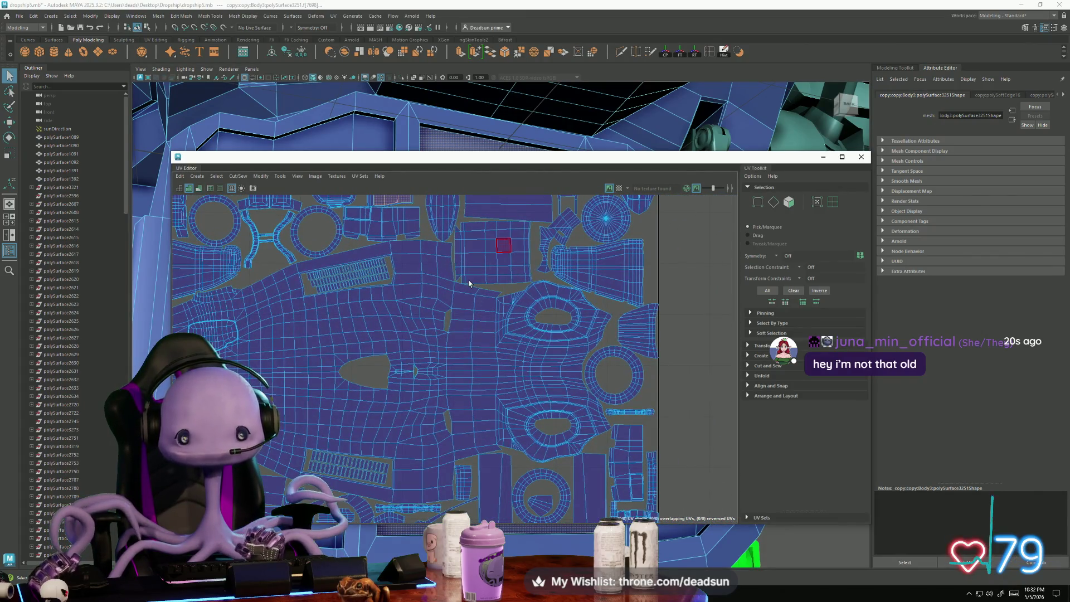
{"action": "scroll", "coordinate": [489, 262], "scroll_direction": "up", "scroll_amount": 6}
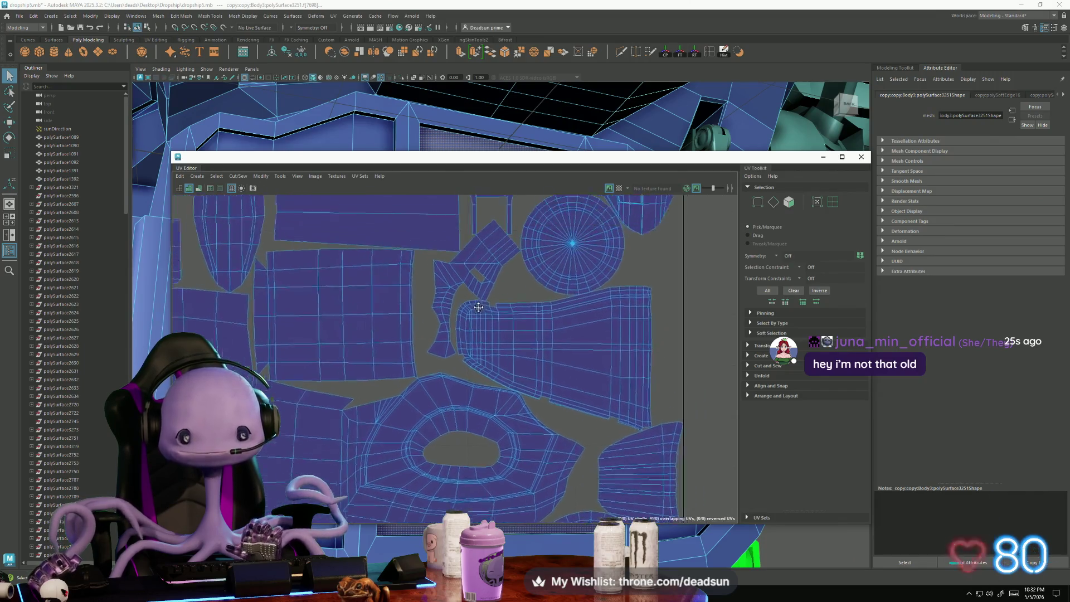
{"action": "scroll", "coordinate": [487, 303], "scroll_direction": "up", "scroll_amount": 4}
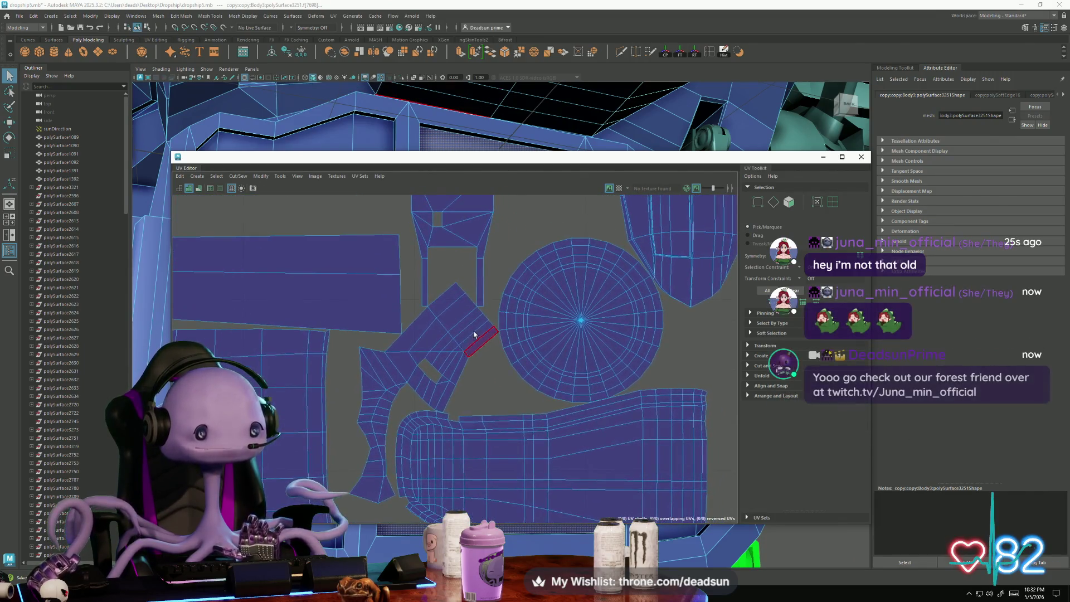
{"action": "scroll", "coordinate": [454, 296], "scroll_direction": "down", "scroll_amount": 5}
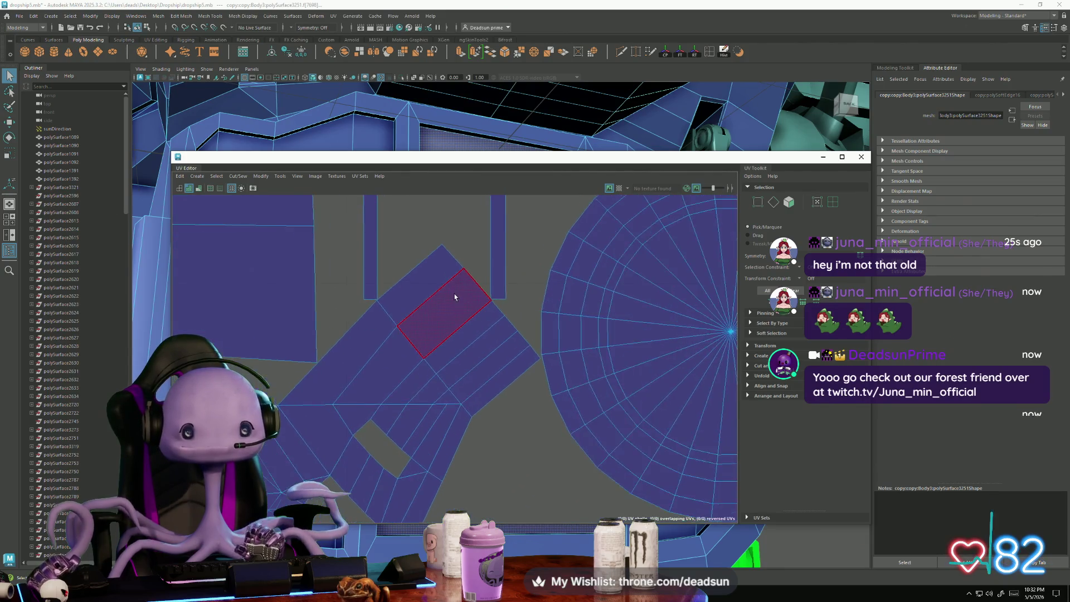
{"action": "scroll", "coordinate": [593, 288], "scroll_direction": "up", "scroll_amount": 7}
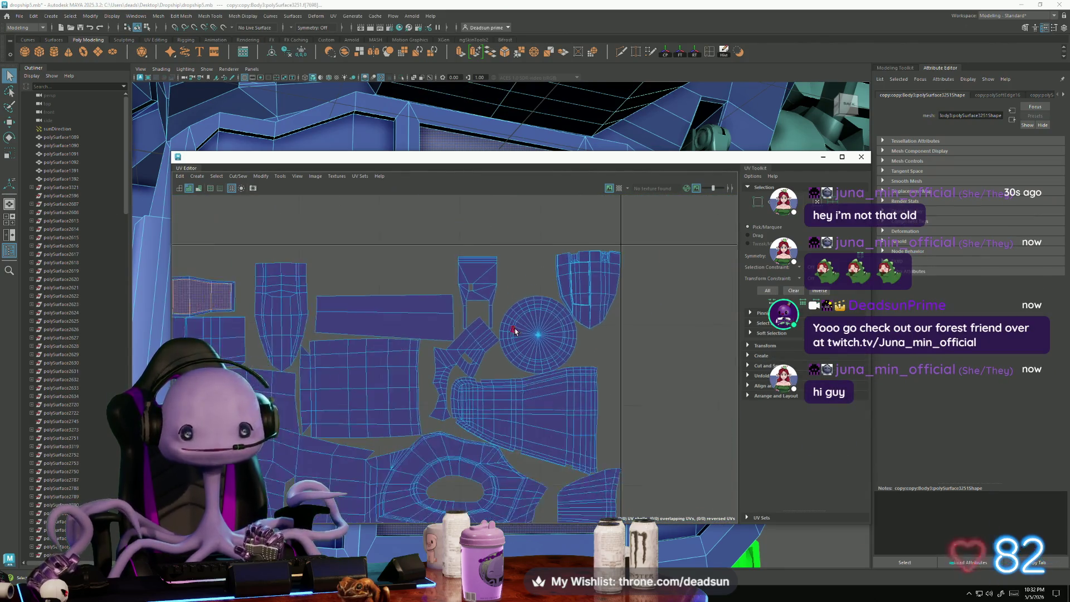
{"action": "middle_click_drag", "start_coordinate": [593, 289], "coordinate": [536, 287], "text": "alt"}
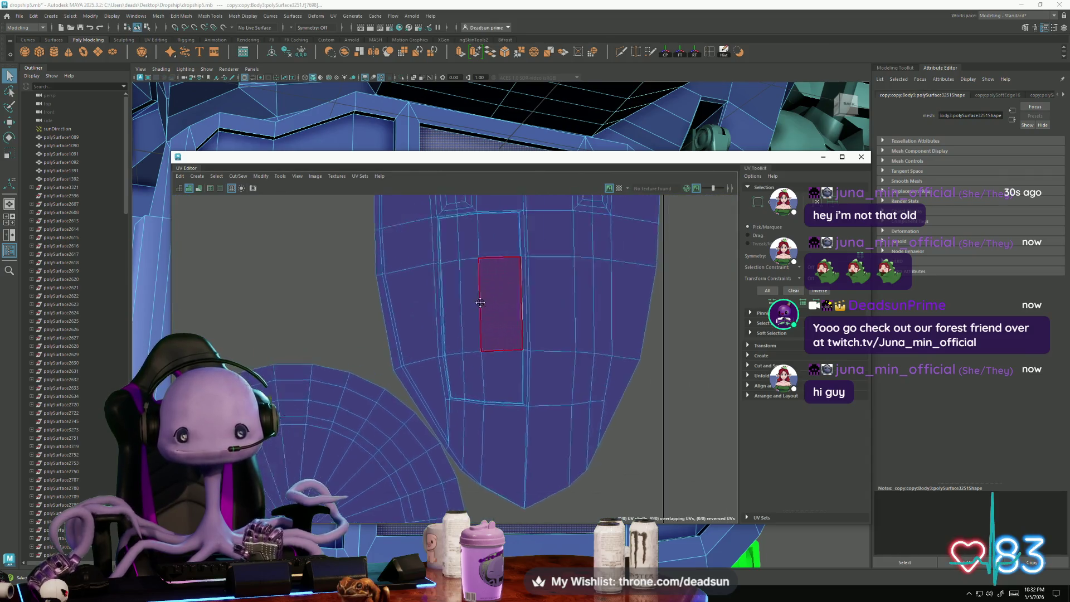
{"action": "scroll", "coordinate": [527, 285], "scroll_direction": "up", "scroll_amount": 2}
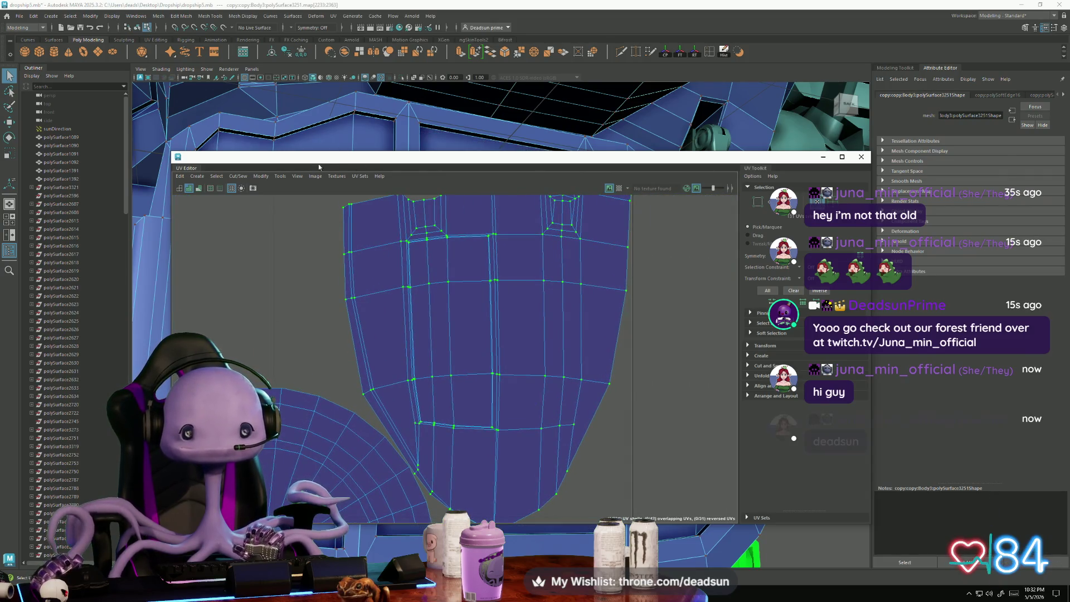
{"action": "scroll", "coordinate": [435, 248], "scroll_direction": "down", "scroll_amount": 3}
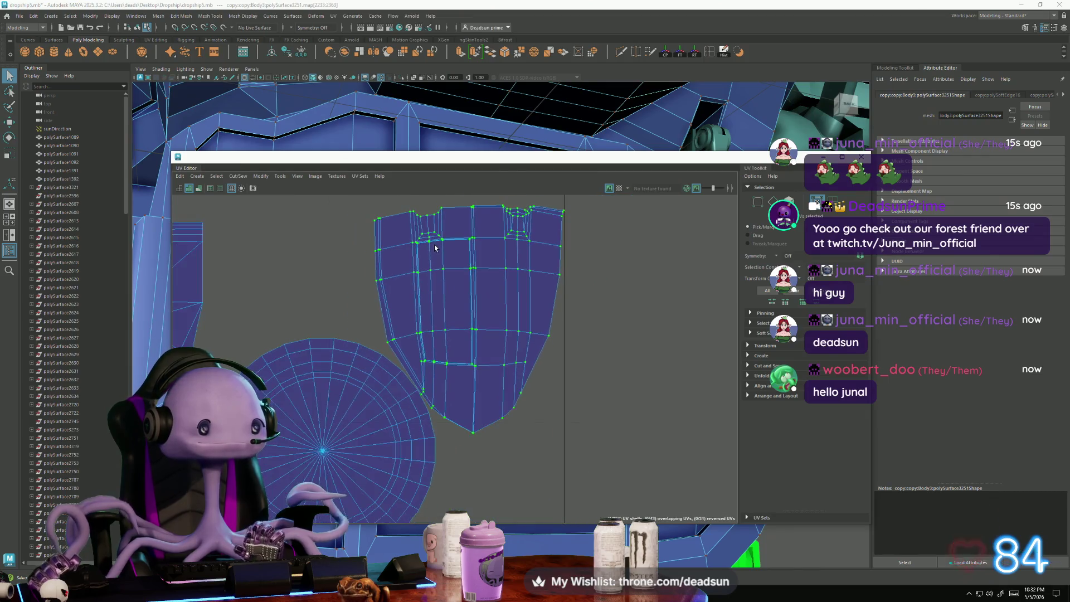
{"action": "scroll", "coordinate": [435, 248], "scroll_direction": "down", "scroll_amount": 6}
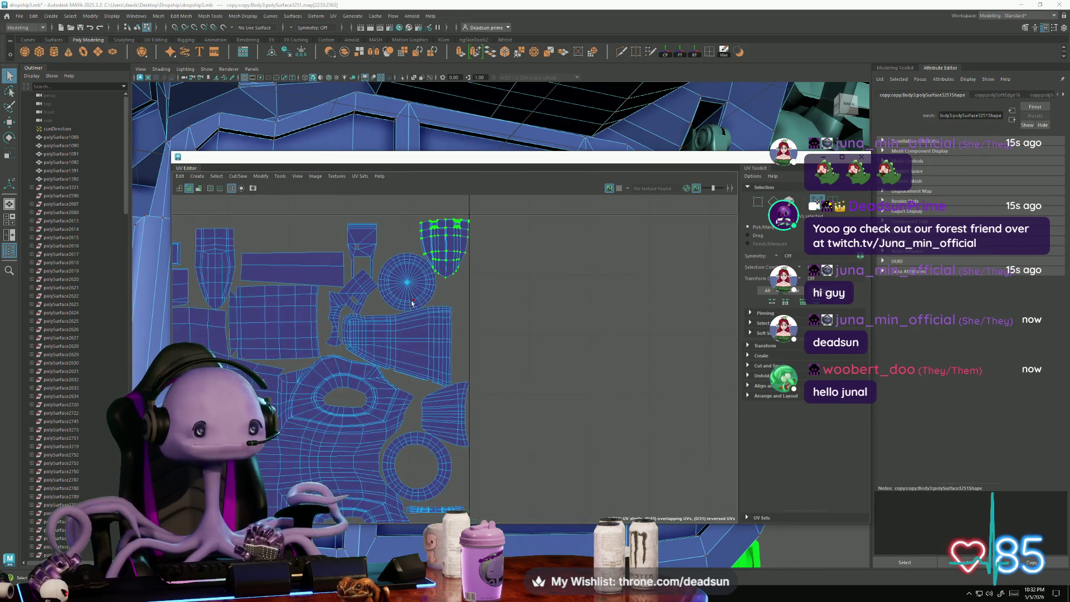
{"action": "scroll", "coordinate": [412, 304], "scroll_direction": "up", "scroll_amount": 6}
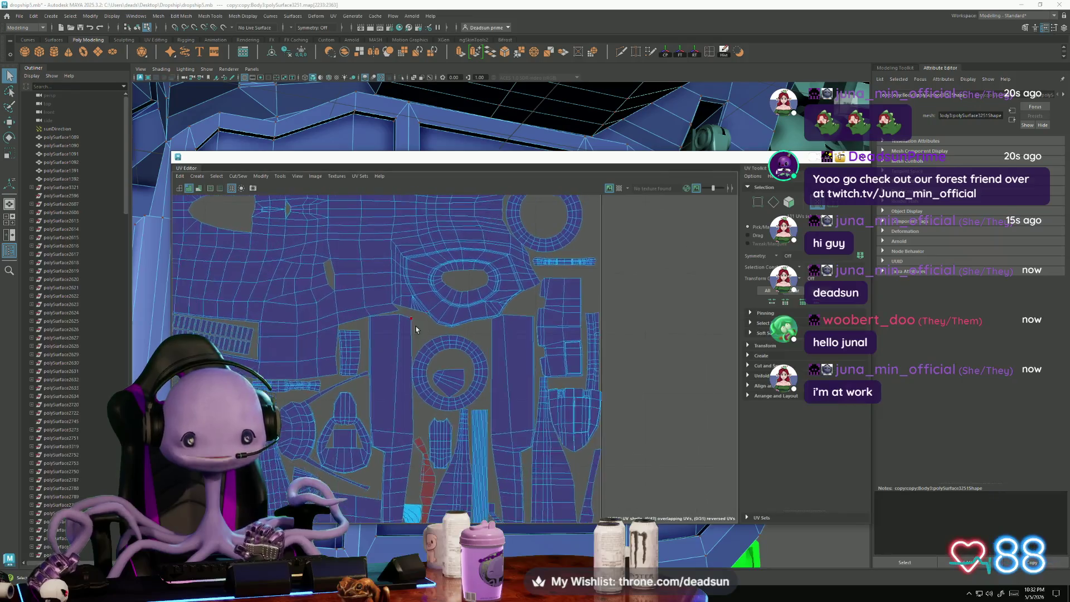
{"action": "scroll", "coordinate": [416, 329], "scroll_direction": "up", "scroll_amount": 5}
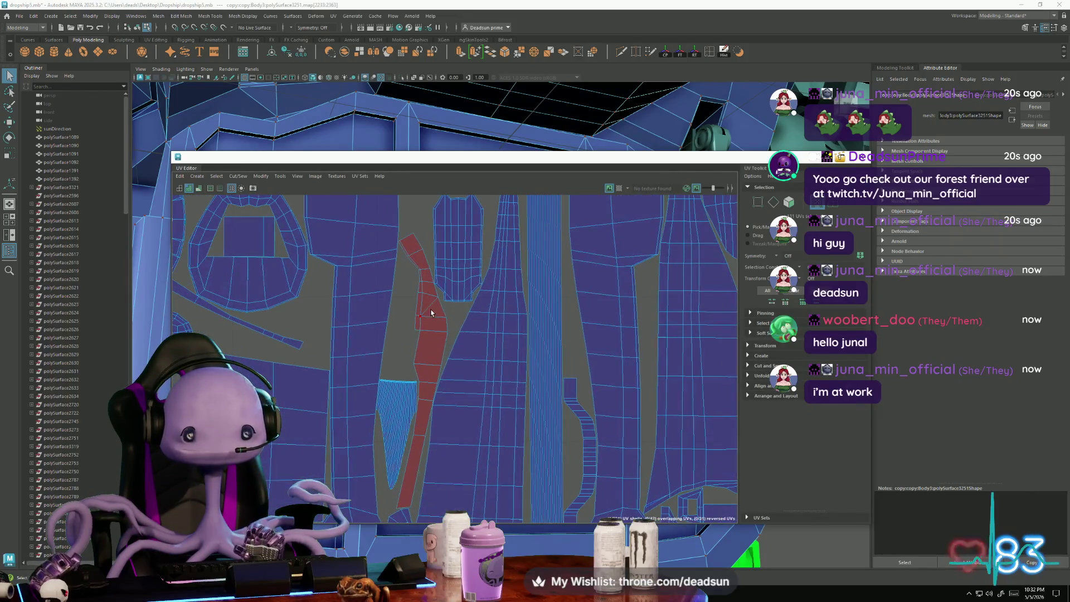
{"action": "right_click_drag", "start_coordinate": [431, 313], "coordinate": [437, 316]}
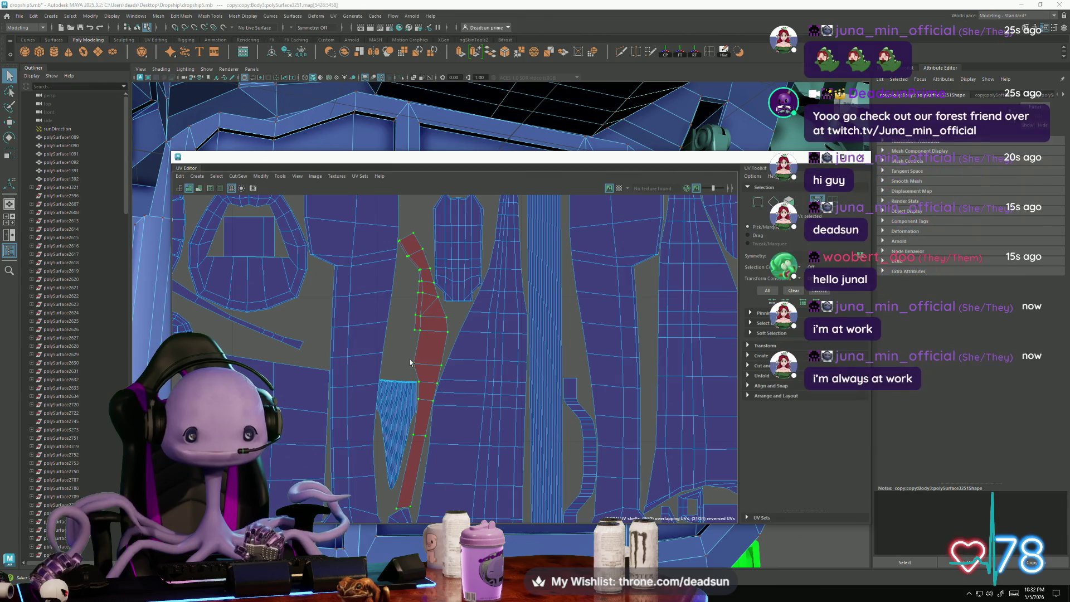
Step: Pan and zoom the UV Editor to survey the hull's UV shells across the tile
{"action": "scroll", "coordinate": [412, 360], "scroll_direction": "down", "scroll_amount": 3}
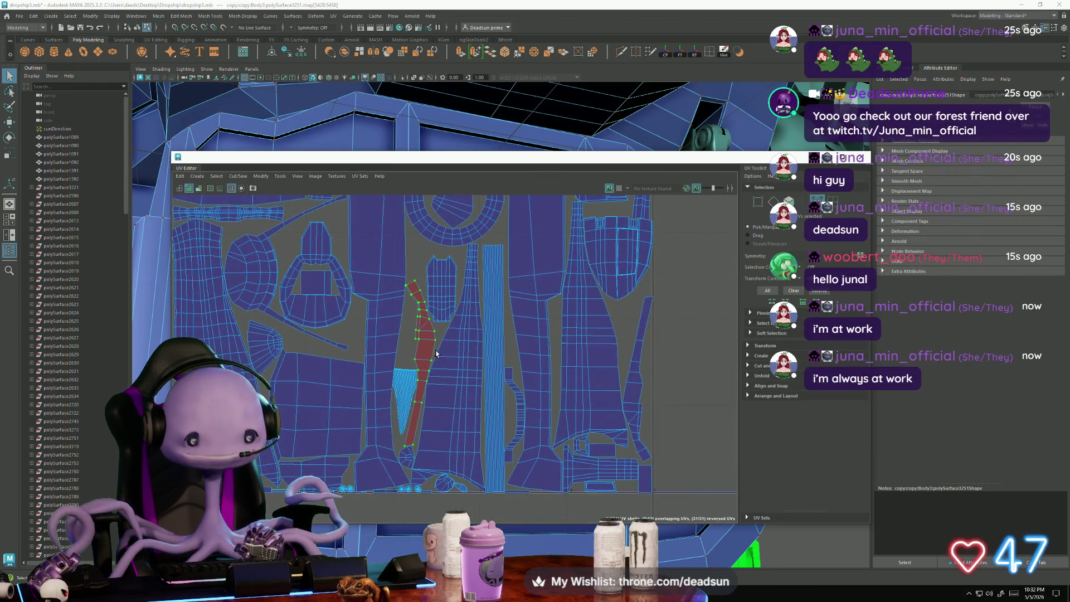
{"action": "scroll", "coordinate": [427, 330], "scroll_direction": "down", "scroll_amount": 2}
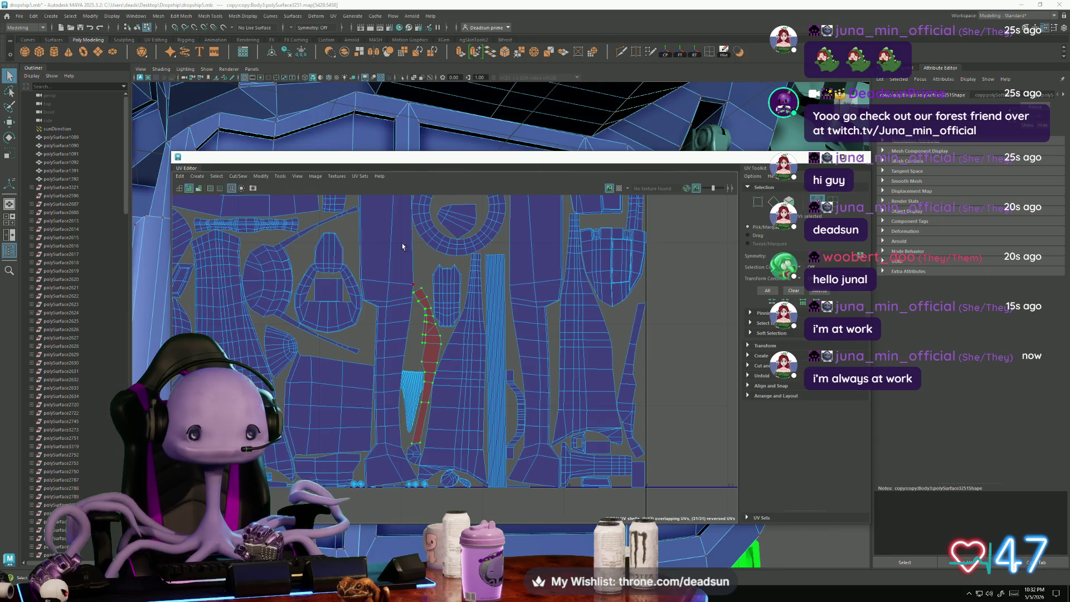
{"action": "scroll", "coordinate": [317, 333], "scroll_direction": "up", "scroll_amount": 2}
{"action": "scroll", "coordinate": [300, 372], "scroll_direction": "down", "scroll_amount": 4}
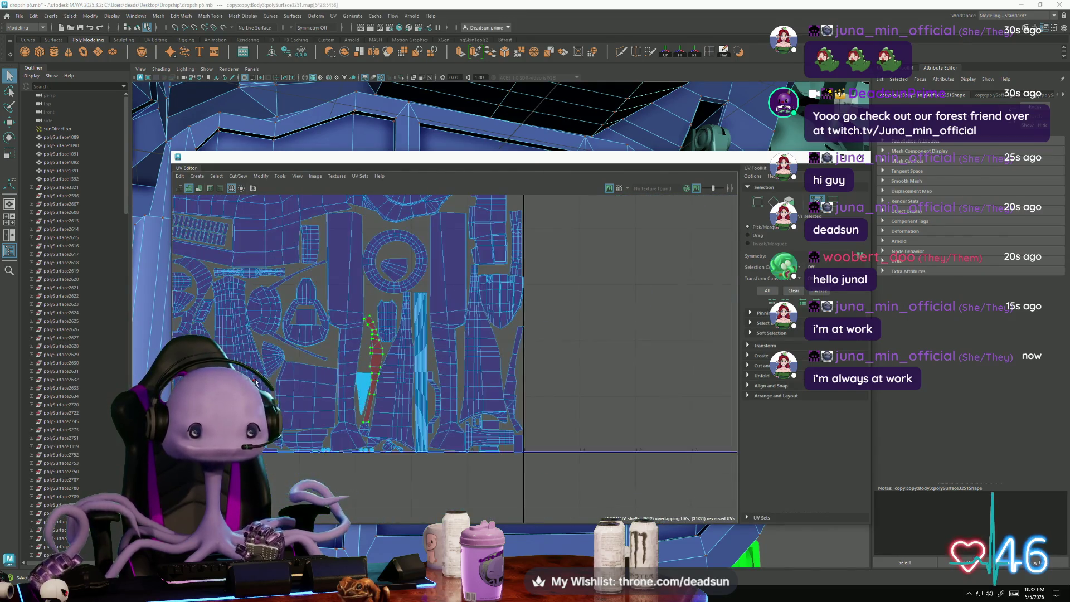
{"action": "middle_click_drag", "start_coordinate": [300, 372], "coordinate": [360, 476], "text": "alt"}
{"action": "scroll", "coordinate": [504, 491], "scroll_direction": "up", "scroll_amount": 6}
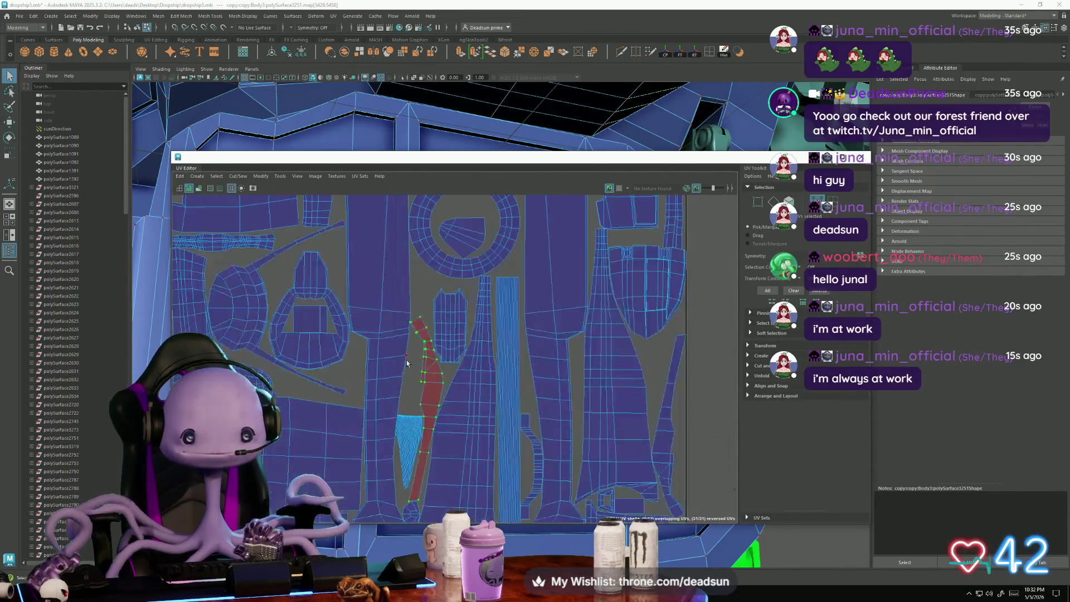
{"action": "scroll", "coordinate": [477, 412], "scroll_direction": "down", "scroll_amount": 4}
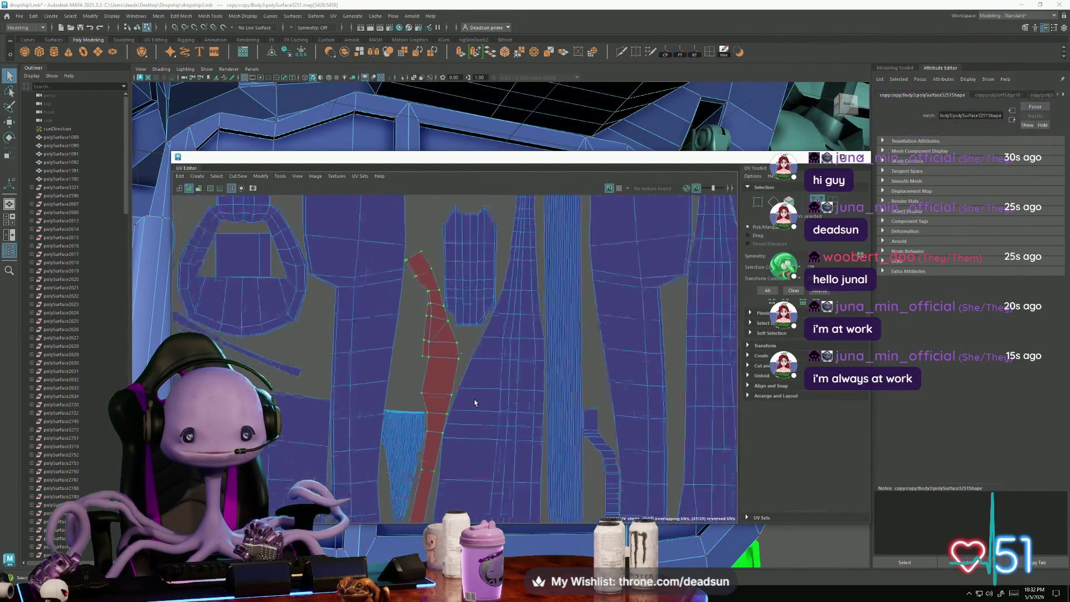
{"action": "scroll", "coordinate": [472, 410], "scroll_direction": "down", "scroll_amount": 4}
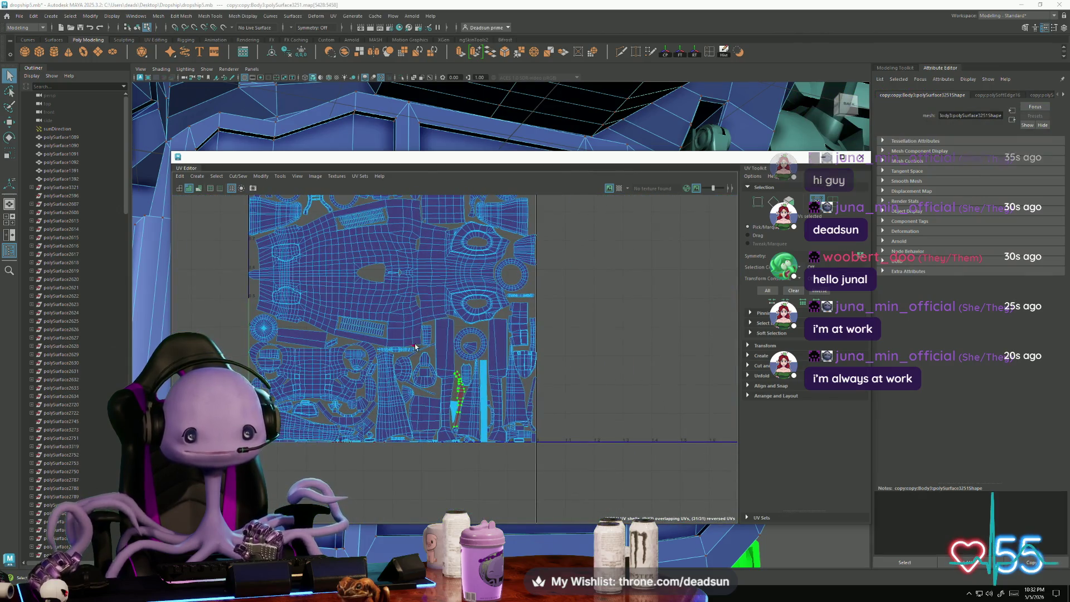
{"action": "middle_click_drag", "start_coordinate": [428, 399], "coordinate": [436, 415], "text": "alt"}
{"action": "scroll", "coordinate": [424, 429], "scroll_direction": "up", "scroll_amount": 5}
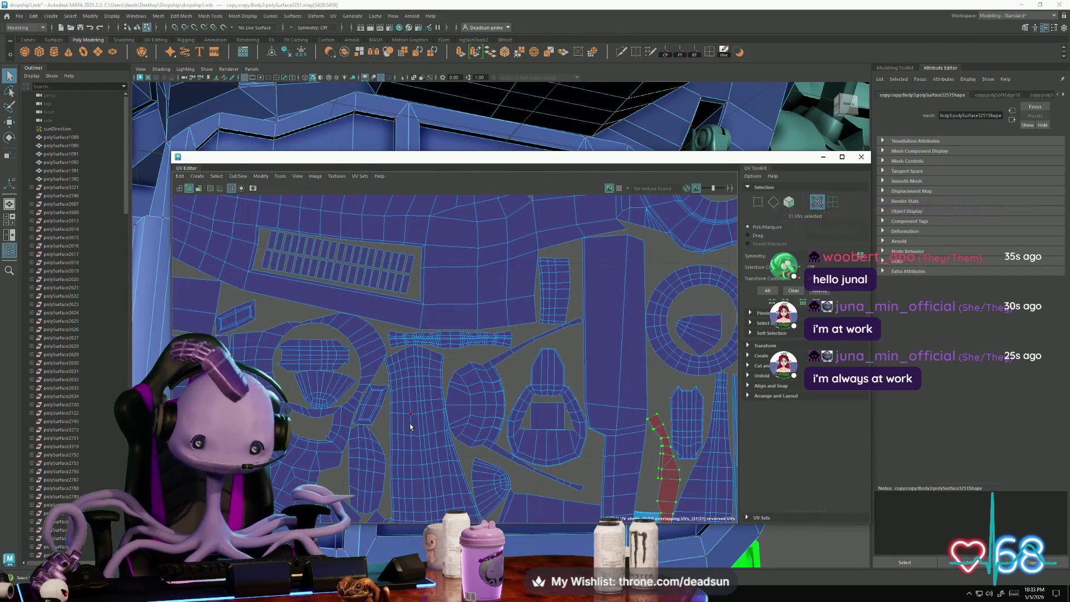
{"action": "scroll", "coordinate": [509, 426], "scroll_direction": "up", "scroll_amount": 4}
{"action": "scroll", "coordinate": [509, 422], "scroll_direction": "down", "scroll_amount": 10}
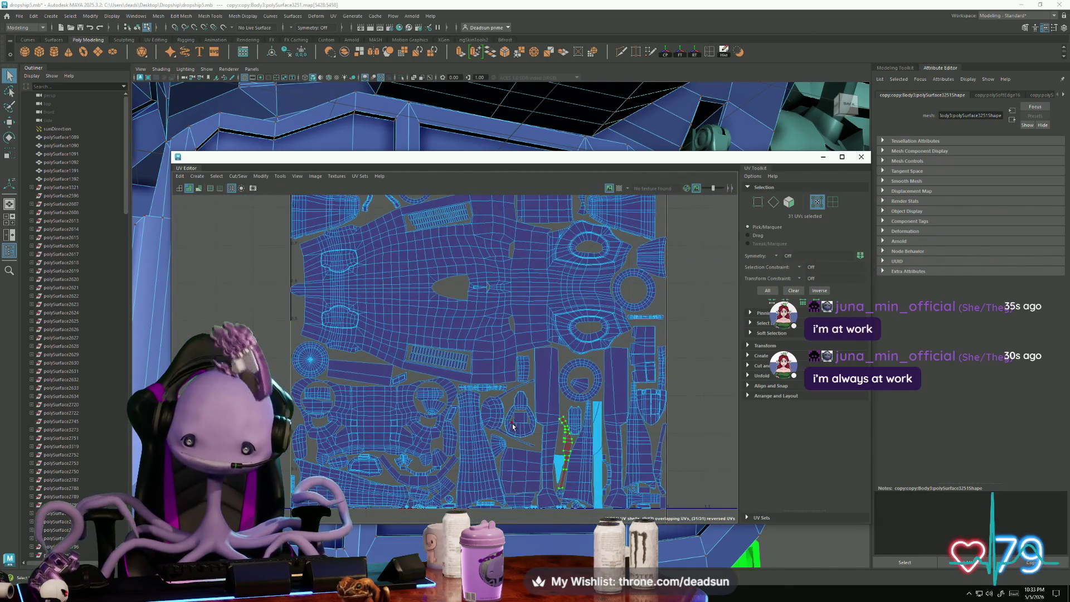
{"action": "scroll", "coordinate": [513, 427], "scroll_direction": "up", "scroll_amount": 4}
{"action": "scroll", "coordinate": [657, 450], "scroll_direction": "up", "scroll_amount": 3}
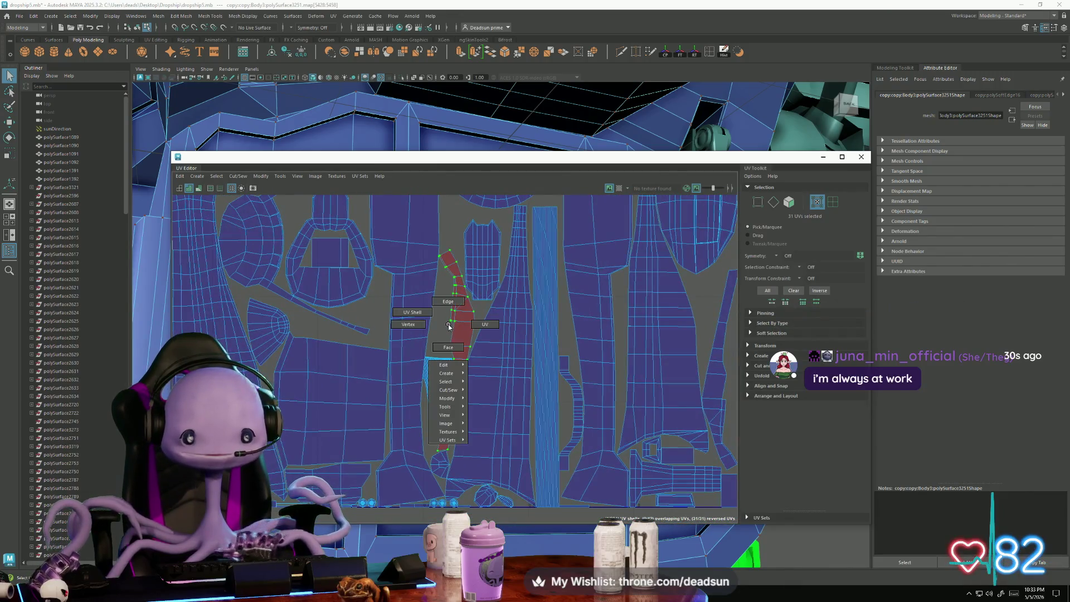
Step: Flip the reversed red shell's UVs and bend the thin strip's top to the right
{"action": "left_click", "coordinate": [277, 180]}
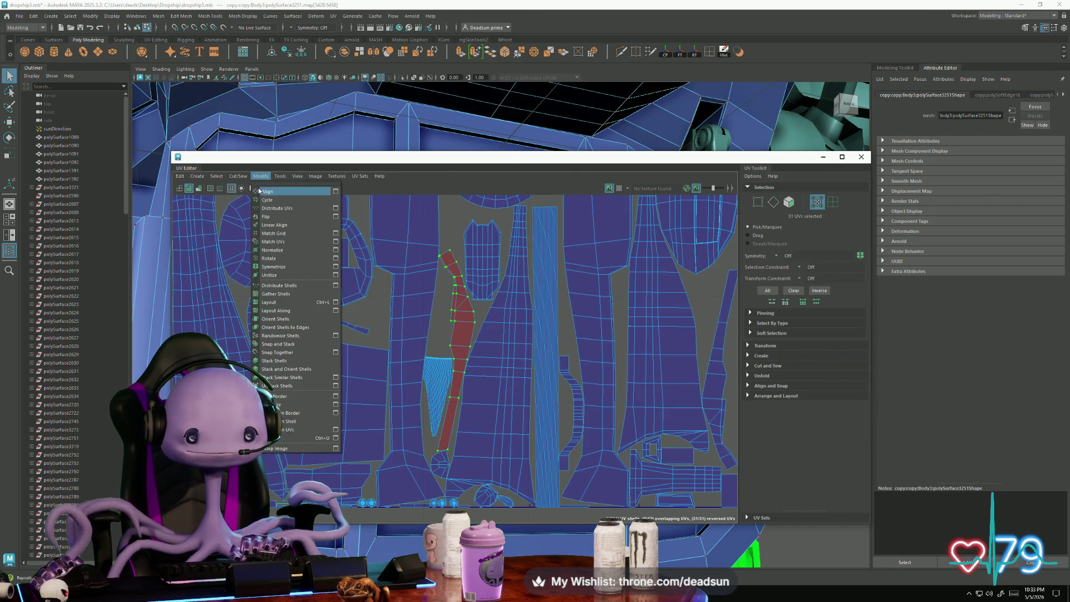
{"action": "left_click", "coordinate": [267, 217]}
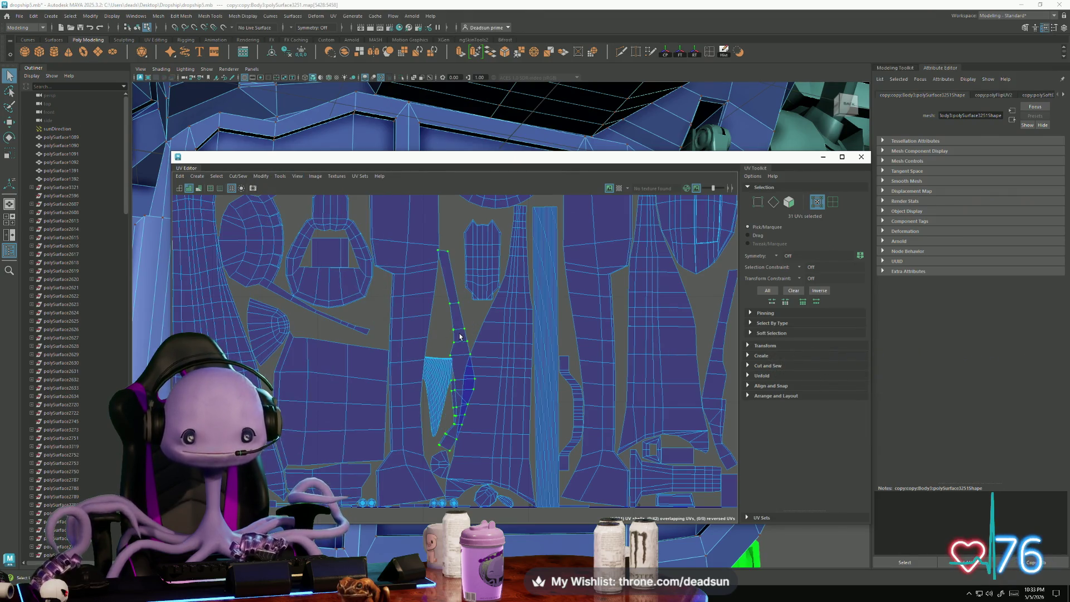
{"action": "middle_click_drag", "start_coordinate": [444, 322], "coordinate": [478, 418]}
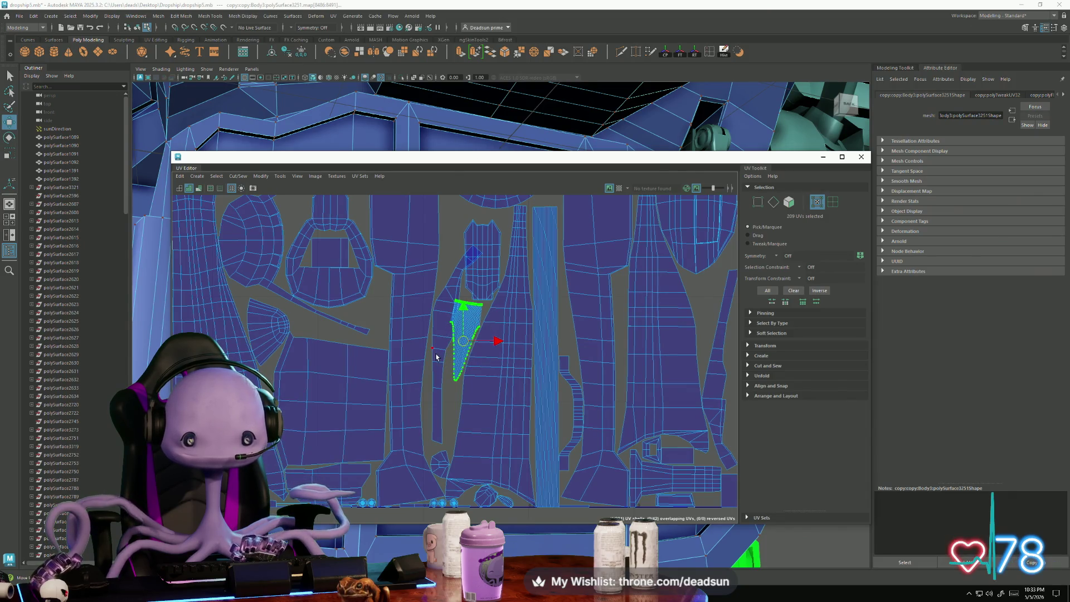
{"action": "scroll", "coordinate": [440, 355], "scroll_direction": "down", "scroll_amount": 5}
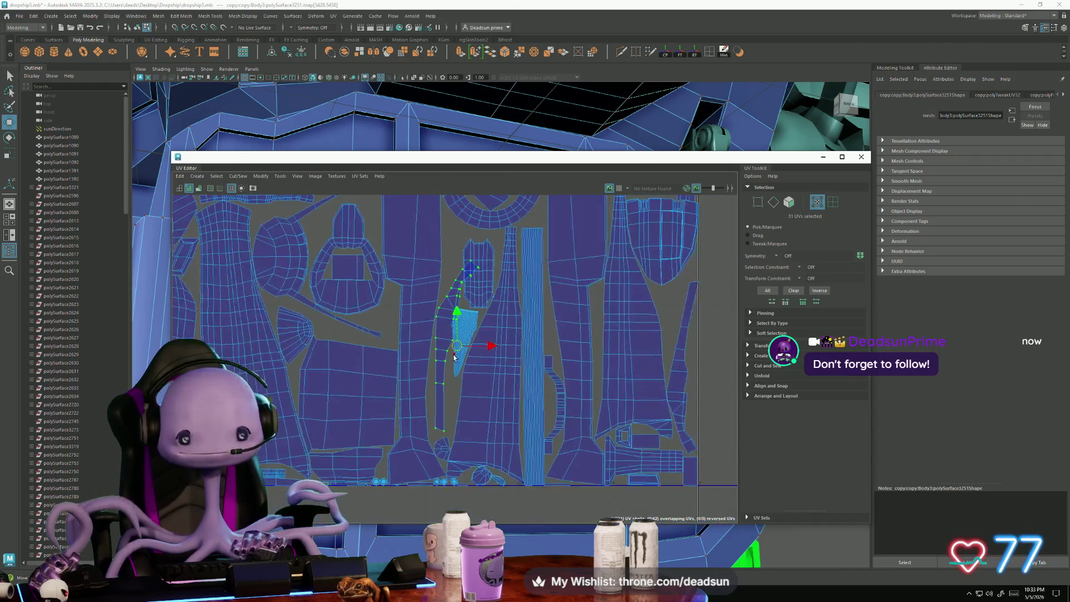
{"action": "scroll", "coordinate": [446, 353], "scroll_direction": "up", "scroll_amount": 2}
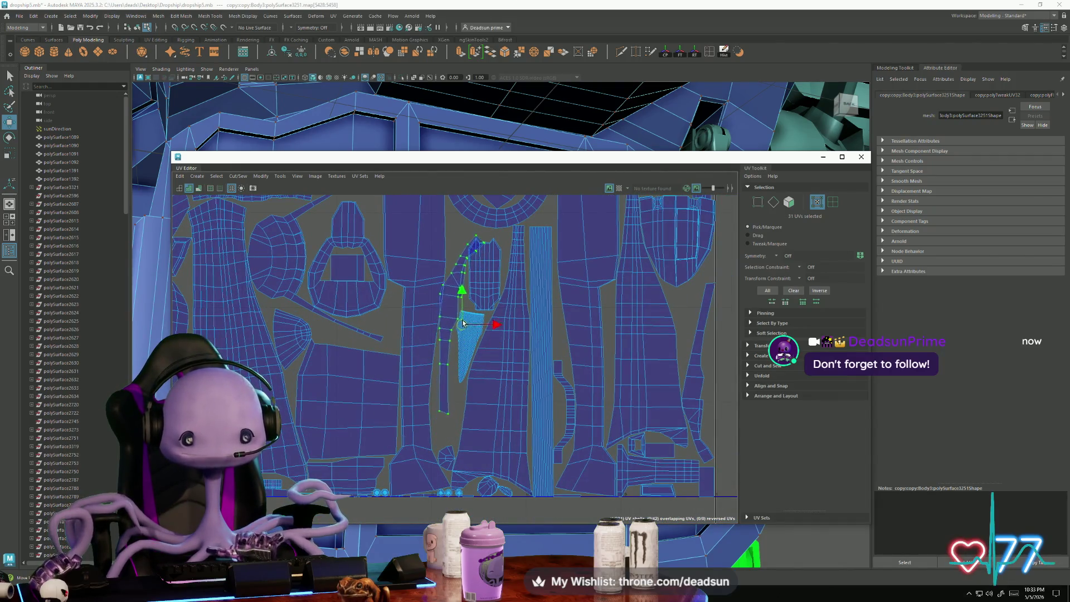
{"action": "mouse_move", "coordinate": [463, 324]}
{"action": "left_mouse_down"}
{"action": "mouse_move", "coordinate": [464, 303]}
{"action": "mouse_move", "coordinate": [462, 375]}
{"action": "left_mouse_up"}
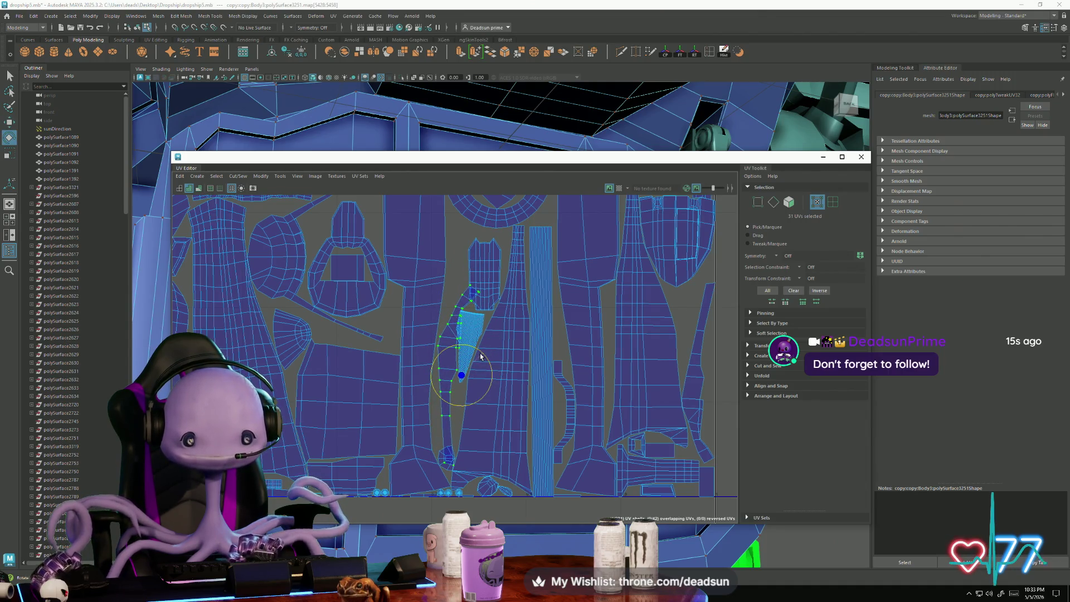
{"action": "mouse_move", "coordinate": [460, 376]}
{"action": "left_mouse_down"}
{"action": "mouse_move", "coordinate": [444, 276]}
{"action": "mouse_move", "coordinate": [356, 244]}
{"action": "left_mouse_up"}
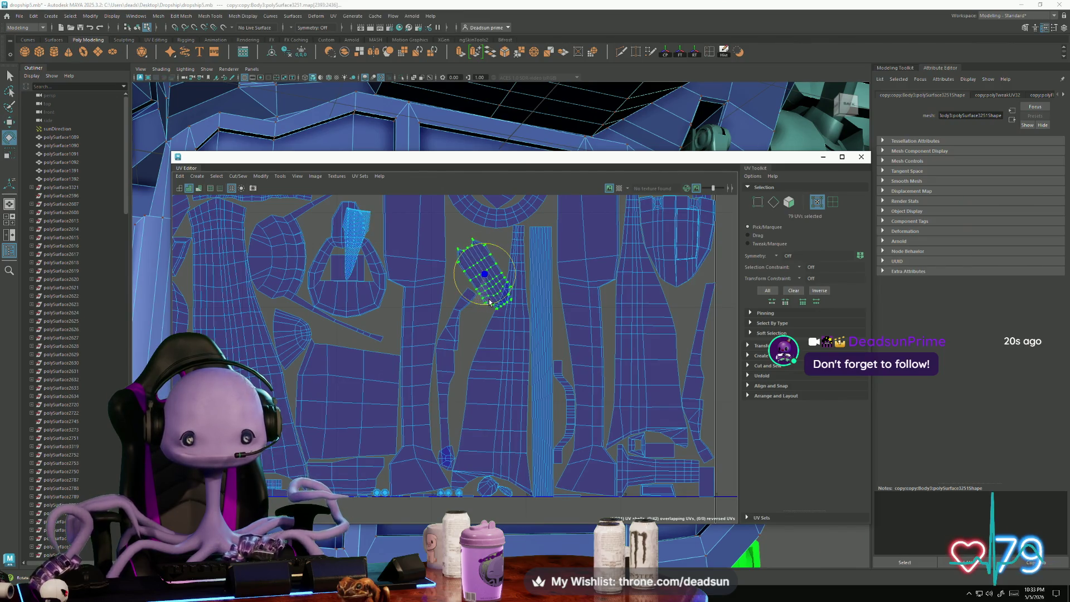
Step: Move the wedge shell into the ring's empty centre, rotated 90° rightward
{"action": "left_click_drag", "start_coordinate": [487, 279], "coordinate": [474, 258]}
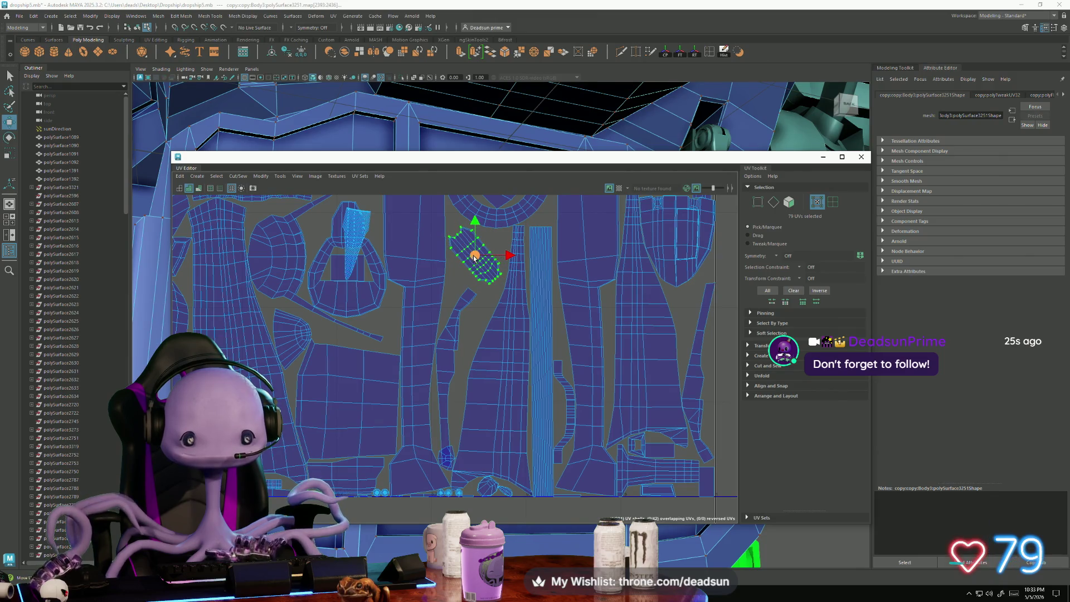
{"action": "left_click_drag", "start_coordinate": [474, 258], "coordinate": [477, 257]}
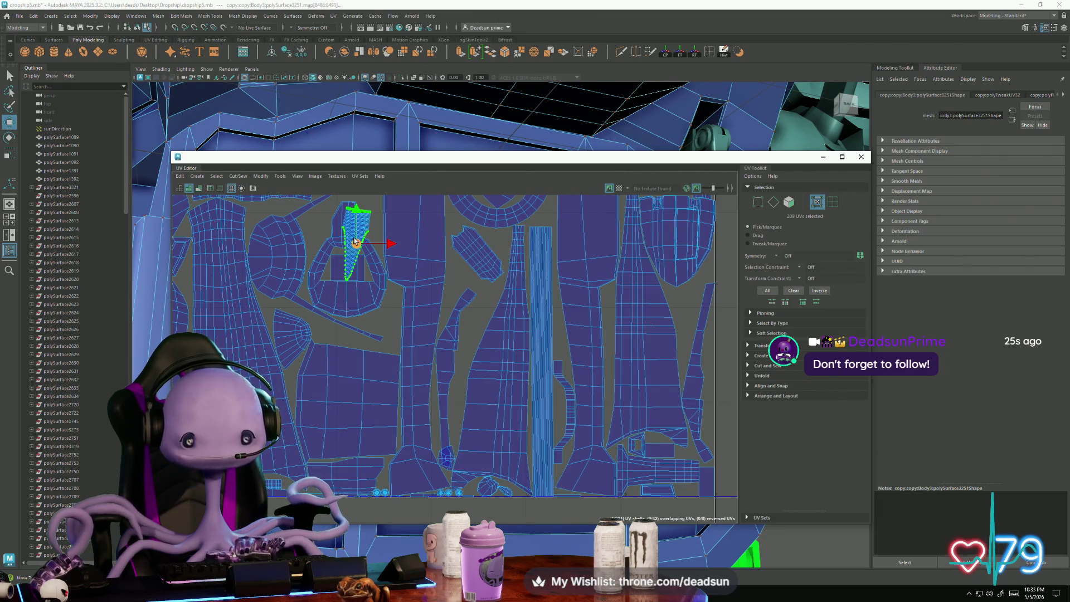
{"action": "mouse_move", "coordinate": [354, 241]}
{"action": "left_mouse_down"}
{"action": "mouse_move", "coordinate": [492, 265]}
{"action": "mouse_move", "coordinate": [454, 298]}
{"action": "left_mouse_up"}
{"action": "scroll", "coordinate": [450, 300], "scroll_direction": "down", "scroll_amount": 2}
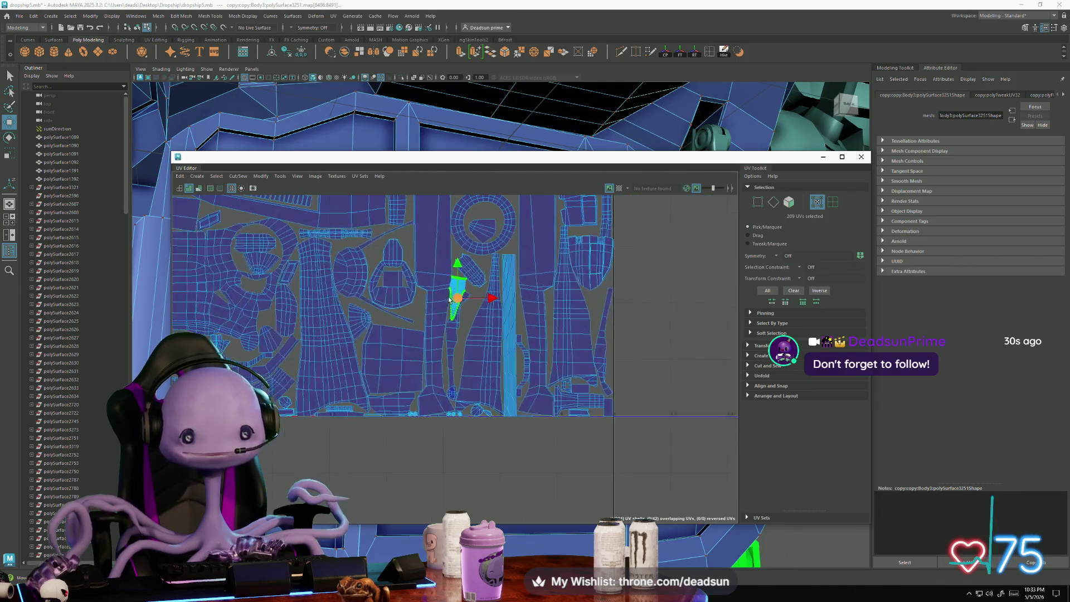
{"action": "scroll", "coordinate": [444, 283], "scroll_direction": "down", "scroll_amount": 5}
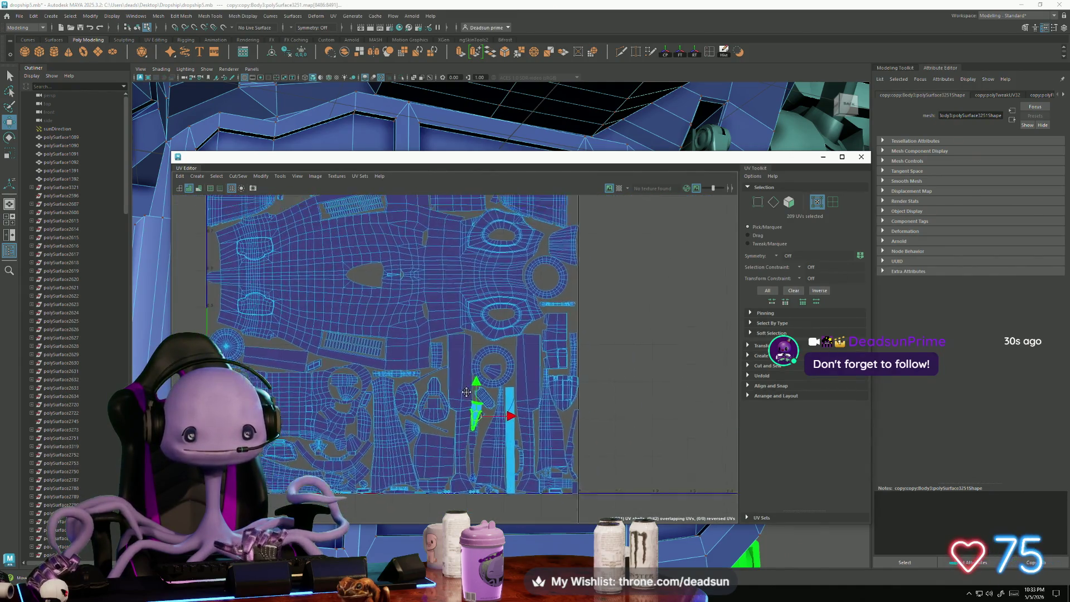
{"action": "scroll", "coordinate": [436, 431], "scroll_direction": "up", "scroll_amount": 3}
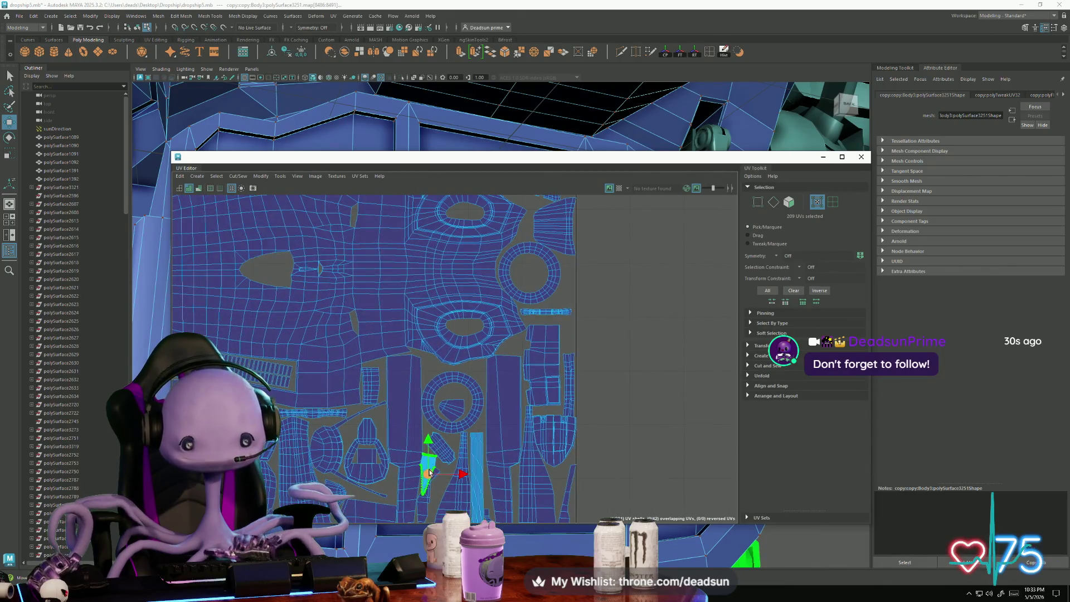
{"action": "left_click_drag", "start_coordinate": [430, 475], "coordinate": [464, 413]}
{"action": "scroll", "coordinate": [455, 411], "scroll_direction": "up", "scroll_amount": 2}
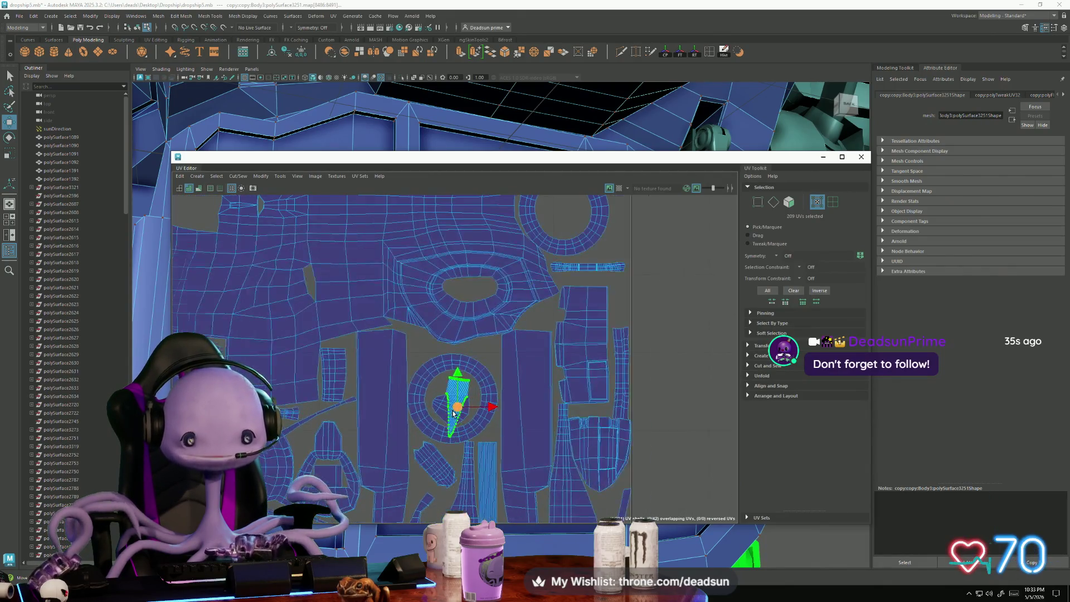
{"action": "scroll", "coordinate": [443, 384], "scroll_direction": "up", "scroll_amount": 4}
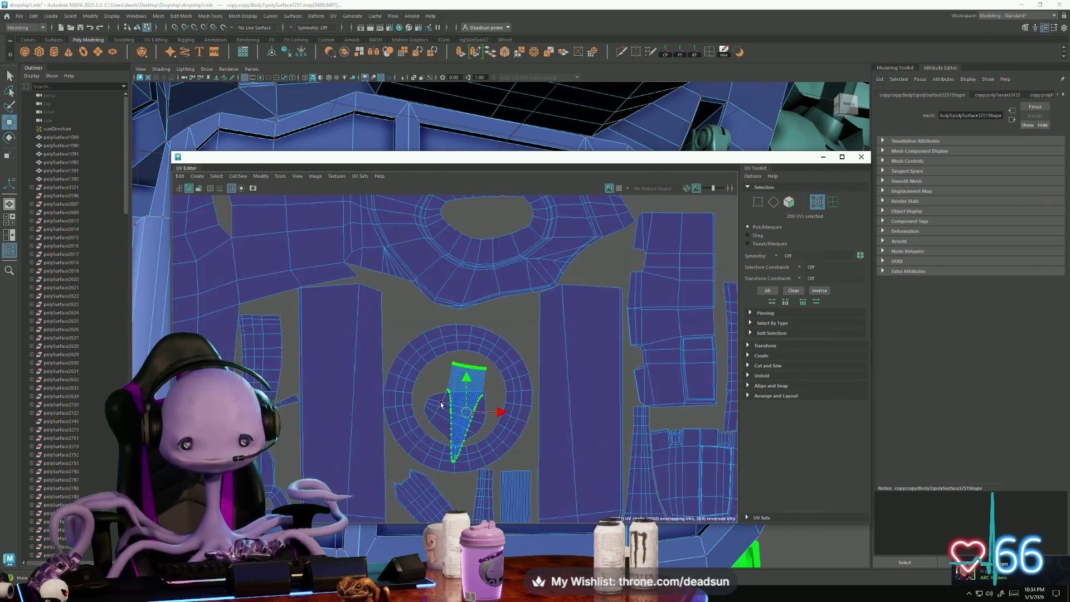
{"action": "mouse_move", "coordinate": [468, 417]}
{"action": "left_mouse_down"}
{"action": "mouse_move", "coordinate": [465, 397]}
{"action": "mouse_move", "coordinate": [490, 403]}
{"action": "mouse_move", "coordinate": [477, 415]}
{"action": "mouse_move", "coordinate": [459, 401]}
{"action": "mouse_move", "coordinate": [456, 365]}
{"action": "left_mouse_up"}
{"action": "key", "text": "r"}
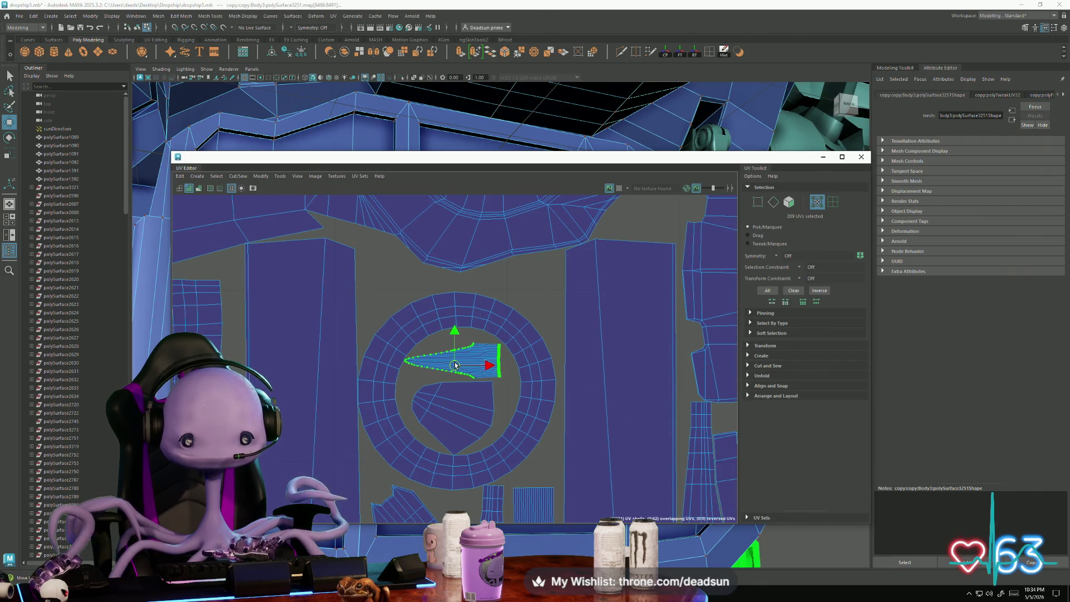
Step: Lift the small lower-left UV shell higher in the layout
{"action": "scroll", "coordinate": [453, 369], "scroll_direction": "up", "scroll_amount": 2}
{"action": "scroll", "coordinate": [452, 369], "scroll_direction": "down", "scroll_amount": 3}
{"action": "mouse_move", "coordinate": [452, 502]}
{"action": "middle_mouse_down", "text": "alt"}
{"action": "mouse_move", "coordinate": [415, 419]}
{"action": "mouse_move", "coordinate": [430, 390]}
{"action": "mouse_move", "coordinate": [409, 425]}
{"action": "mouse_move", "coordinate": [408, 283]}
{"action": "middle_mouse_up", "text": "alt"}
{"action": "scroll", "coordinate": [414, 442], "scroll_direction": "up", "scroll_amount": 1}
{"action": "scroll", "coordinate": [382, 416], "scroll_direction": "up", "scroll_amount": 5}
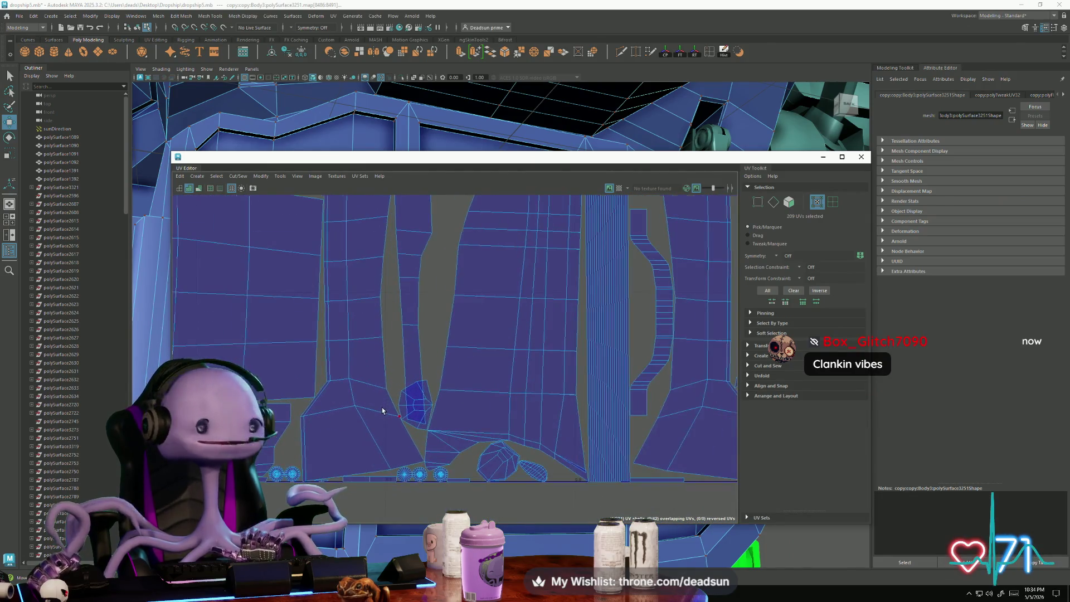
{"action": "left_click_drag", "start_coordinate": [429, 407], "coordinate": [448, 266]}
{"action": "middle_click_drag", "start_coordinate": [448, 266], "coordinate": [412, 391], "text": "alt"}
{"action": "left_click_drag", "start_coordinate": [412, 390], "coordinate": [452, 229]}
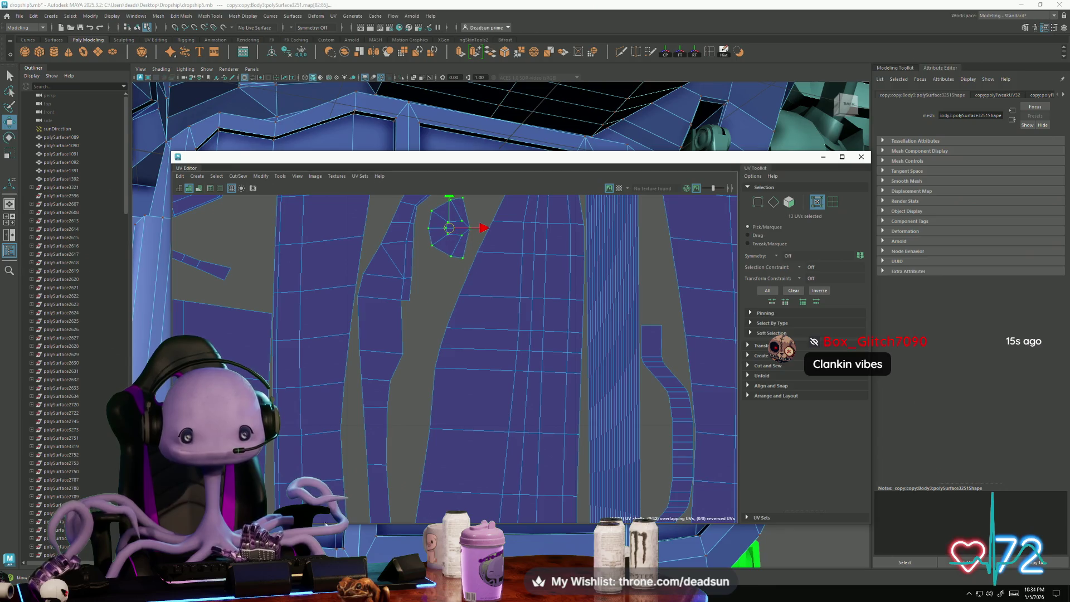
{"action": "key", "text": "alt+Tab"}
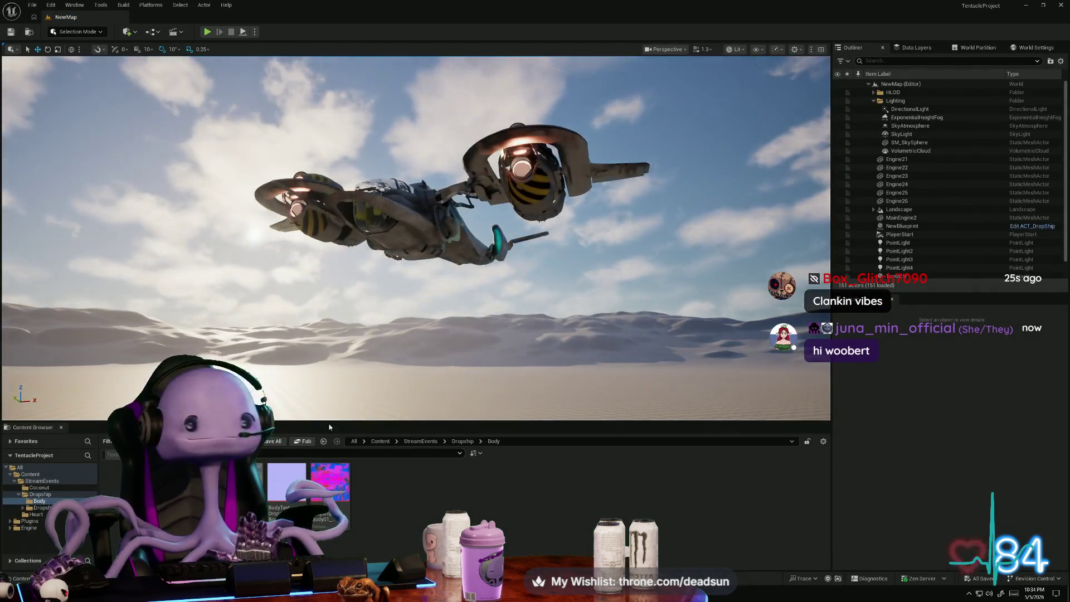
{"action": "mouse_move", "coordinate": [329, 390]}
{"action": "right_mouse_down"}
{"action": "mouse_move", "coordinate": [332, 418]}
{"action": "mouse_move", "coordinate": [384, 315]}
{"action": "right_mouse_up"}
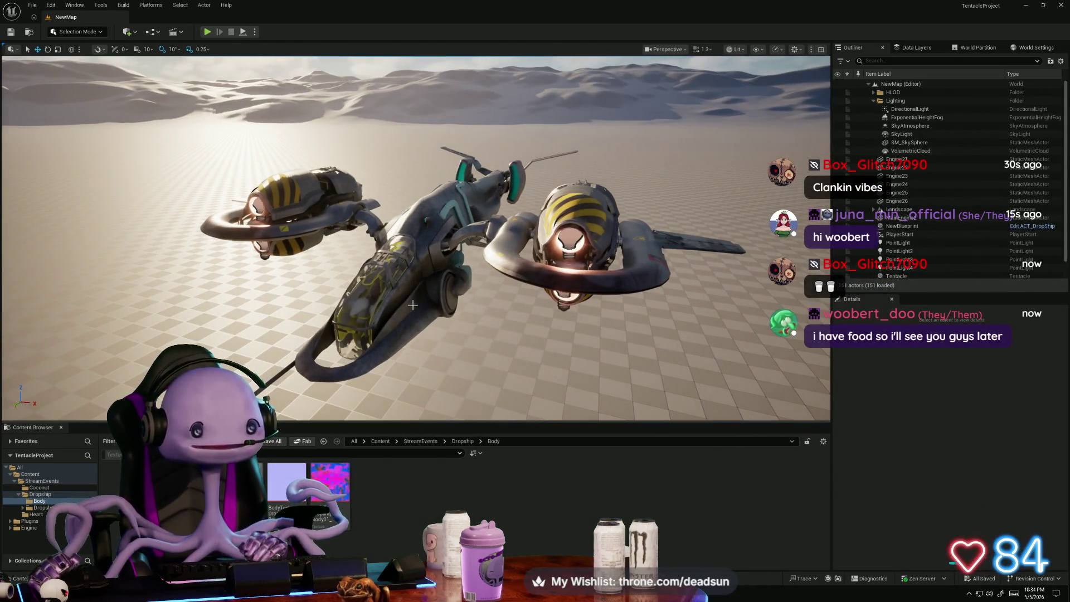
{"action": "scroll", "coordinate": [411, 301], "scroll_direction": "down", "scroll_amount": 2}
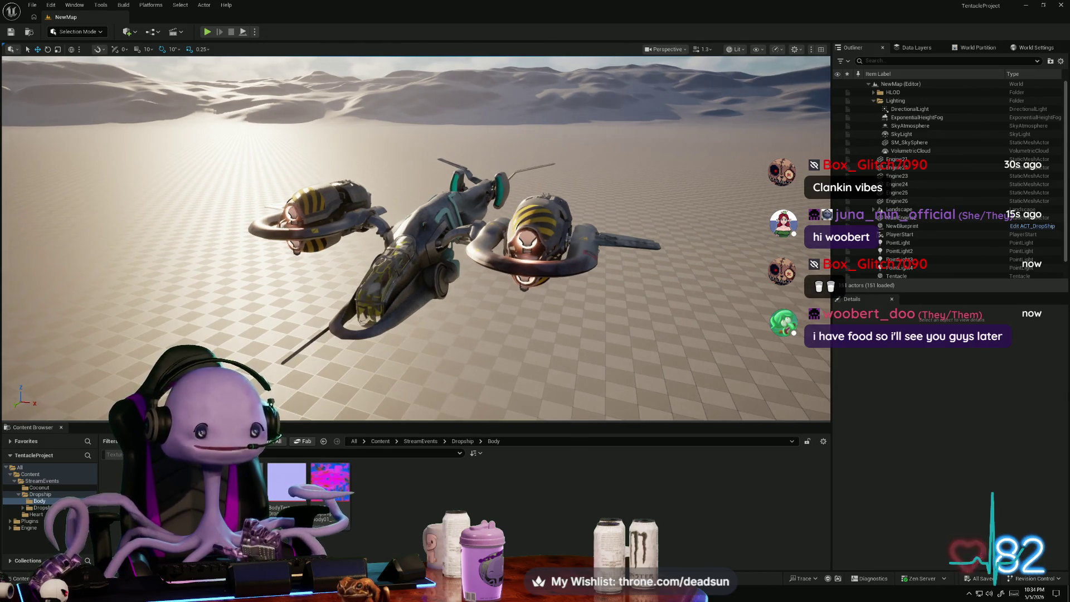
{"action": "left_click_drag", "start_coordinate": [446, 312], "coordinate": [479, 341], "text": "alt"}
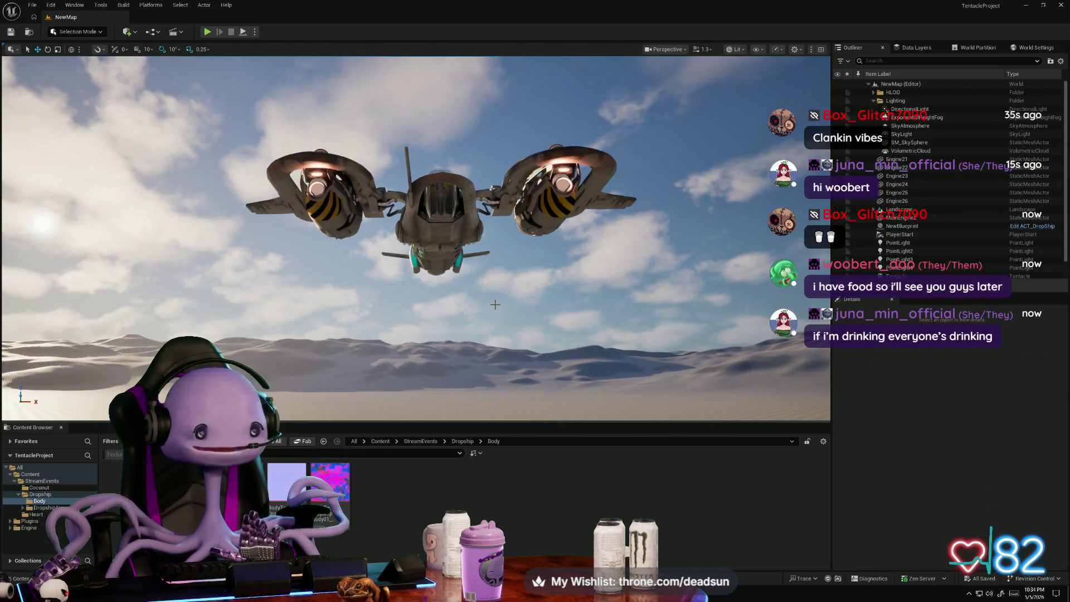
{"action": "left_click", "coordinate": [495, 305]}
{"action": "mouse_move", "coordinate": [496, 304]}
{"action": "left_mouse_down", "text": "alt"}
{"action": "mouse_move", "coordinate": [446, 310]}
{"action": "mouse_move", "coordinate": [407, 331]}
{"action": "mouse_move", "coordinate": [373, 306]}
{"action": "mouse_move", "coordinate": [357, 335]}
{"action": "mouse_move", "coordinate": [486, 316]}
{"action": "left_mouse_up", "text": "alt"}
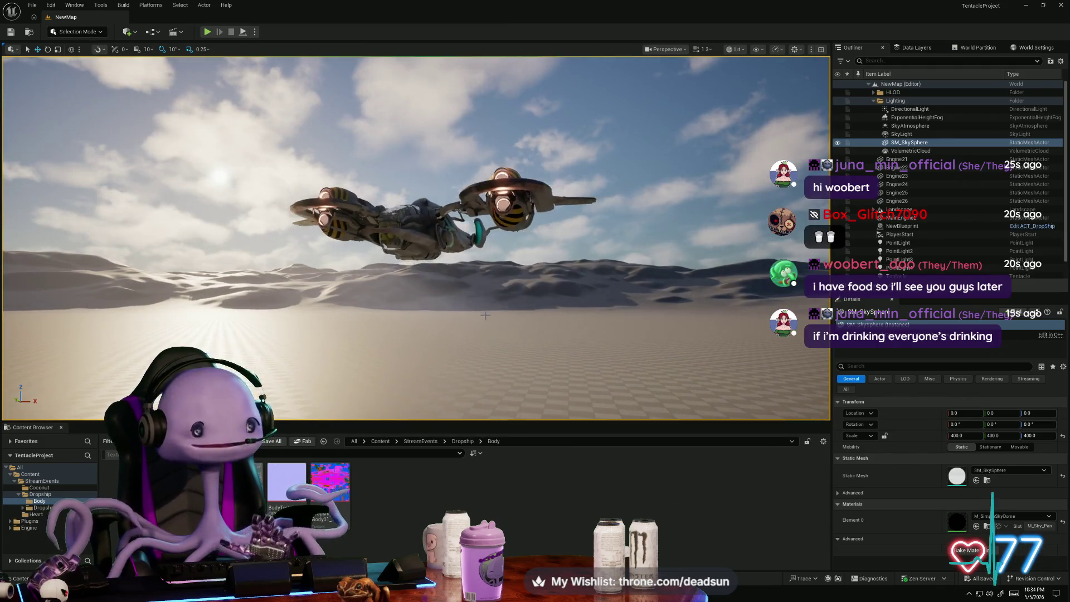
{"action": "key", "text": "alt+Tab"}
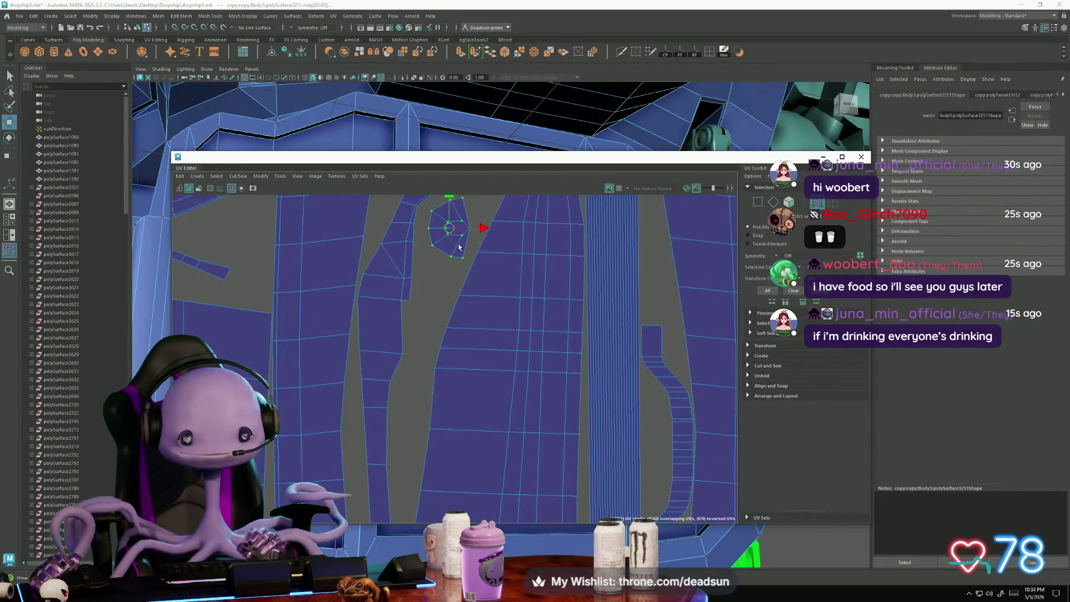
Step: Pan the UV view to bring the small shell lower and reveal more shells
{"action": "middle_click_drag", "start_coordinate": [460, 240], "coordinate": [472, 356], "text": "alt"}
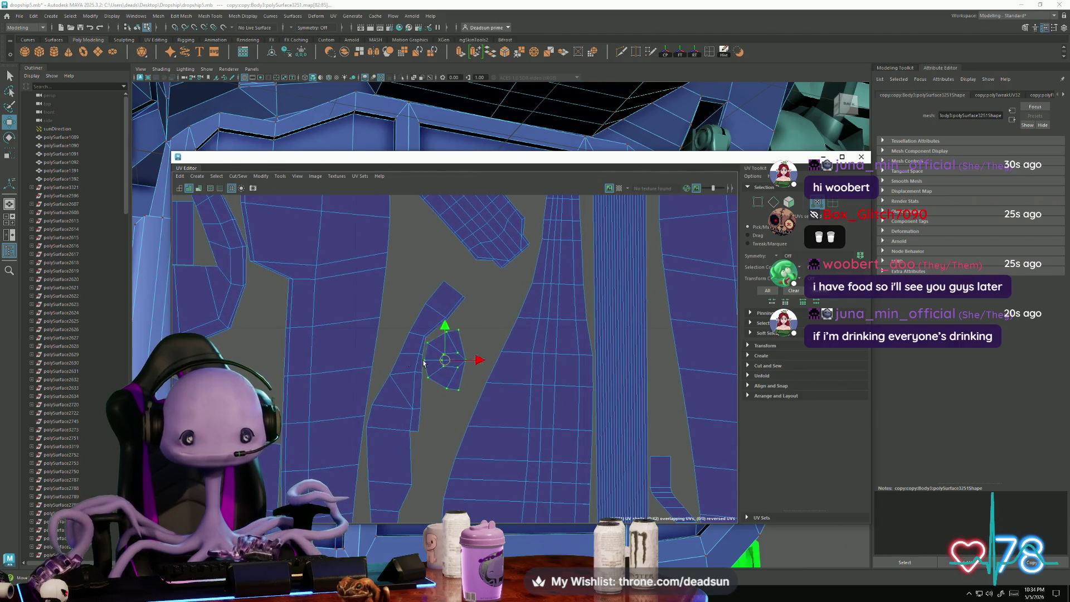
{"action": "key", "text": "r"}
{"action": "key", "text": "w"}
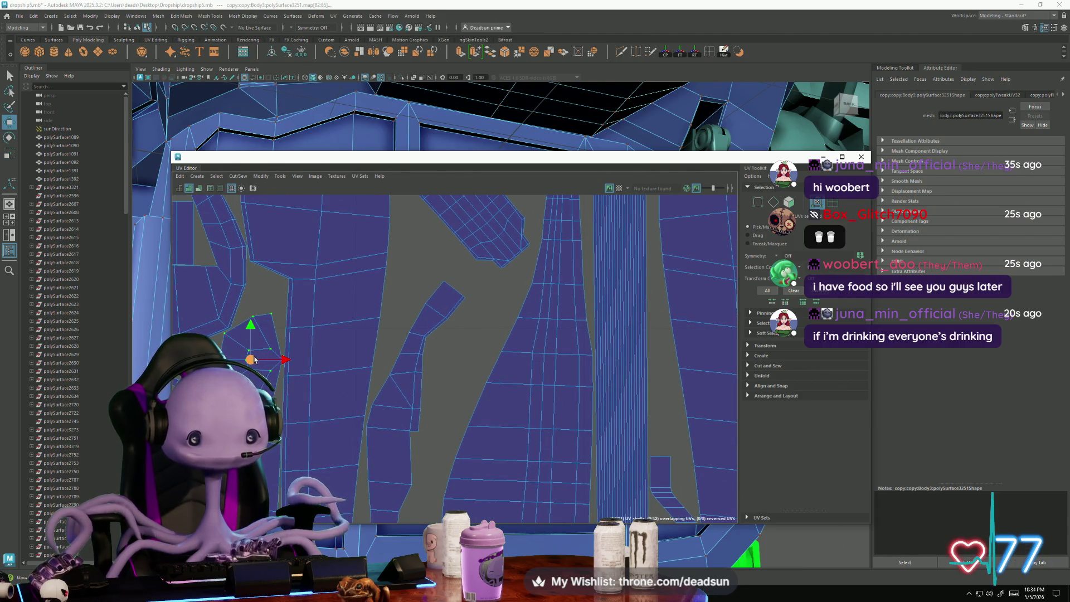
{"action": "scroll", "coordinate": [256, 362], "scroll_direction": "down", "scroll_amount": 2}
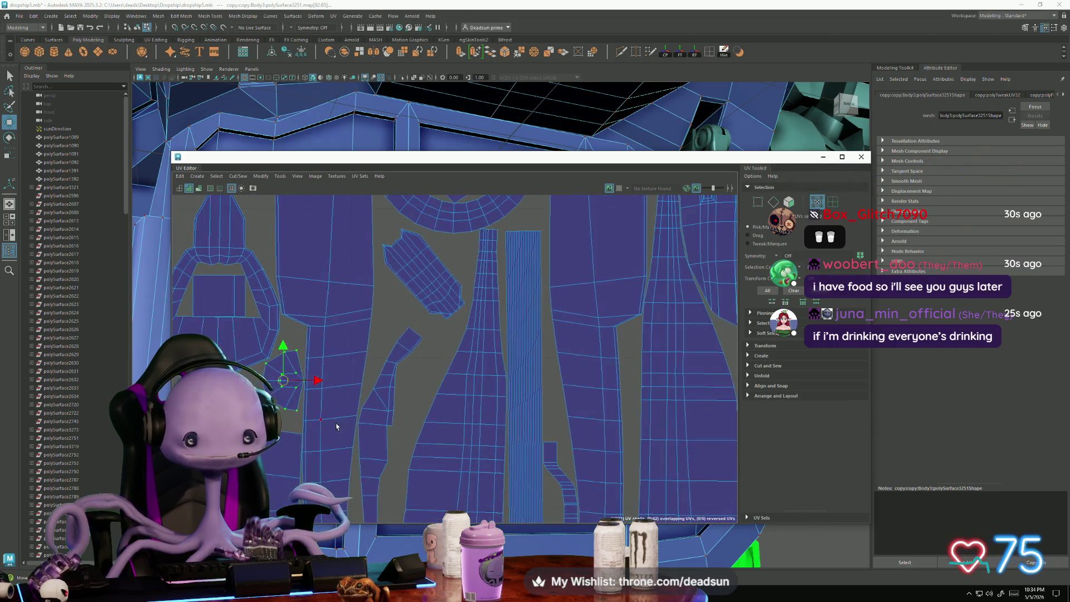
{"action": "middle_click_drag", "start_coordinate": [316, 390], "coordinate": [481, 404], "text": "alt"}
{"action": "scroll", "coordinate": [481, 403], "scroll_direction": "up", "scroll_amount": 1}
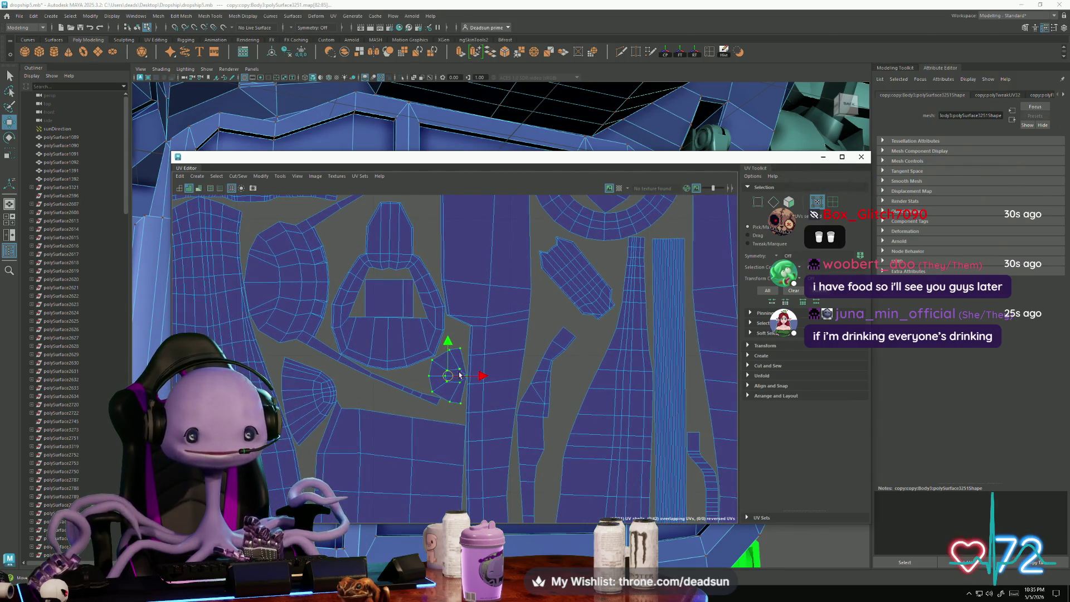
{"action": "scroll", "coordinate": [460, 375], "scroll_direction": "down", "scroll_amount": 2}
{"action": "scroll", "coordinate": [539, 361], "scroll_direction": "up", "scroll_amount": 2}
Step: Select the tilted UV shell and scale it up slightly
{"action": "middle_click_drag", "start_coordinate": [535, 296], "coordinate": [489, 329], "text": "alt"}
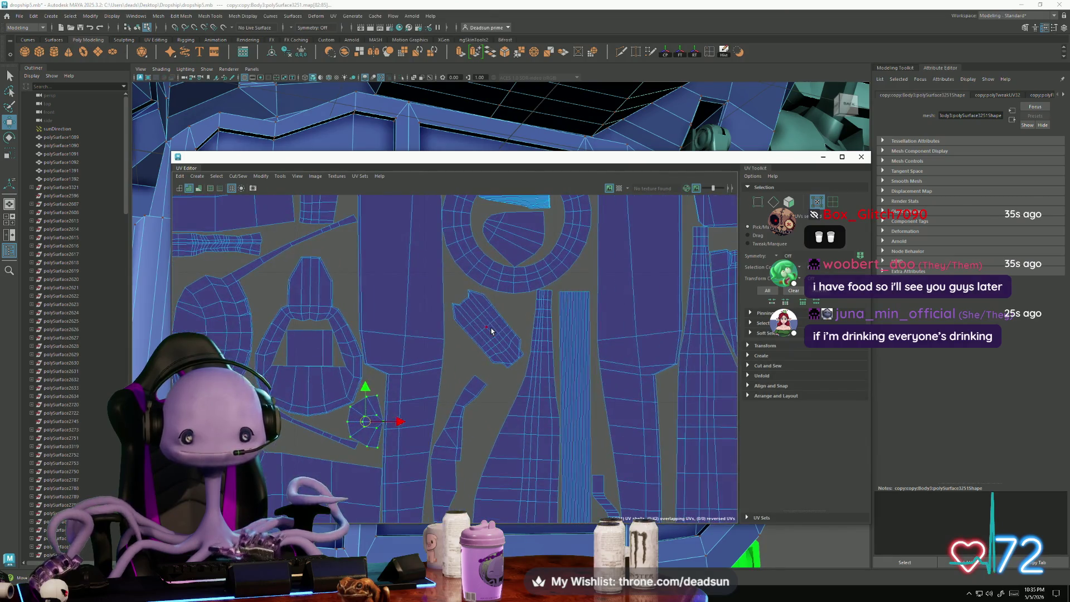
{"action": "left_click", "coordinate": [489, 329]}
{"action": "key", "text": "r"}
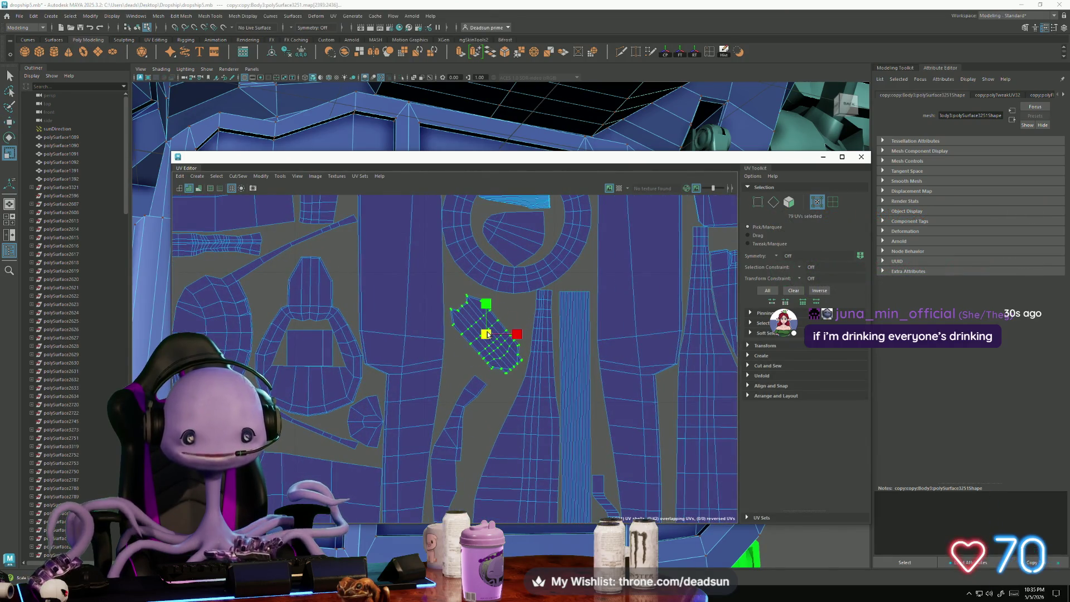
{"action": "left_click_drag", "start_coordinate": [489, 329], "coordinate": [513, 319]}
{"action": "key", "text": "e"}
{"action": "key", "text": "w"}
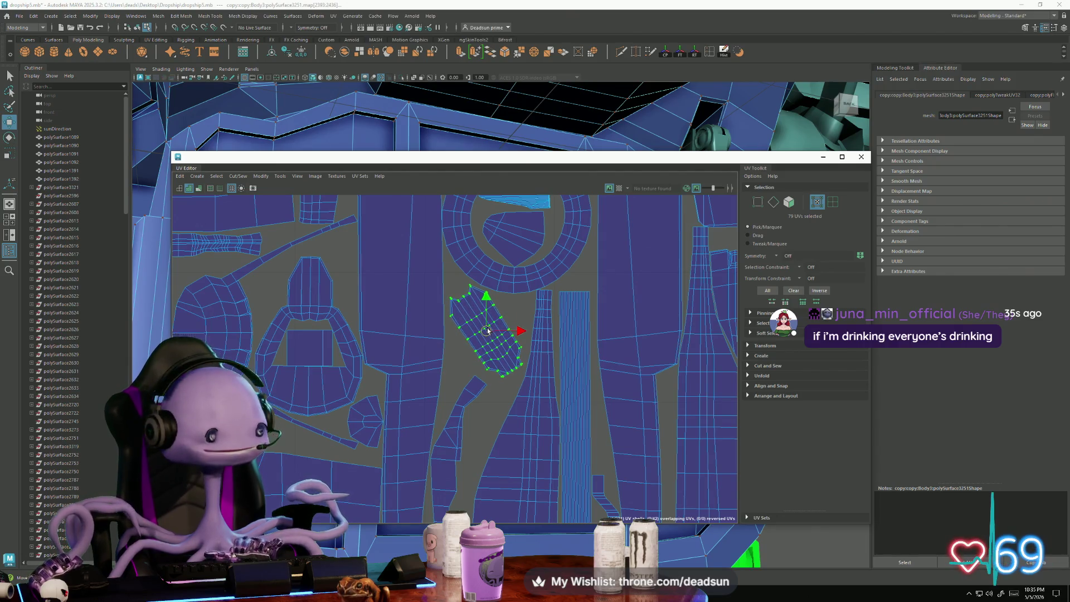
Step: Scale the shell up a little more, then pick a single UV on the thin strip
{"action": "scroll", "coordinate": [487, 331], "scroll_direction": "up", "scroll_amount": 4}
{"action": "key", "text": "r"}
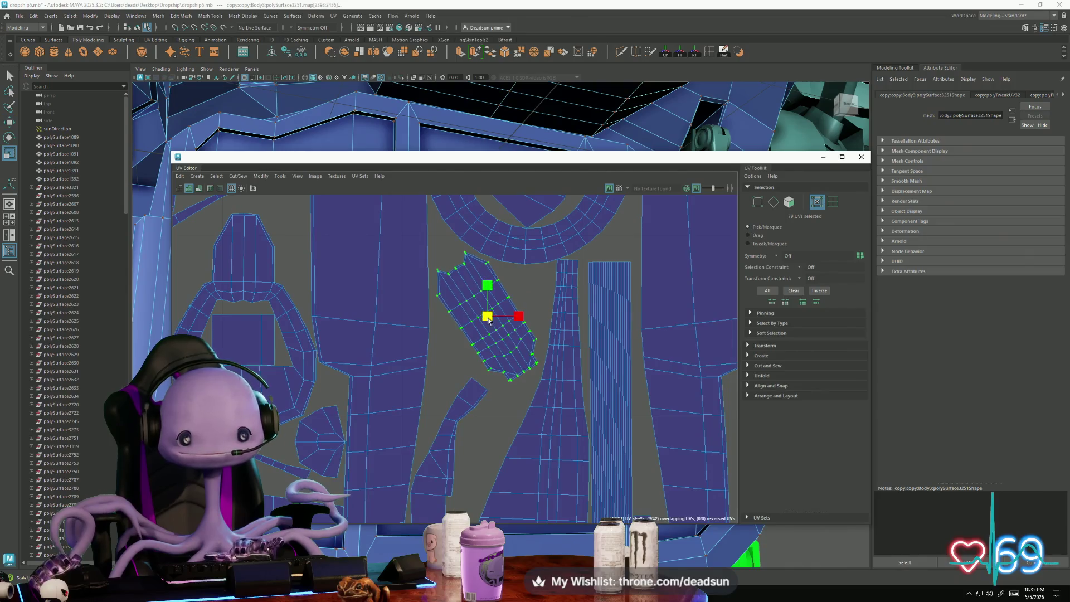
{"action": "left_click_drag", "start_coordinate": [488, 321], "coordinate": [498, 321]}
{"action": "key", "text": "w"}
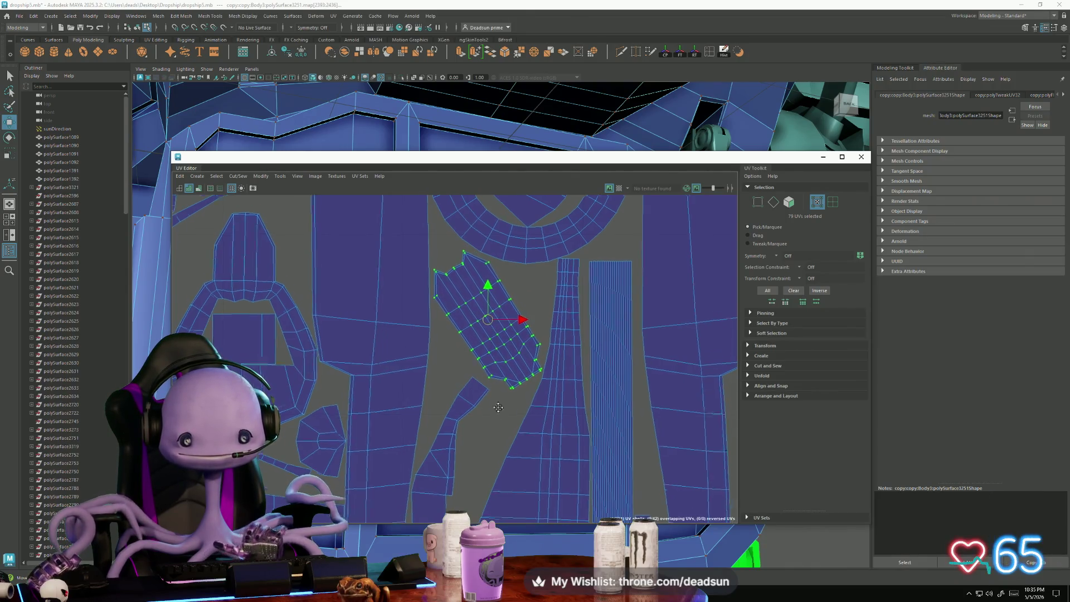
{"action": "scroll", "coordinate": [520, 346], "scroll_direction": "down", "scroll_amount": 3}
{"action": "left_click", "coordinate": [500, 353]}
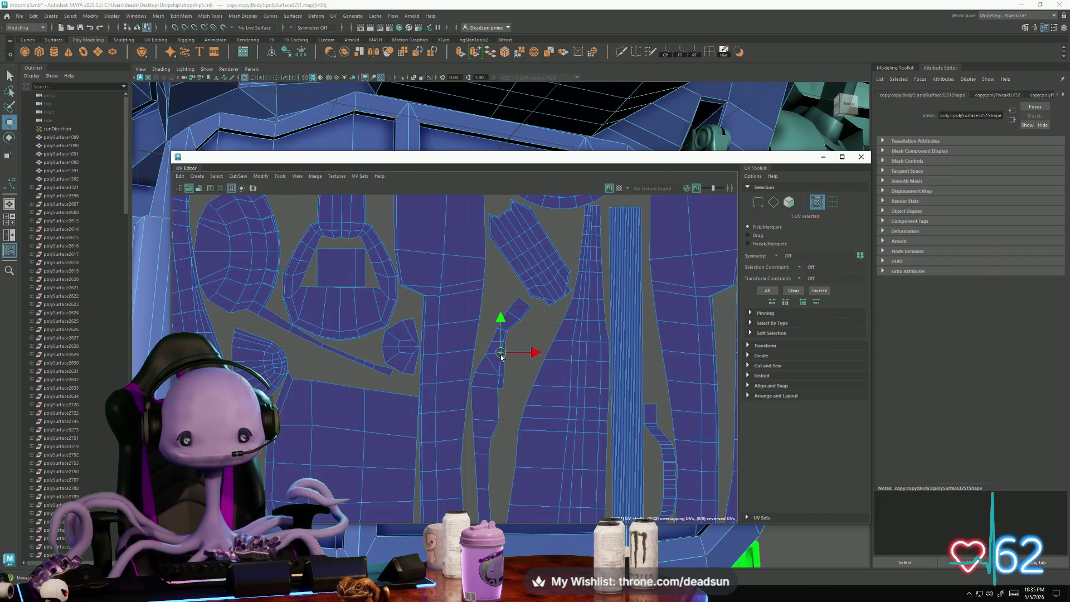
Step: Nudge the selected strip UVs slightly right and adjust their rotation
{"action": "mouse_move", "coordinate": [497, 408]}
{"action": "left_mouse_down"}
{"action": "mouse_move", "coordinate": [528, 427]}
{"action": "mouse_move", "coordinate": [504, 431]}
{"action": "left_mouse_up"}
{"action": "key", "text": "e"}
{"action": "key", "text": "w"}
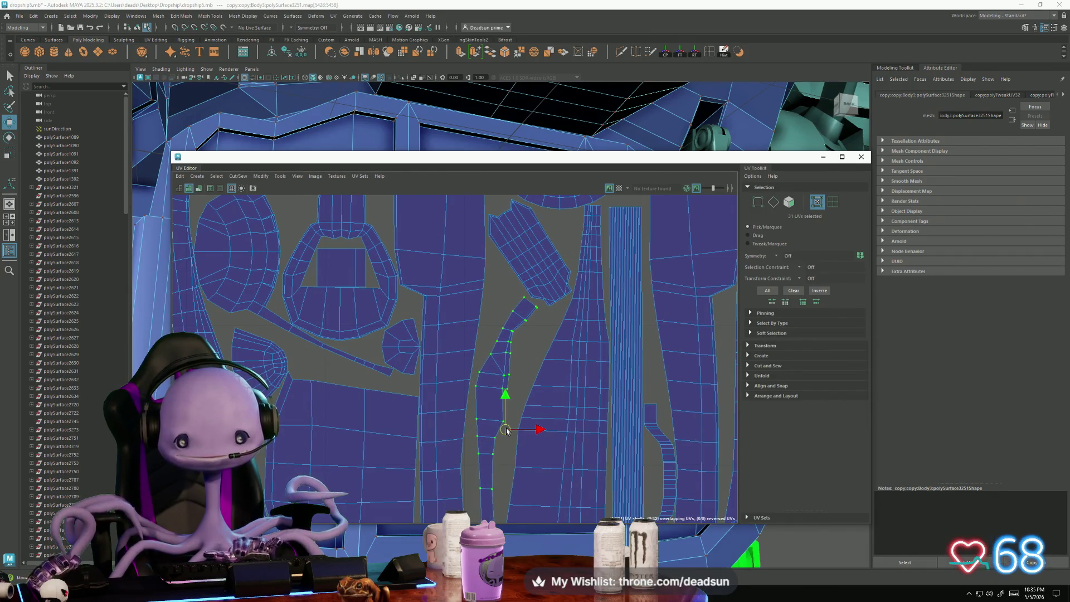
{"action": "scroll", "coordinate": [504, 432], "scroll_direction": "down", "scroll_amount": 2}
{"action": "scroll", "coordinate": [474, 446], "scroll_direction": "up", "scroll_amount": 5}
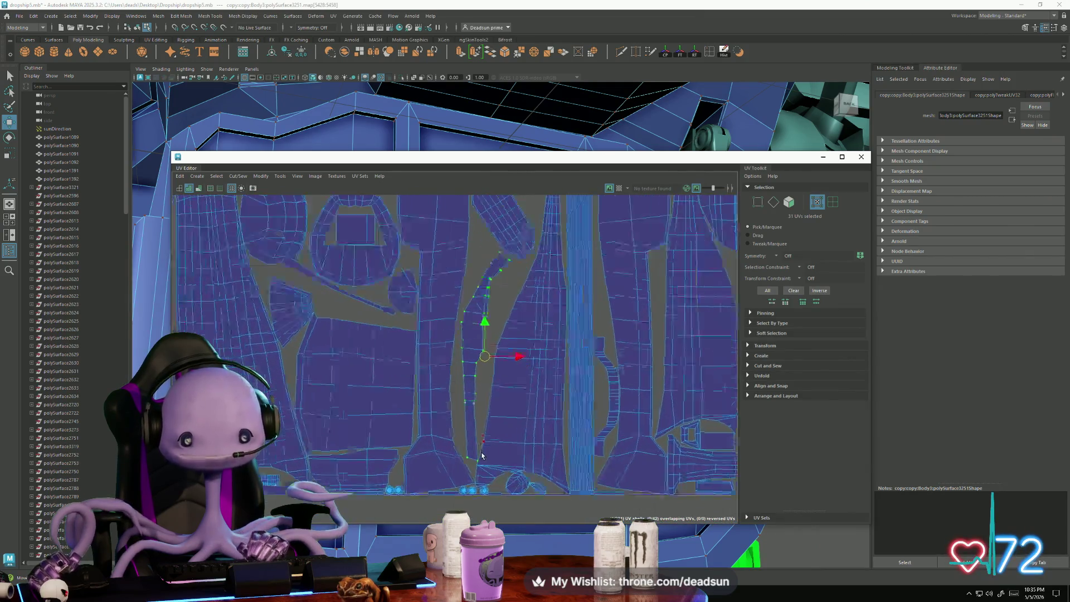
Step: Select the two UVs at the strip's lower end, then the whole thin strip shell
{"action": "left_click_drag", "start_coordinate": [486, 467], "coordinate": [474, 463]}
{"action": "key", "text": "q"}
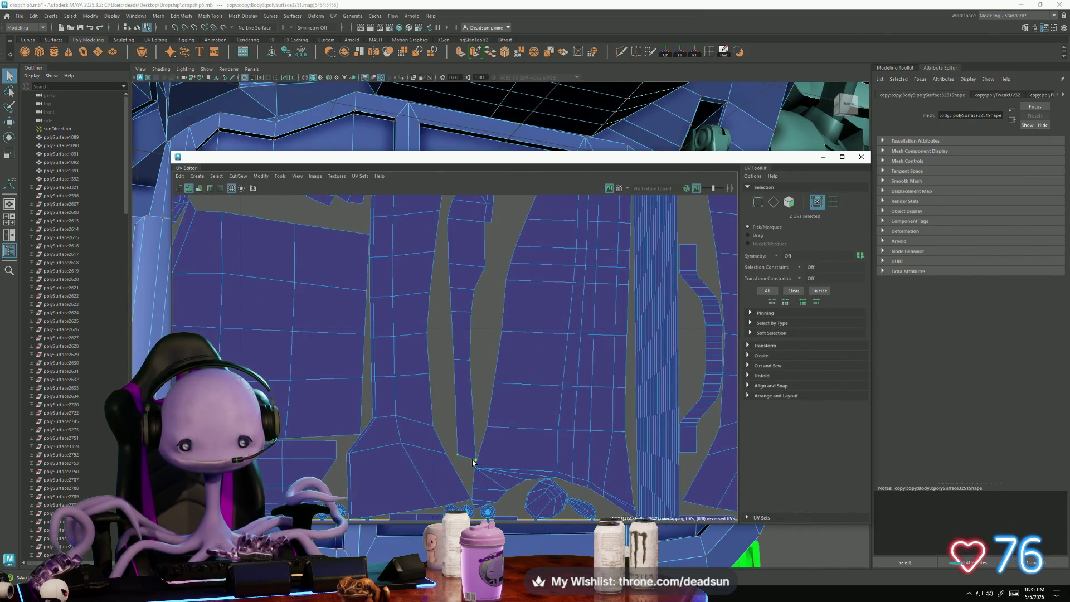
{"action": "key", "text": "w"}
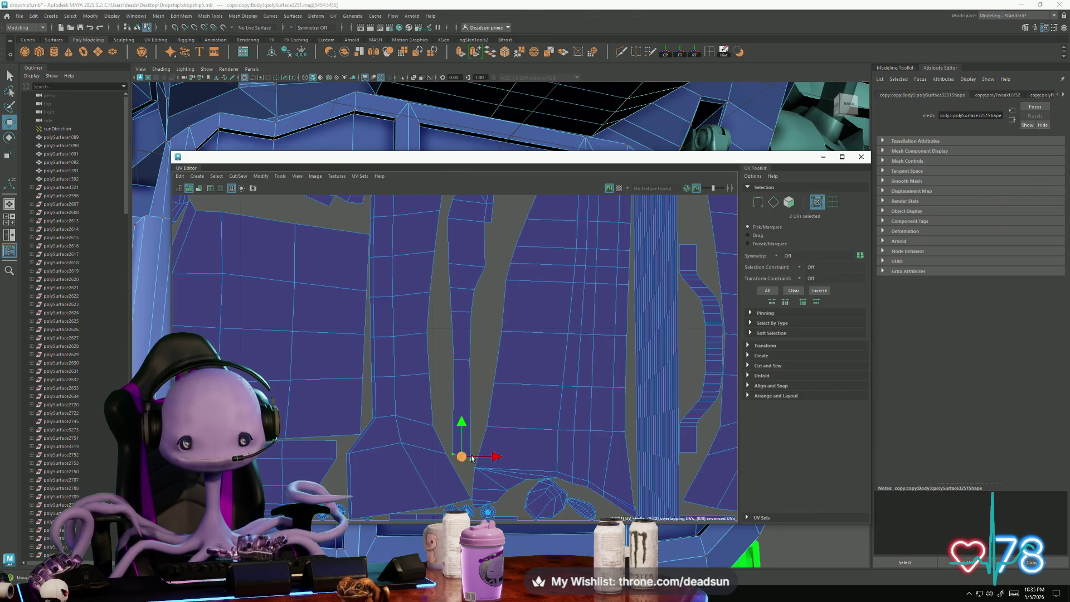
{"action": "scroll", "coordinate": [499, 442], "scroll_direction": "down", "scroll_amount": 1}
{"action": "scroll", "coordinate": [518, 389], "scroll_direction": "down", "scroll_amount": 2}
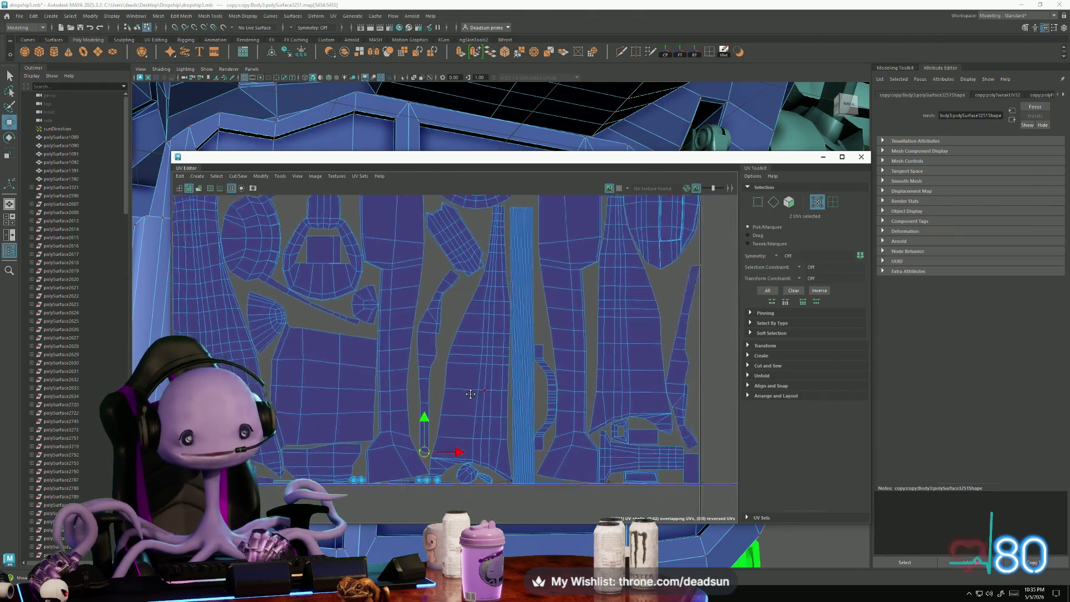
{"action": "scroll", "coordinate": [548, 413], "scroll_direction": "up", "scroll_amount": 3}
{"action": "scroll", "coordinate": [513, 413], "scroll_direction": "up", "scroll_amount": 2}
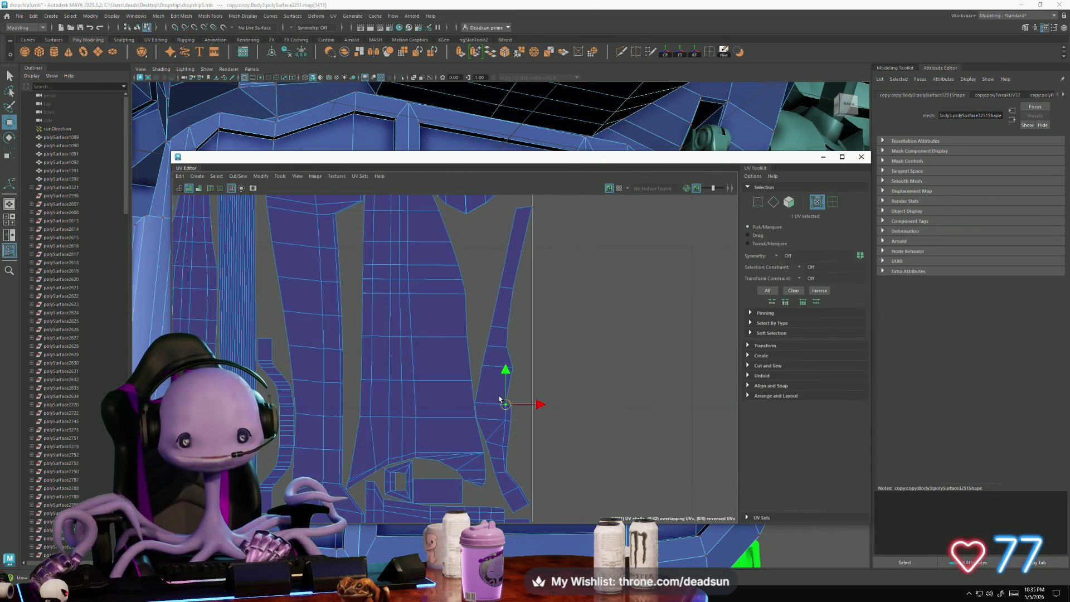
{"action": "double_click", "coordinate": [503, 408]}
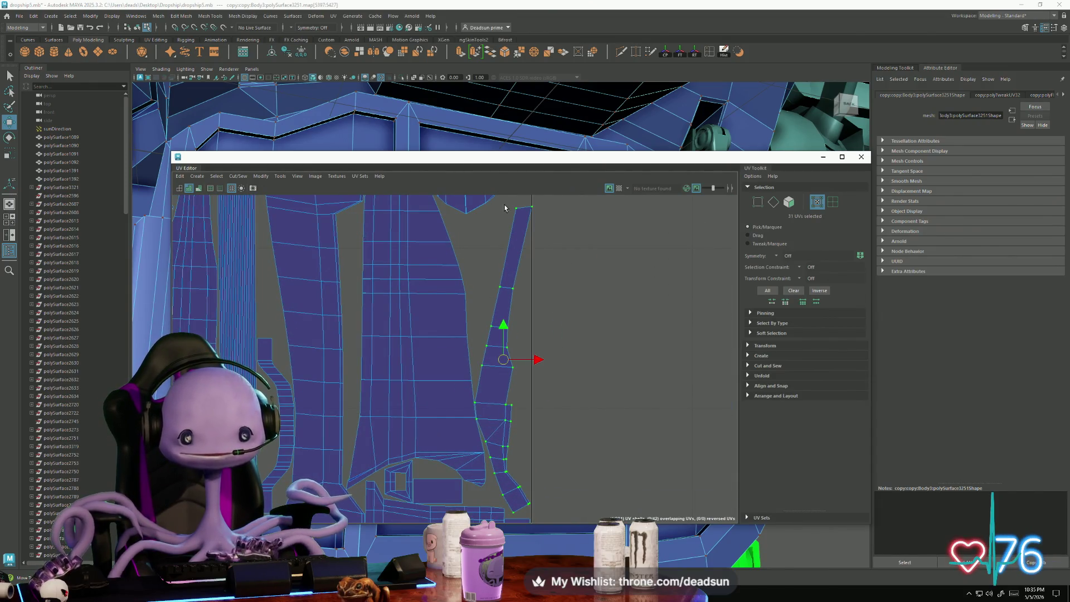
Step: Select UV pairs at the strip's top and bottom, then shift the whole strip slightly right
{"action": "mouse_move", "coordinate": [550, 224]}
{"action": "left_mouse_down"}
{"action": "mouse_move", "coordinate": [529, 209]}
{"action": "mouse_move", "coordinate": [542, 208]}
{"action": "left_mouse_up"}
{"action": "middle_click_drag", "start_coordinate": [505, 507], "coordinate": [480, 423], "text": "alt"}
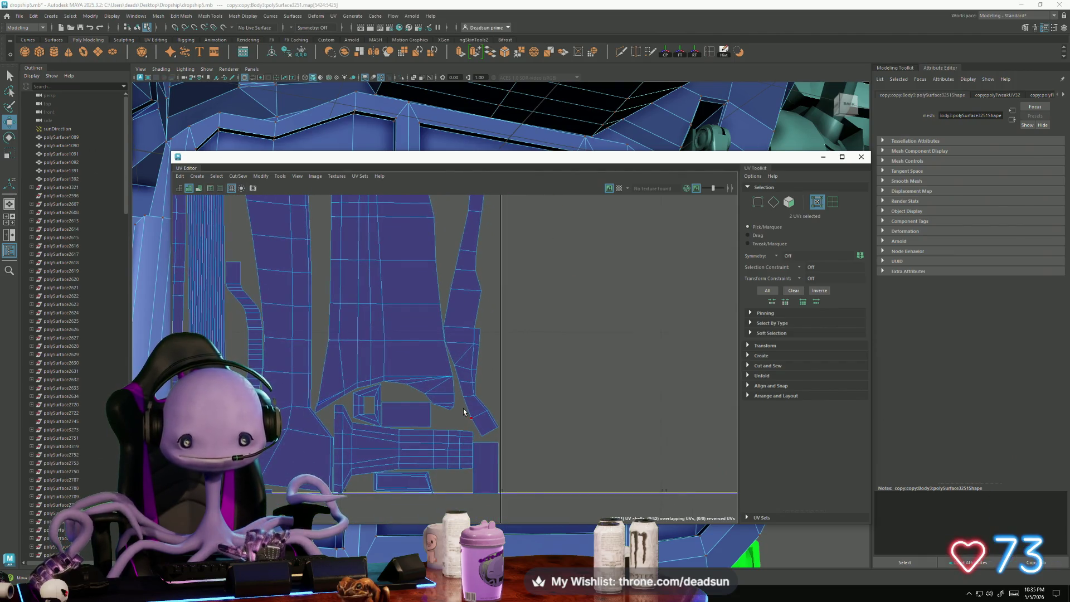
{"action": "mouse_move", "coordinate": [496, 424]}
{"action": "left_mouse_down"}
{"action": "mouse_move", "coordinate": [486, 435]}
{"action": "mouse_move", "coordinate": [513, 425]}
{"action": "left_mouse_up"}
{"action": "middle_click_drag", "start_coordinate": [509, 423], "coordinate": [508, 490], "text": "alt"}
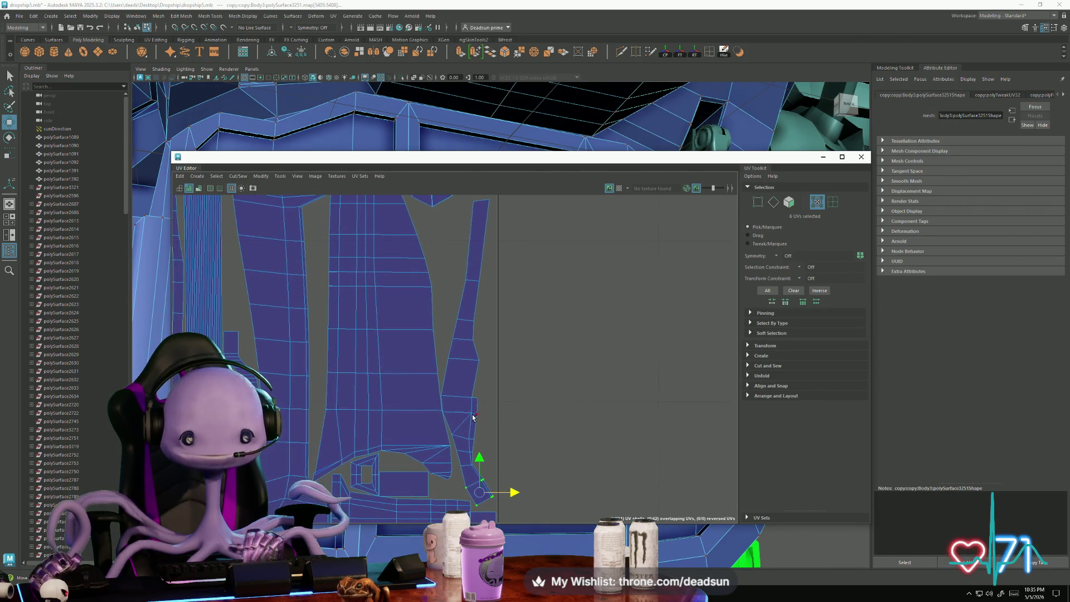
{"action": "double_click", "coordinate": [472, 417]}
{"action": "left_click_drag", "start_coordinate": [504, 352], "coordinate": [507, 353]}
Step: Select the UVs at the shell's notch and along its lower-right edge
{"action": "scroll", "coordinate": [505, 363], "scroll_direction": "down", "scroll_amount": 5}
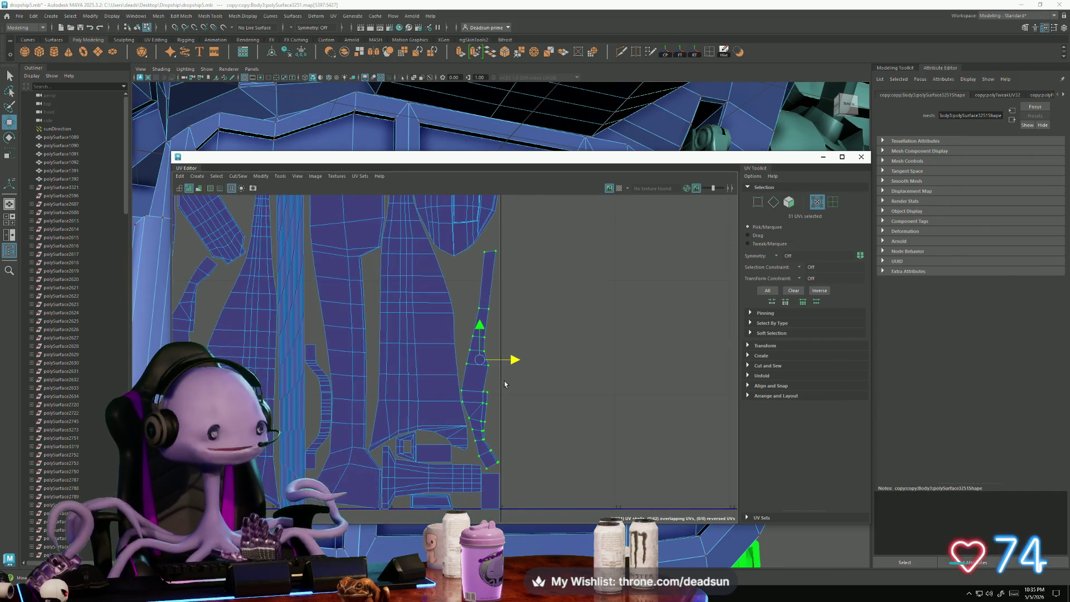
{"action": "scroll", "coordinate": [483, 302], "scroll_direction": "up", "scroll_amount": 5}
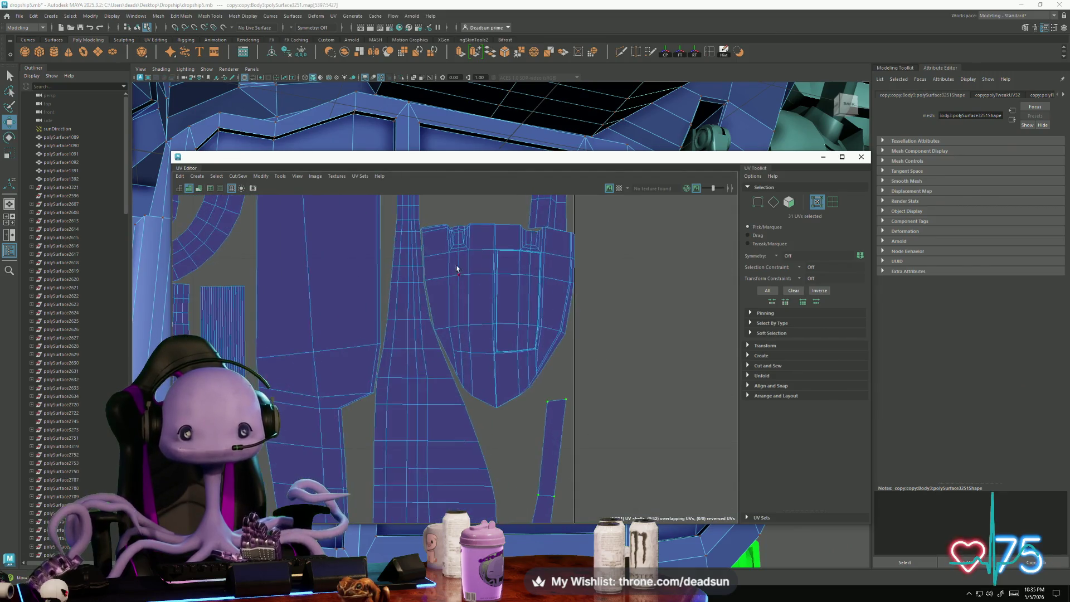
{"action": "scroll", "coordinate": [524, 234], "scroll_direction": "up", "scroll_amount": 2}
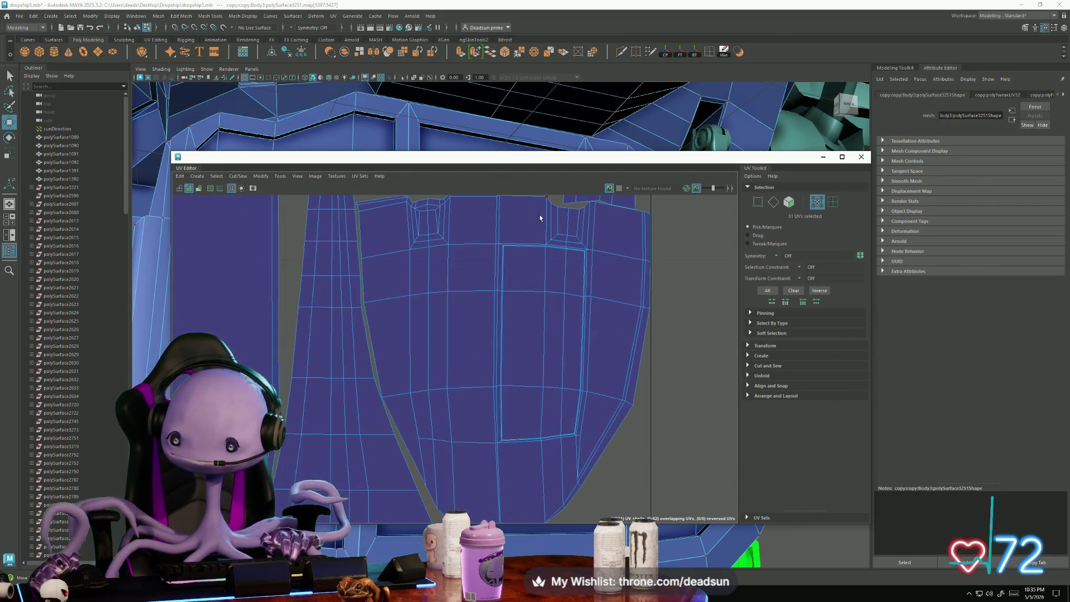
{"action": "middle_click_drag", "start_coordinate": [596, 216], "coordinate": [403, 352], "text": "alt"}
{"action": "left_click_drag", "start_coordinate": [415, 381], "coordinate": [416, 381]}
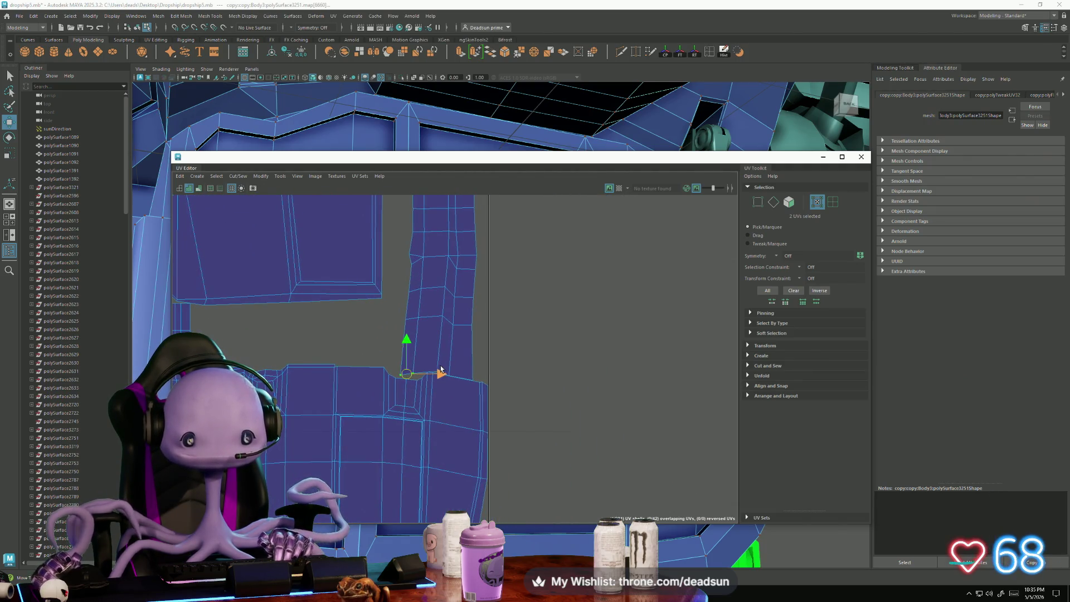
{"action": "scroll", "coordinate": [456, 361], "scroll_direction": "up", "scroll_amount": 4}
{"action": "left_click_drag", "start_coordinate": [495, 372], "coordinate": [430, 426], "text": "shift"}
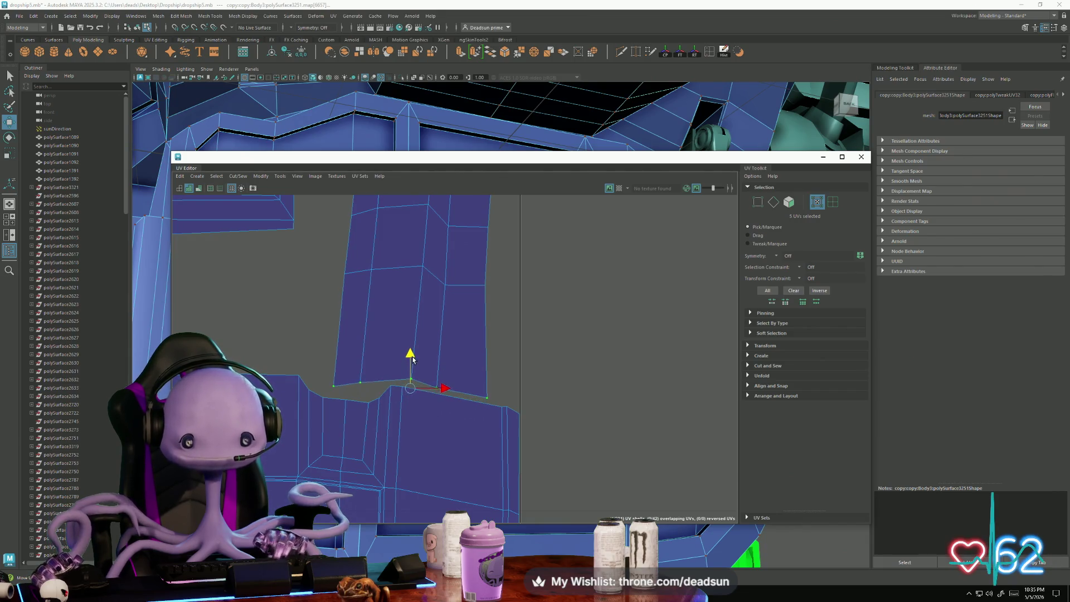
Step: Review the layout down to the tile's bottom edge and close the UV Editor
{"action": "scroll", "coordinate": [410, 362], "scroll_direction": "down", "scroll_amount": 6}
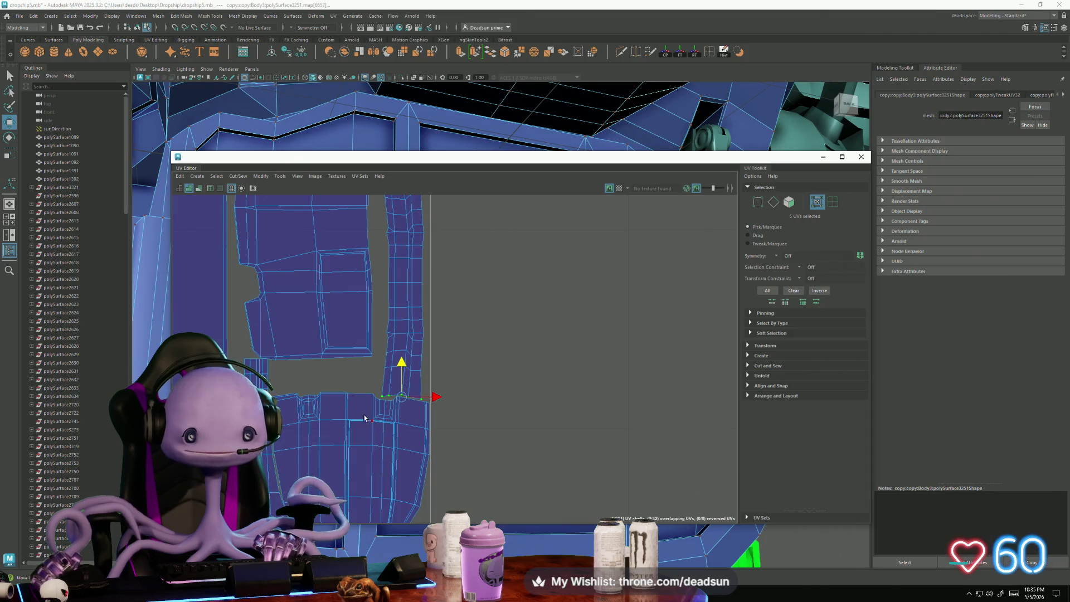
{"action": "scroll", "coordinate": [365, 418], "scroll_direction": "down", "scroll_amount": 3}
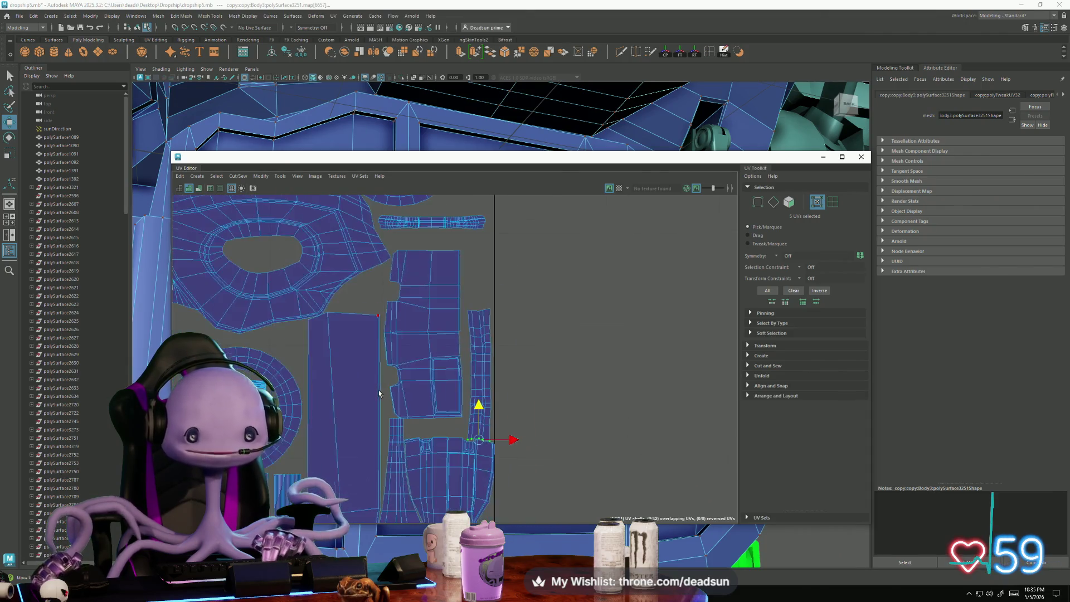
{"action": "scroll", "coordinate": [379, 394], "scroll_direction": "down", "scroll_amount": 4}
{"action": "scroll", "coordinate": [530, 273], "scroll_direction": "up", "scroll_amount": 2}
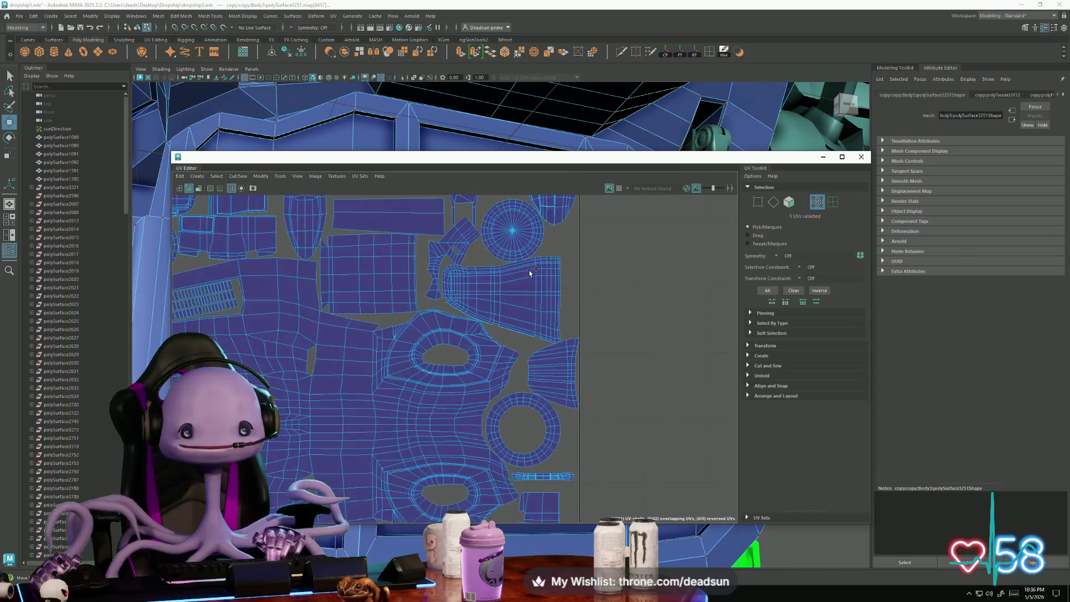
{"action": "scroll", "coordinate": [529, 273], "scroll_direction": "up", "scroll_amount": 5}
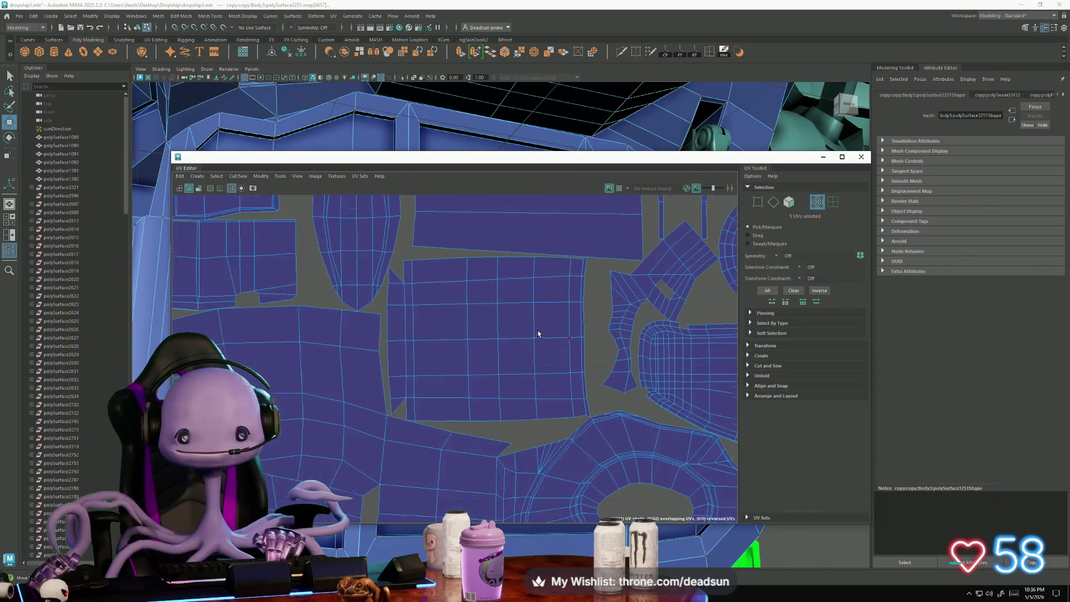
{"action": "scroll", "coordinate": [538, 334], "scroll_direction": "down", "scroll_amount": 5}
{"action": "scroll", "coordinate": [364, 410], "scroll_direction": "up", "scroll_amount": 2}
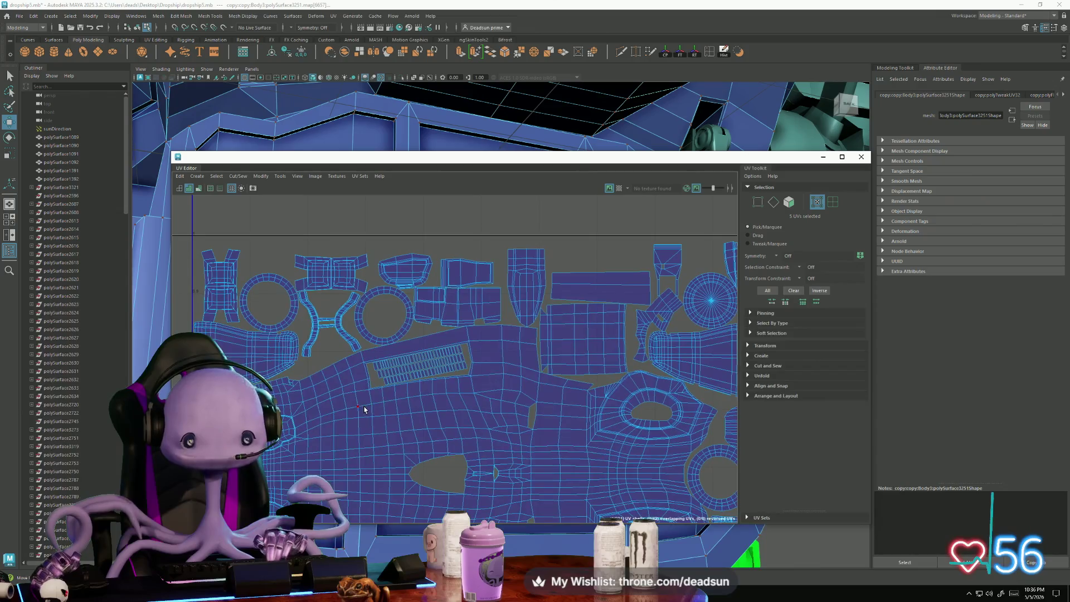
{"action": "scroll", "coordinate": [374, 412], "scroll_direction": "up", "scroll_amount": 2}
{"action": "scroll", "coordinate": [307, 392], "scroll_direction": "down", "scroll_amount": 5}
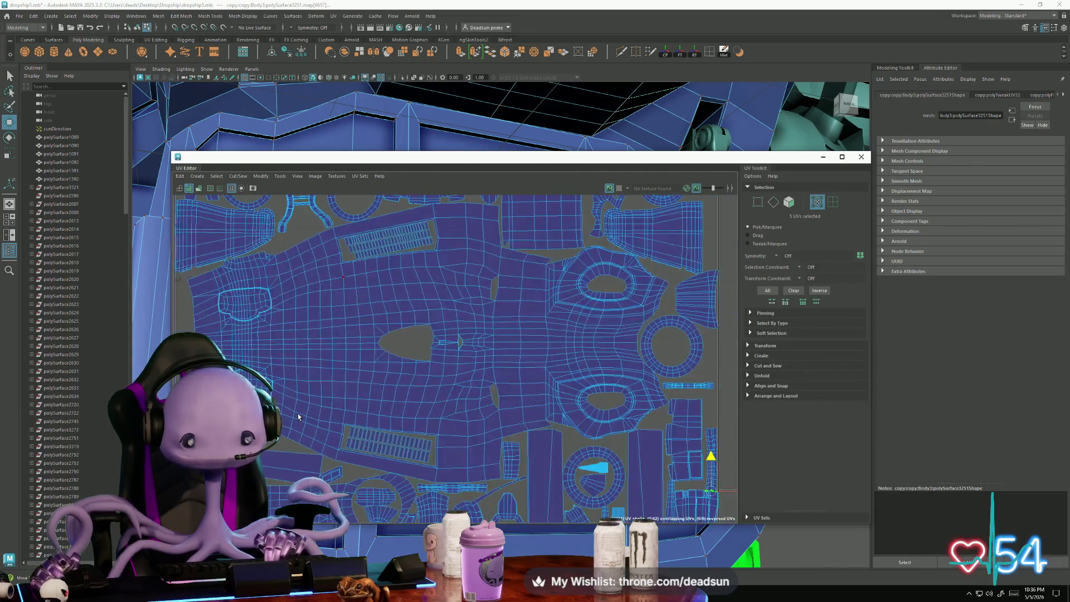
{"action": "scroll", "coordinate": [307, 392], "scroll_direction": "up", "scroll_amount": 5}
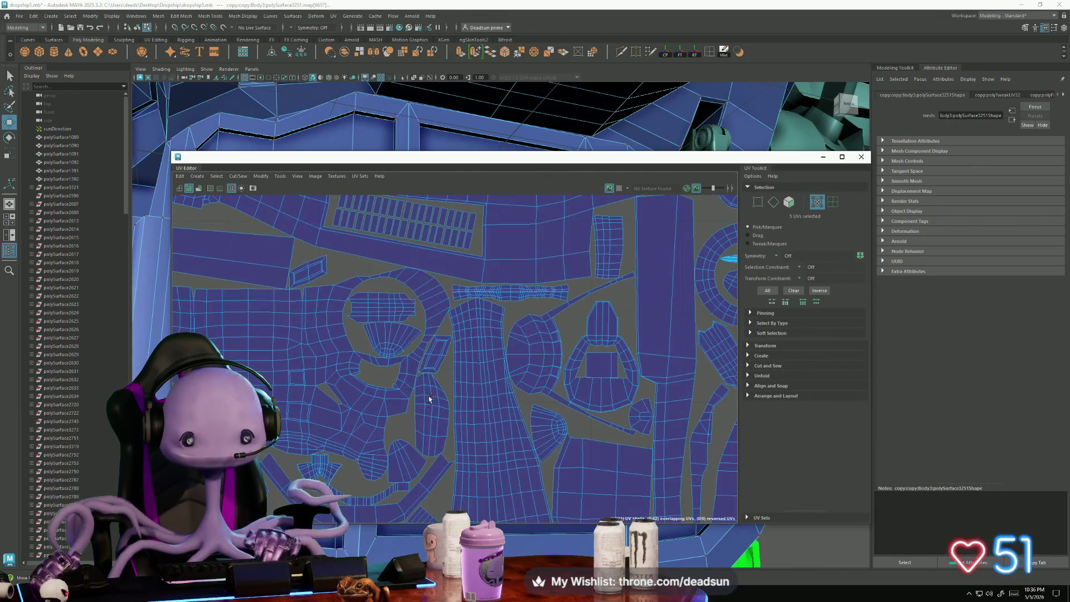
{"action": "scroll", "coordinate": [406, 387], "scroll_direction": "up", "scroll_amount": 3}
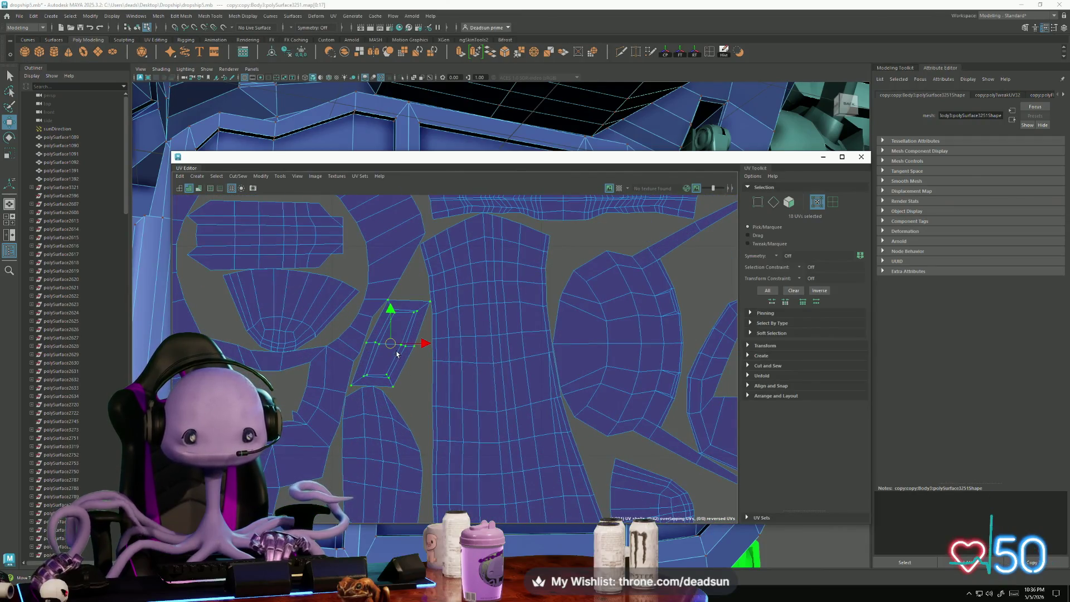
{"action": "scroll", "coordinate": [391, 409], "scroll_direction": "down", "scroll_amount": 4}
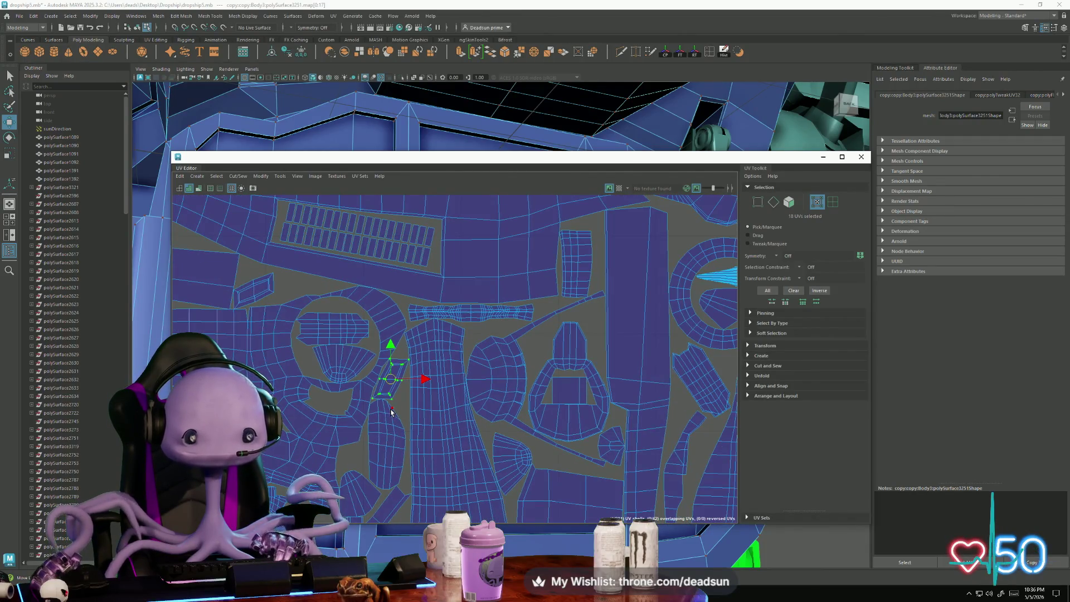
{"action": "scroll", "coordinate": [392, 411], "scroll_direction": "down", "scroll_amount": 3}
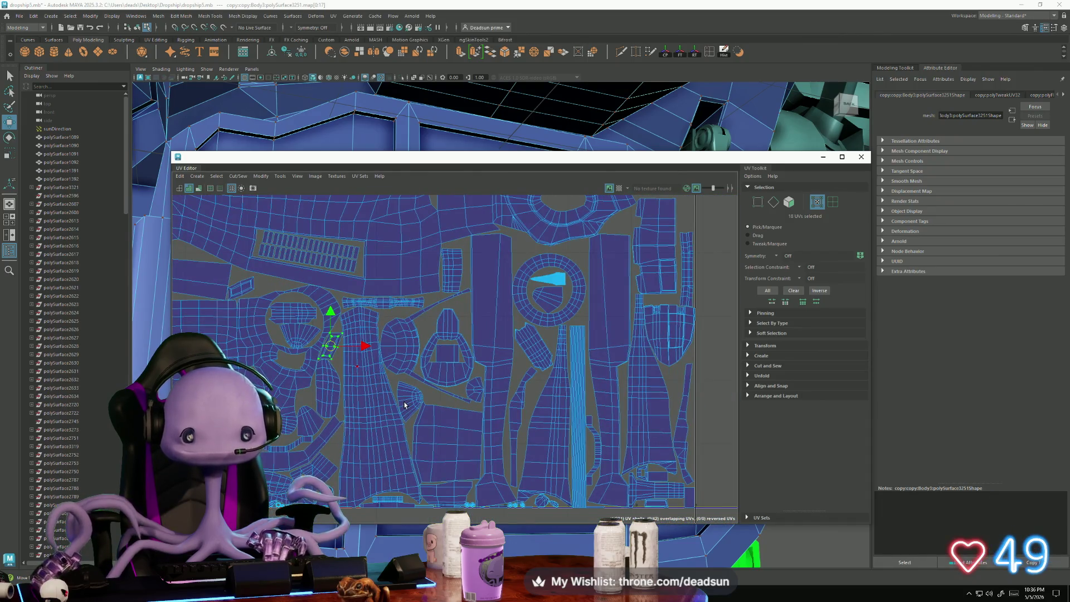
{"action": "scroll", "coordinate": [405, 405], "scroll_direction": "down", "scroll_amount": 4}
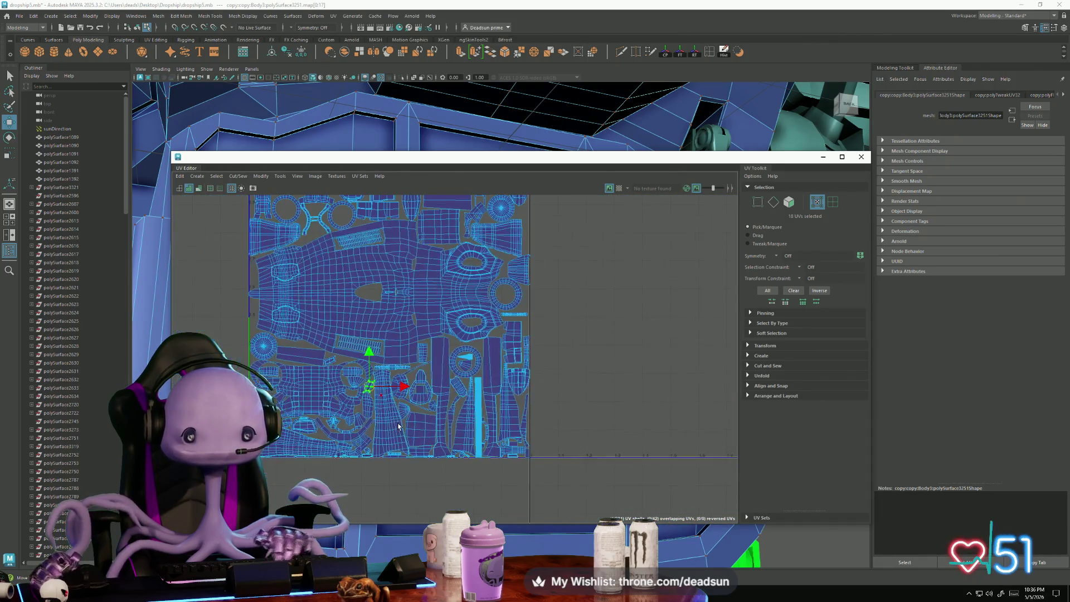
{"action": "scroll", "coordinate": [391, 424], "scroll_direction": "up", "scroll_amount": 3}
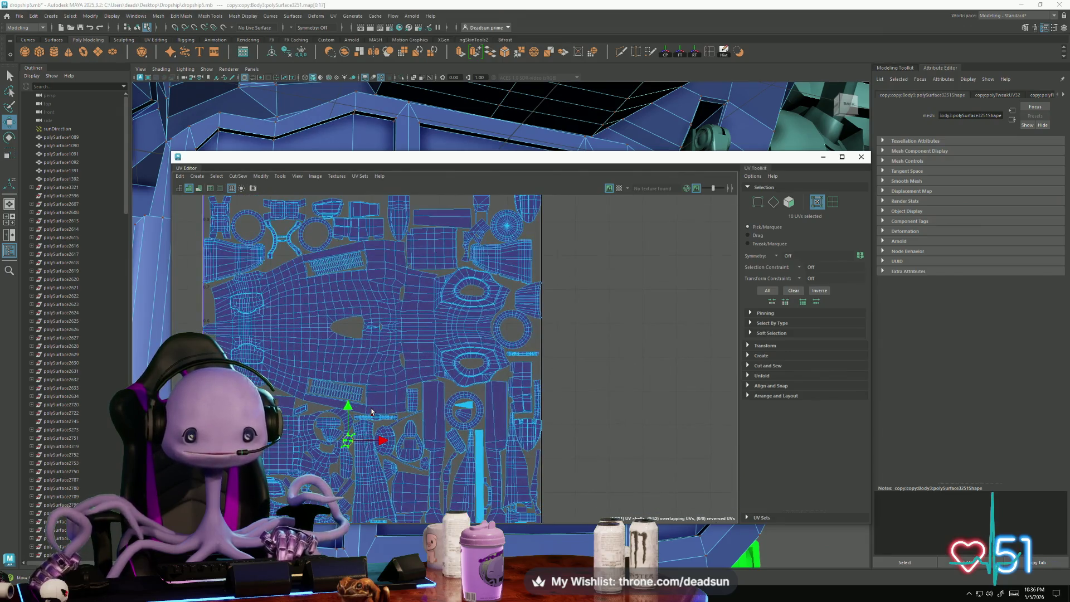
{"action": "middle_click_drag", "start_coordinate": [384, 435], "coordinate": [193, 201], "text": "alt"}
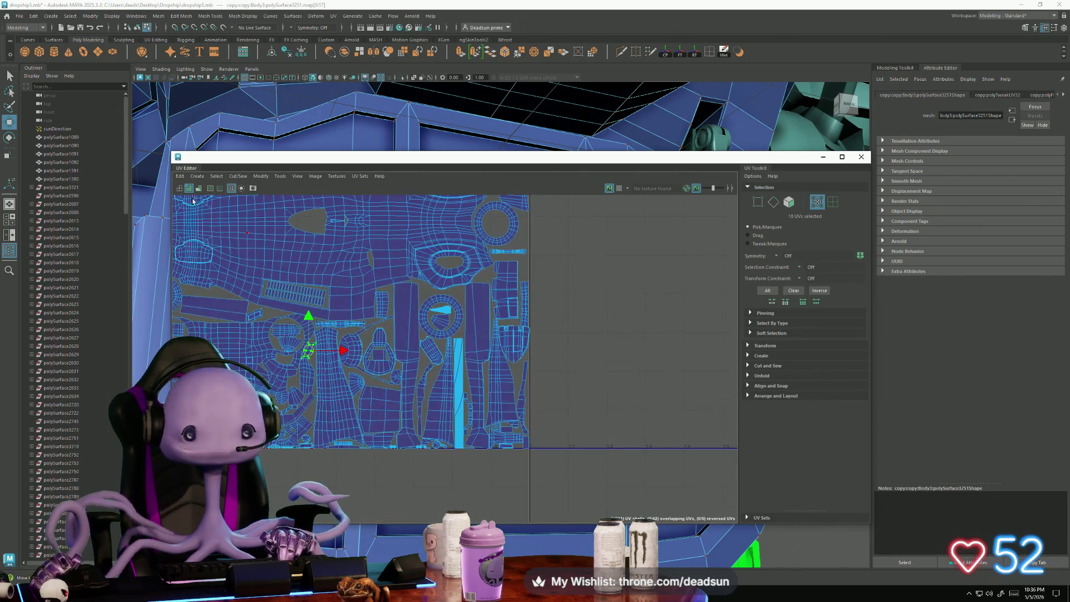
{"action": "left_click", "coordinate": [862, 157]}
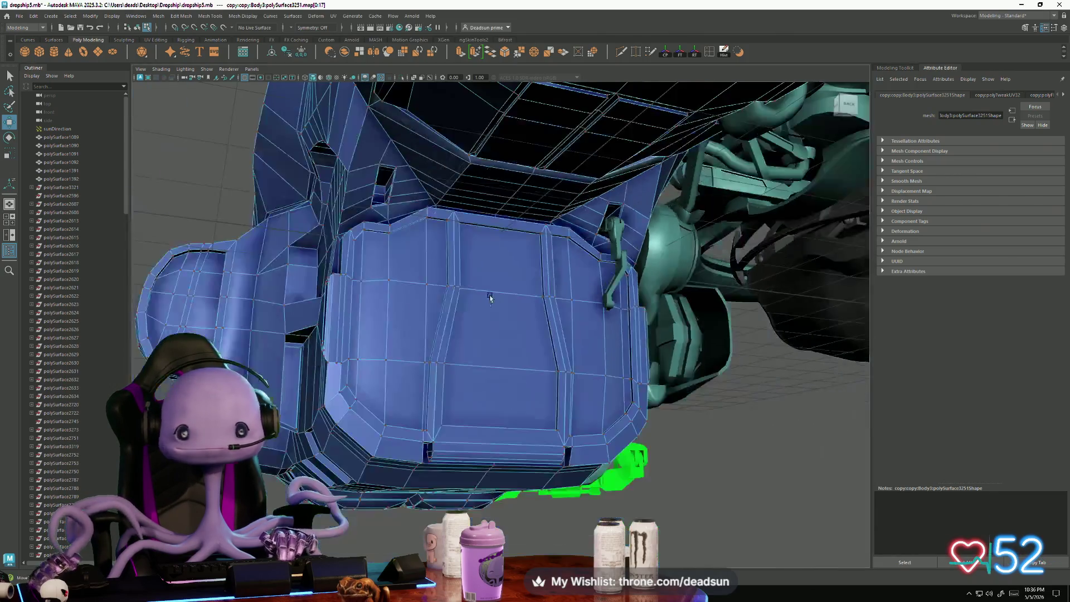
Step: Deselect everything, frame the whole dropship, and bring up Steam's tray list showing Substance 3D Painter 2025
{"action": "left_click_drag", "start_coordinate": [489, 296], "coordinate": [650, 313], "text": "alt"}
{"action": "right_click", "coordinate": [569, 311]}
{"action": "scroll", "coordinate": [630, 334], "scroll_direction": "down", "scroll_amount": 5}
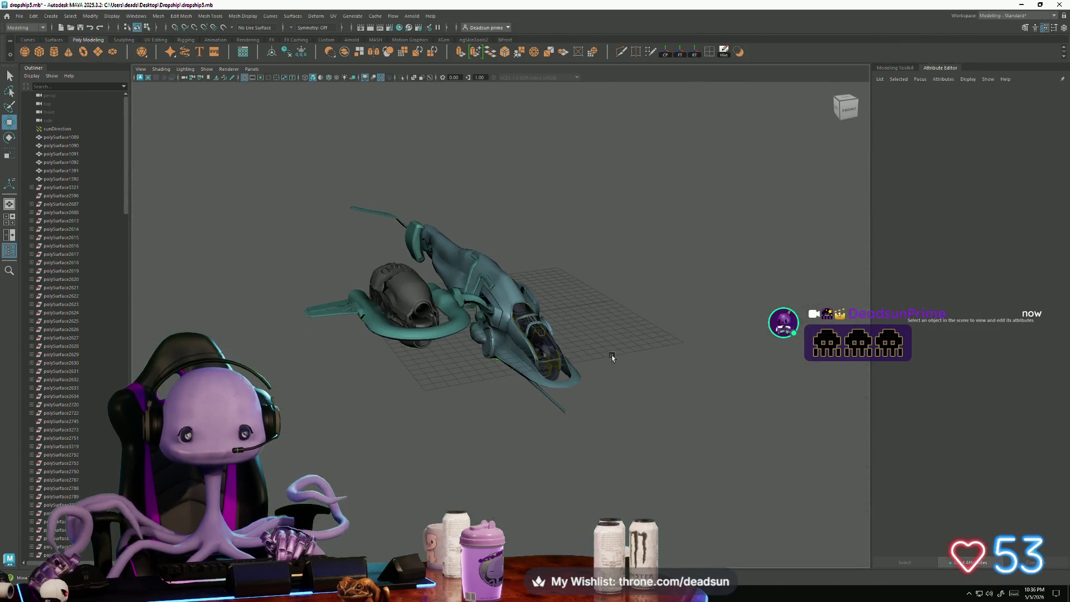
{"action": "left_click_drag", "start_coordinate": [614, 359], "coordinate": [444, 375], "text": "alt"}
{"action": "scroll", "coordinate": [444, 375], "scroll_direction": "up", "scroll_amount": 2}
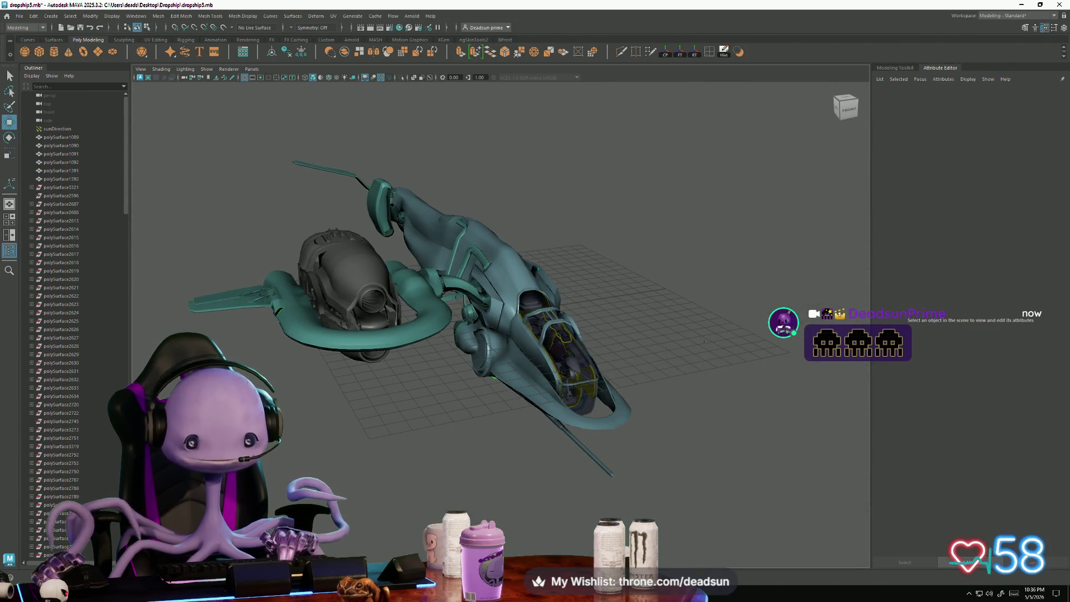
{"action": "left_click", "coordinate": [969, 597]}
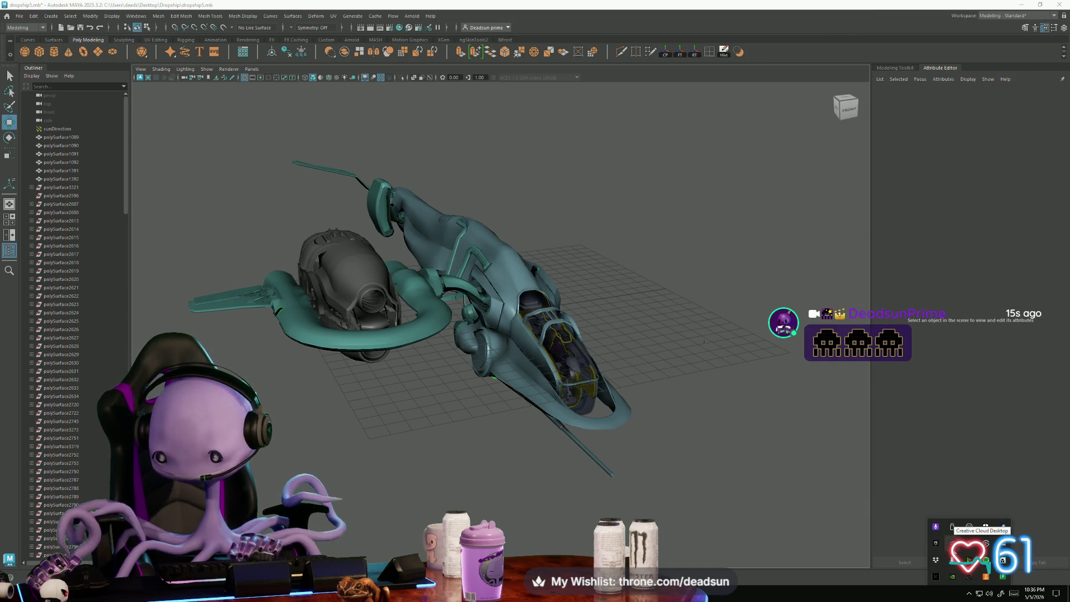
{"action": "right_click", "coordinate": [1004, 528]}
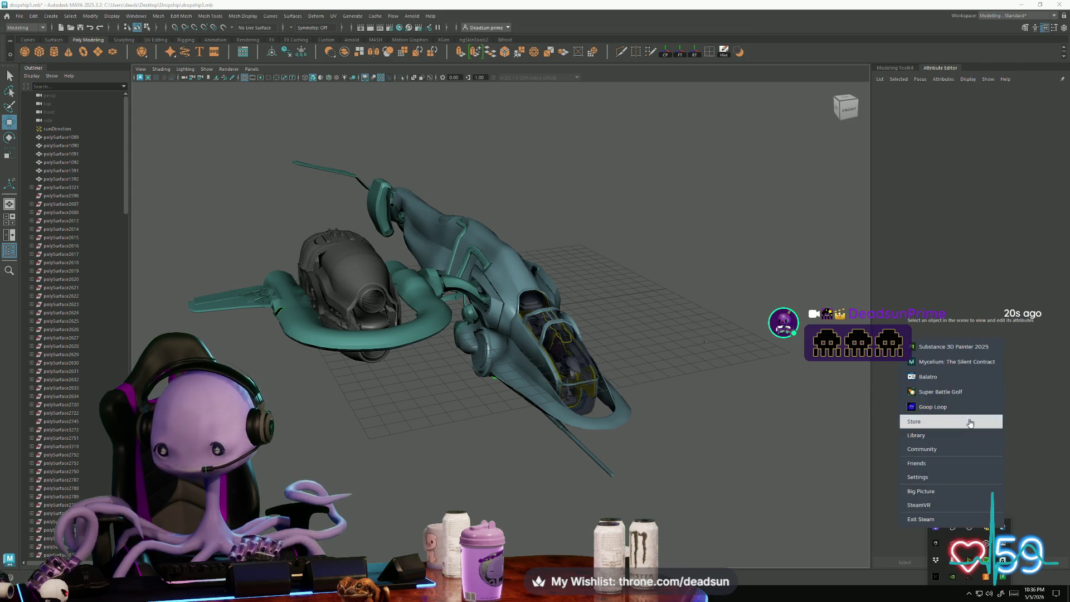
Step: Launch Substance 3D Painter 2025 from Steam, dismiss the Home screen, and open AsusMonitor.spp
{"action": "left_click", "coordinate": [970, 352]}
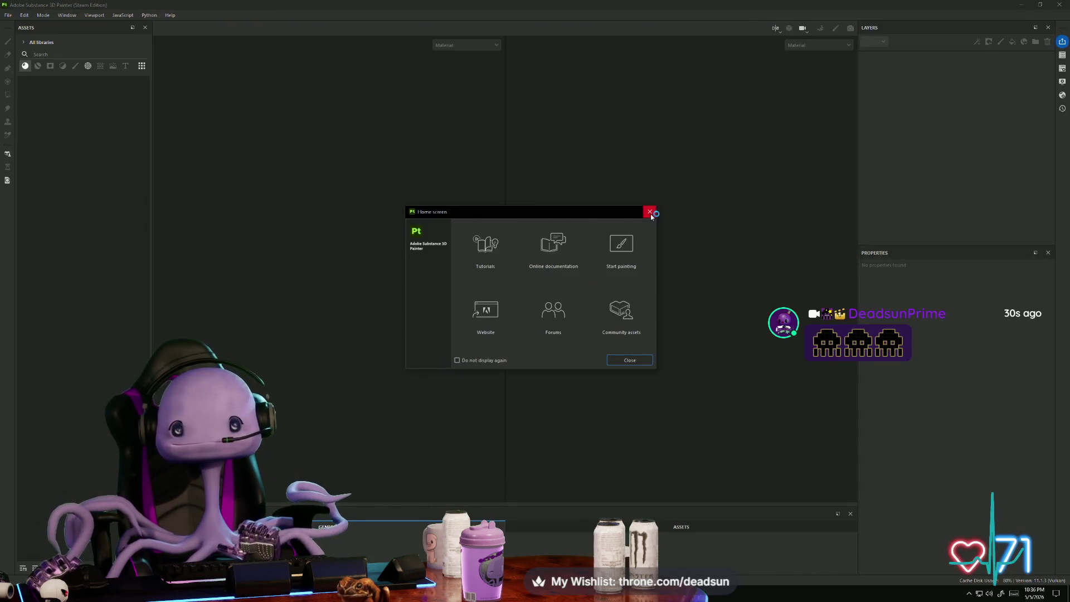
{"action": "left_click", "coordinate": [650, 212]}
{"action": "left_click", "coordinate": [13, 17]}
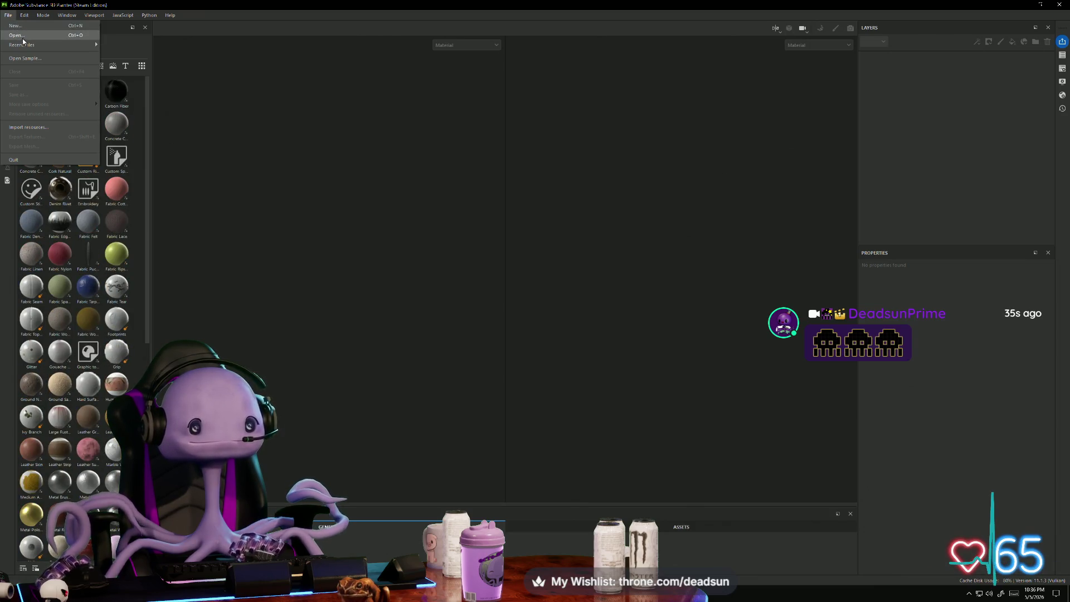
{"action": "left_click", "coordinate": [26, 36]}
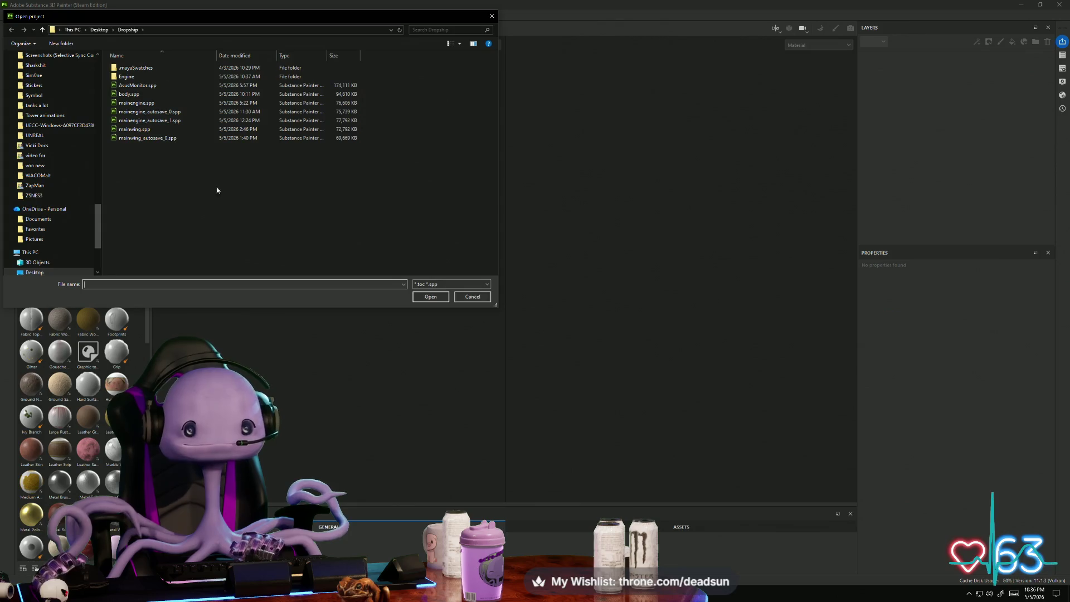
{"action": "left_click", "coordinate": [140, 85]}
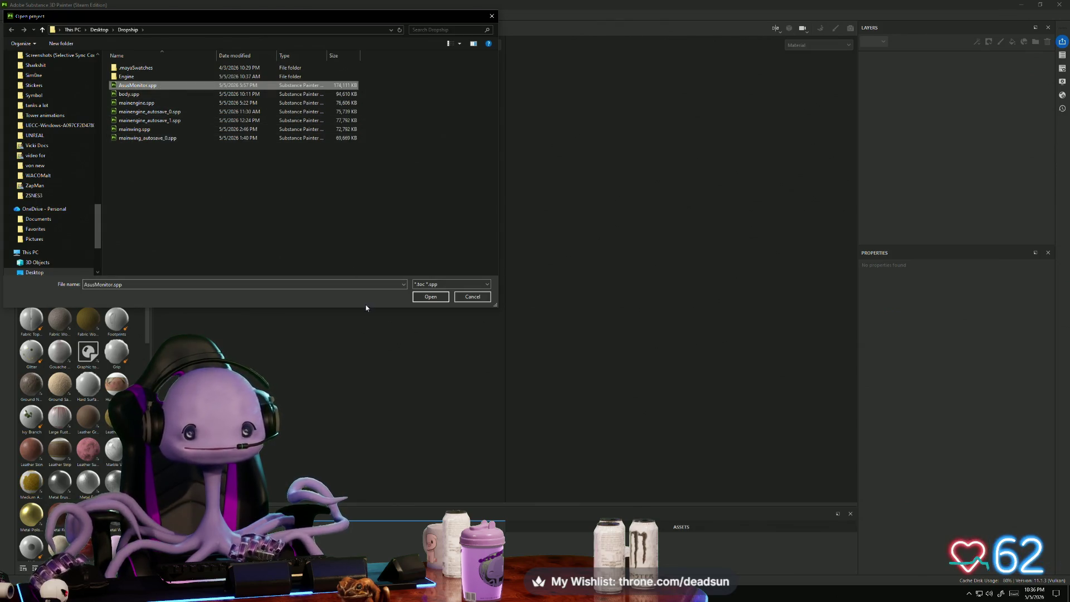
{"action": "left_click", "coordinate": [430, 296]}
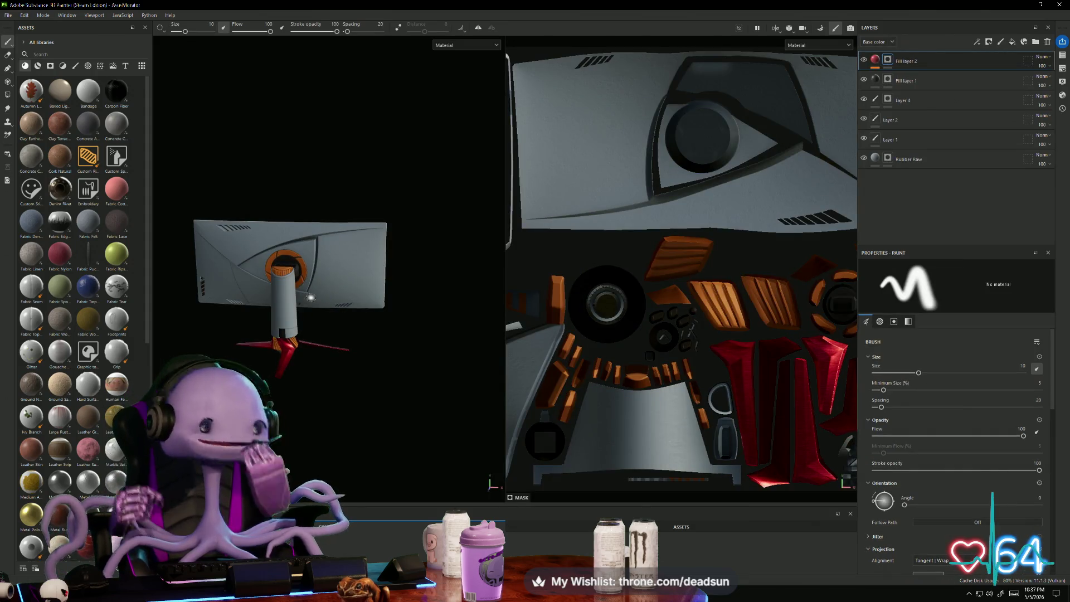
Step: Set the Rubber Raw fill layer's colour to dark blue and view the monitor from the rear
{"action": "mouse_move", "coordinate": [343, 374]}
{"action": "left_mouse_down", "text": "alt"}
{"action": "mouse_move", "coordinate": [420, 387]}
{"action": "mouse_move", "coordinate": [318, 387]}
{"action": "mouse_move", "coordinate": [346, 371]}
{"action": "mouse_move", "coordinate": [366, 401]}
{"action": "mouse_move", "coordinate": [429, 363]}
{"action": "mouse_move", "coordinate": [424, 417]}
{"action": "mouse_move", "coordinate": [390, 417]}
{"action": "left_mouse_up", "text": "alt"}
{"action": "scroll", "coordinate": [346, 402], "scroll_direction": "up", "scroll_amount": 3}
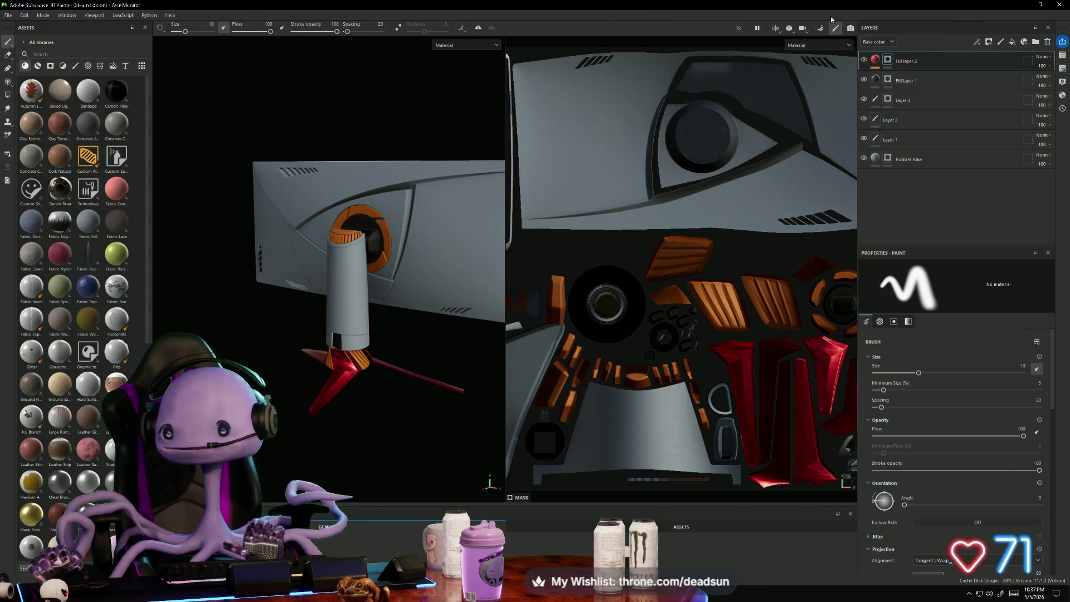
{"action": "left_click", "coordinate": [917, 159]}
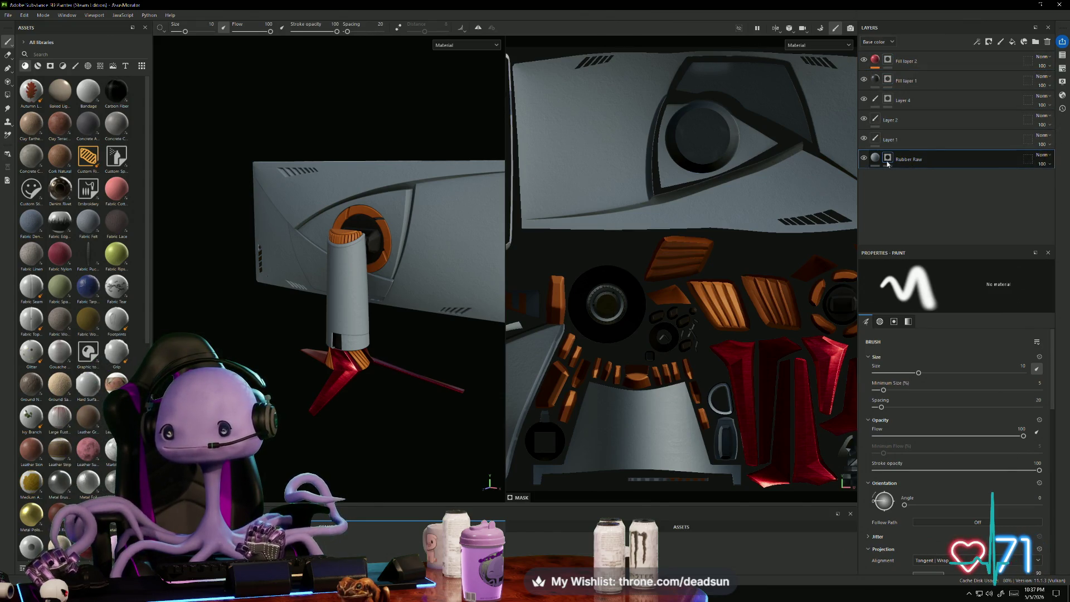
{"action": "left_click", "coordinate": [875, 159]}
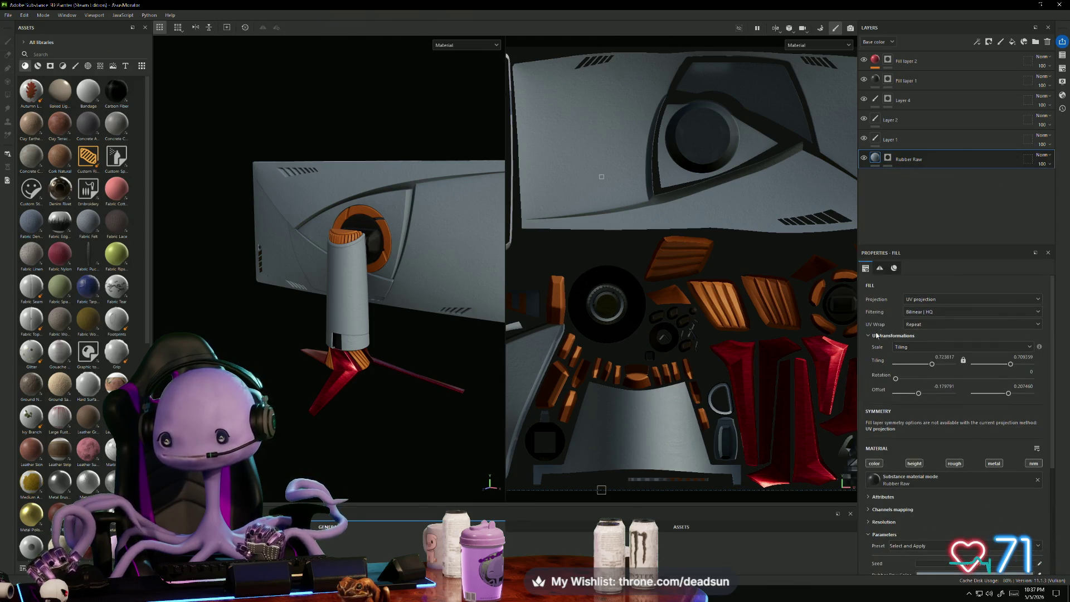
{"action": "left_click", "coordinate": [966, 477]}
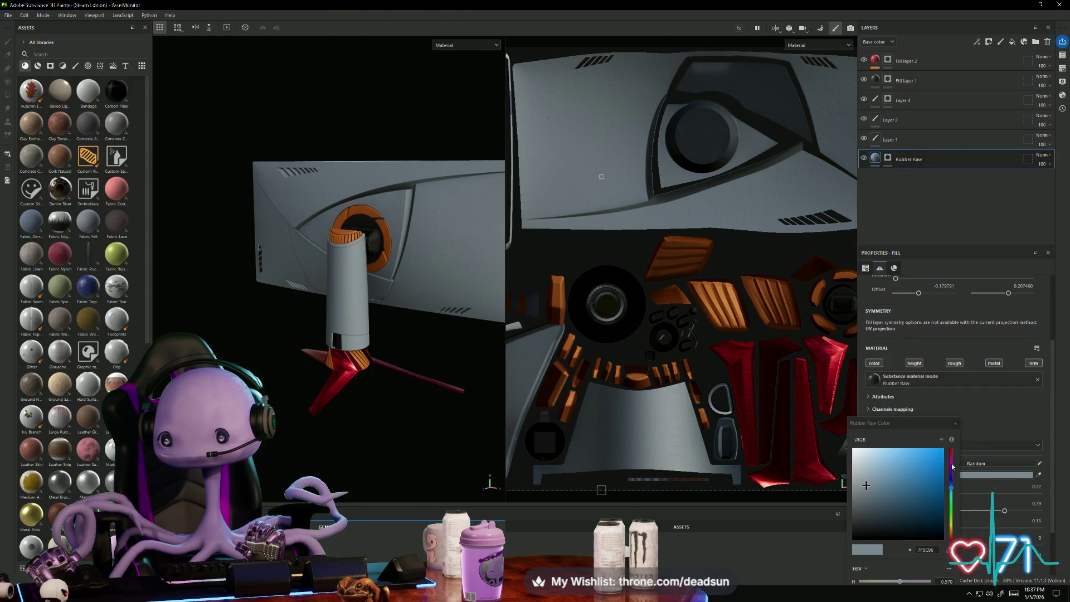
{"action": "left_click", "coordinate": [893, 496]}
{"action": "left_click_drag", "start_coordinate": [894, 496], "coordinate": [906, 510]}
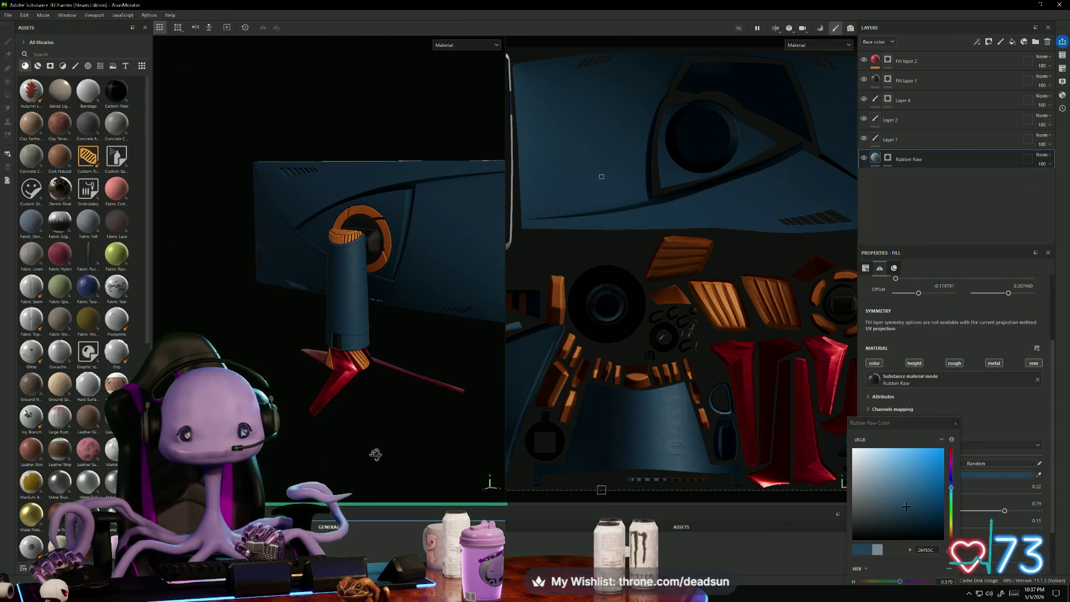
{"action": "mouse_move", "coordinate": [375, 455]}
{"action": "left_mouse_down", "text": "alt"}
{"action": "mouse_move", "coordinate": [337, 450]}
{"action": "mouse_move", "coordinate": [403, 449]}
{"action": "mouse_move", "coordinate": [454, 410]}
{"action": "mouse_move", "coordinate": [411, 444]}
{"action": "mouse_move", "coordinate": [446, 401]}
{"action": "left_mouse_up", "text": "alt"}
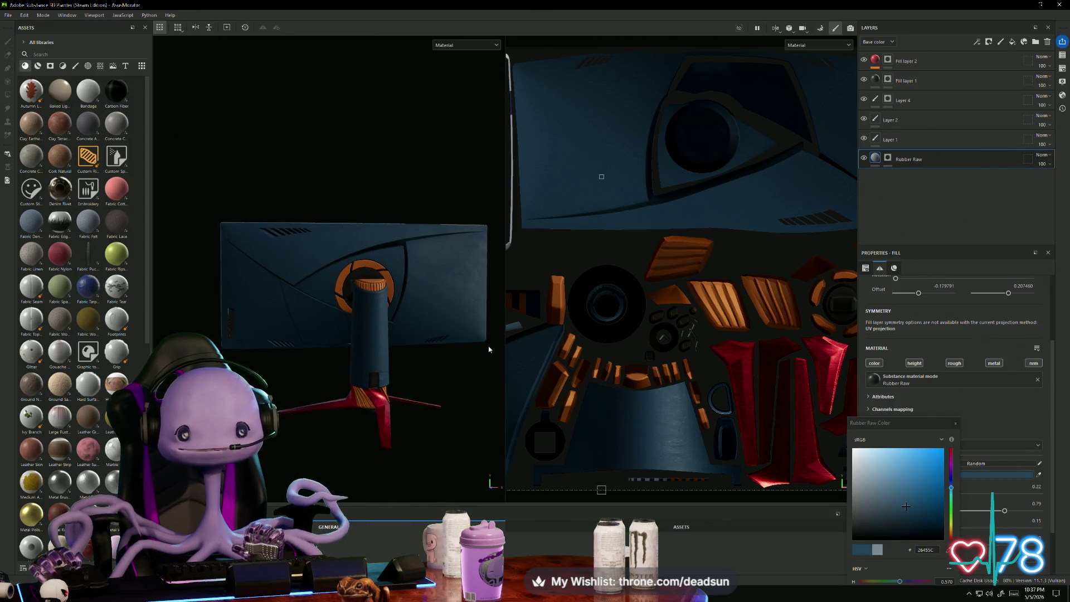
{"action": "left_click_drag", "start_coordinate": [504, 347], "coordinate": [694, 357]}
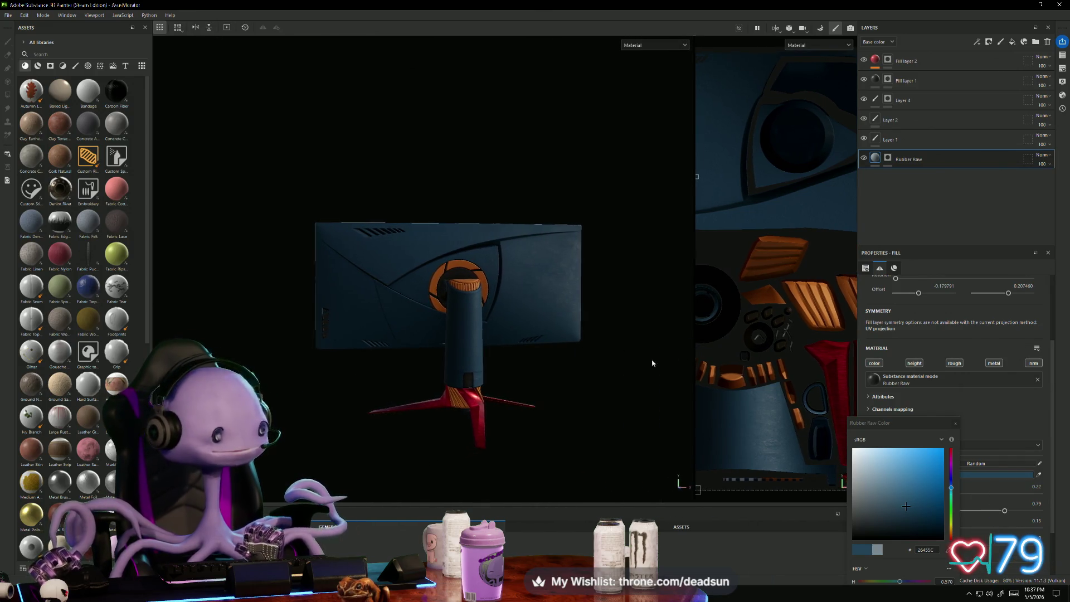
{"action": "mouse_move", "coordinate": [554, 371]}
{"action": "left_mouse_down", "text": "alt"}
{"action": "mouse_move", "coordinate": [576, 402]}
{"action": "mouse_move", "coordinate": [530, 422]}
{"action": "left_mouse_up", "text": "alt"}
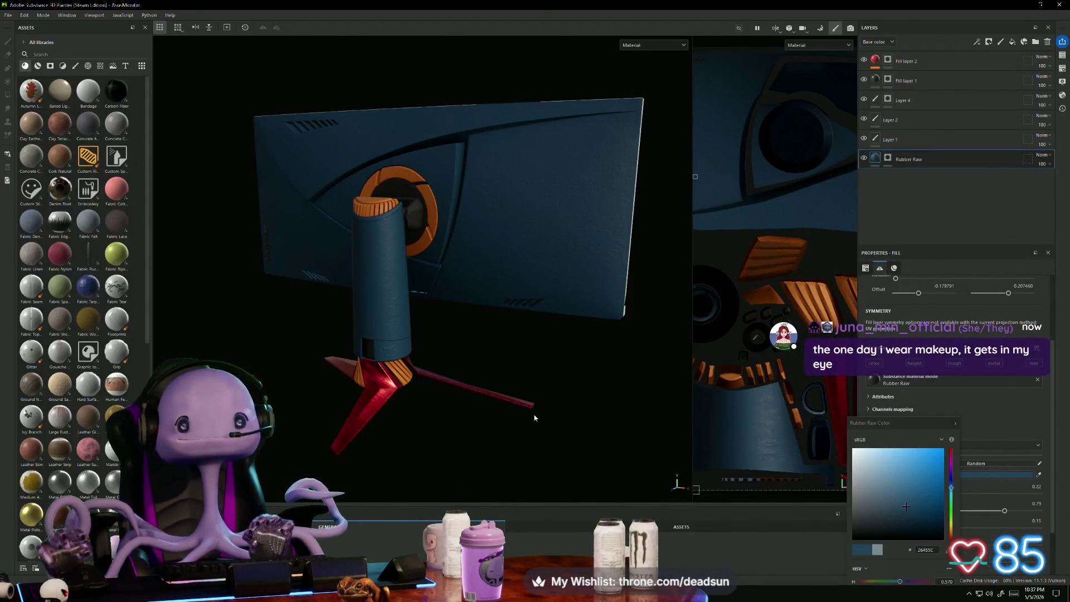
{"action": "mouse_move", "coordinate": [615, 361]}
{"action": "left_mouse_down", "text": "alt"}
{"action": "mouse_move", "coordinate": [377, 363]}
{"action": "mouse_move", "coordinate": [360, 458]}
{"action": "mouse_move", "coordinate": [444, 320]}
{"action": "mouse_move", "coordinate": [435, 371]}
{"action": "mouse_move", "coordinate": [438, 356]}
{"action": "left_mouse_up", "text": "alt"}
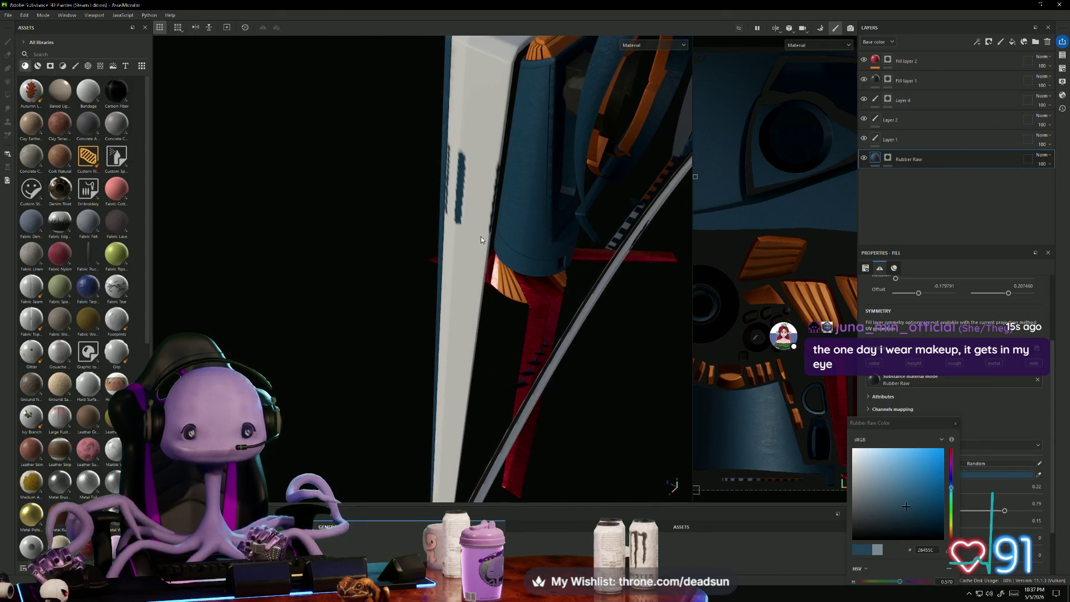
{"action": "mouse_move", "coordinate": [482, 240]}
{"action": "left_mouse_down", "text": "alt"}
{"action": "mouse_move", "coordinate": [446, 245]}
{"action": "mouse_move", "coordinate": [412, 313]}
{"action": "left_mouse_up", "text": "alt"}
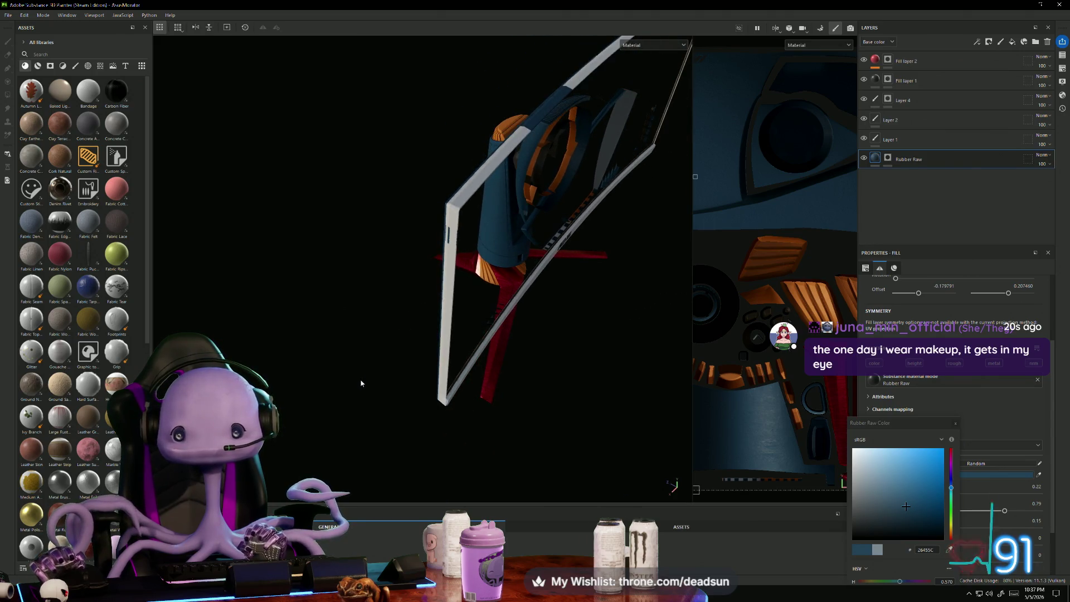
{"action": "mouse_move", "coordinate": [361, 384]}
{"action": "left_mouse_down", "text": "alt"}
{"action": "mouse_move", "coordinate": [382, 363]}
{"action": "mouse_move", "coordinate": [688, 368]}
{"action": "left_mouse_up", "text": "alt"}
{"action": "scroll", "coordinate": [735, 346], "scroll_direction": "down", "scroll_amount": 3}
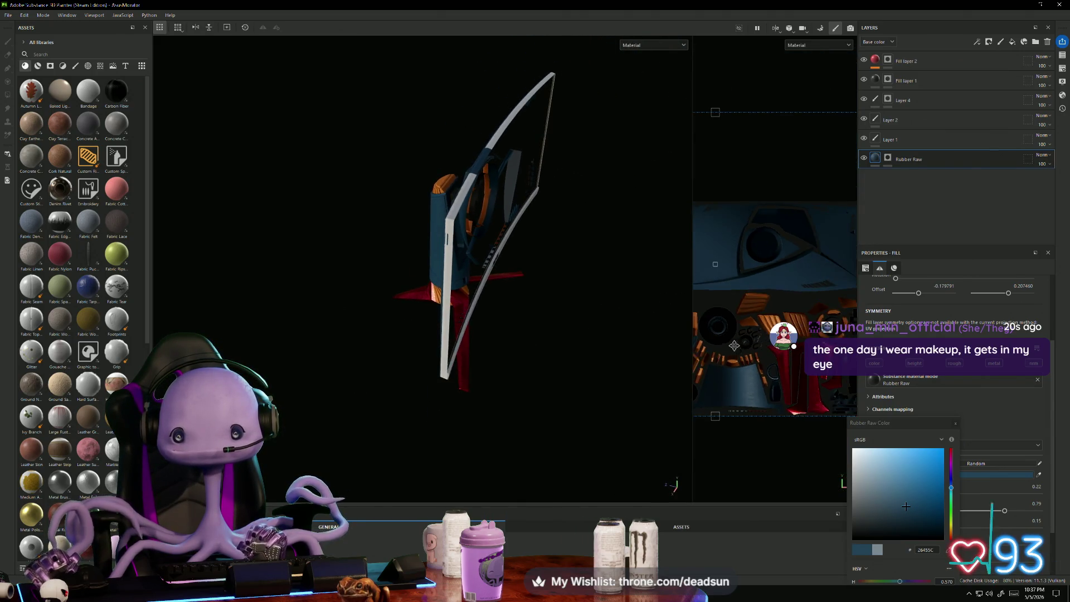
{"action": "scroll", "coordinate": [734, 346], "scroll_direction": "up", "scroll_amount": 5}
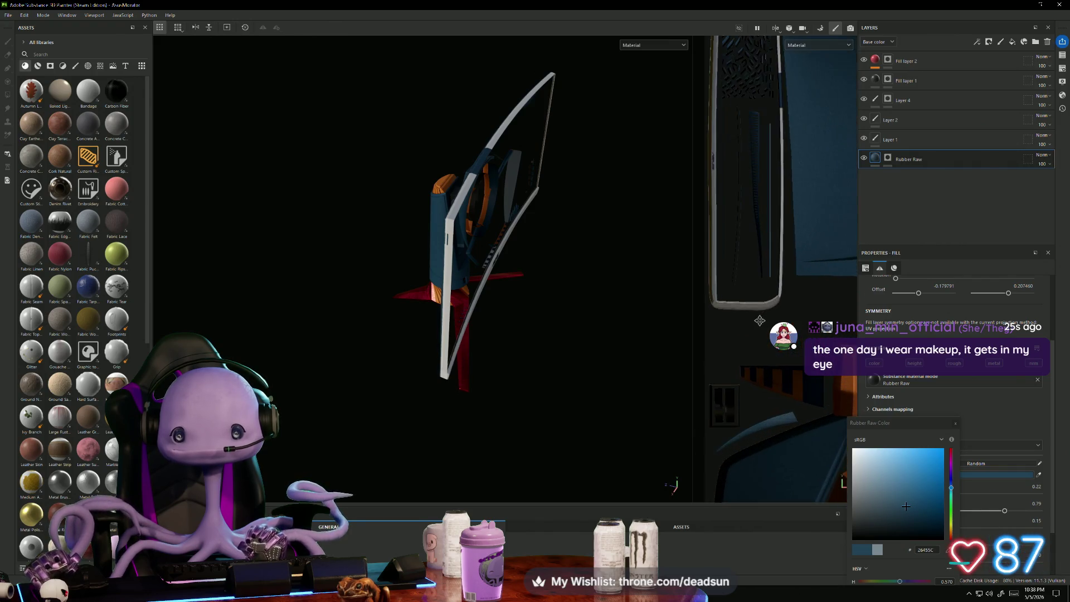
{"action": "scroll", "coordinate": [760, 321], "scroll_direction": "up", "scroll_amount": 3}
{"action": "mouse_move", "coordinate": [379, 362]}
{"action": "left_mouse_down", "text": "alt"}
{"action": "mouse_move", "coordinate": [343, 367]}
{"action": "mouse_move", "coordinate": [690, 375]}
{"action": "mouse_move", "coordinate": [640, 371]}
{"action": "left_mouse_up", "text": "alt"}
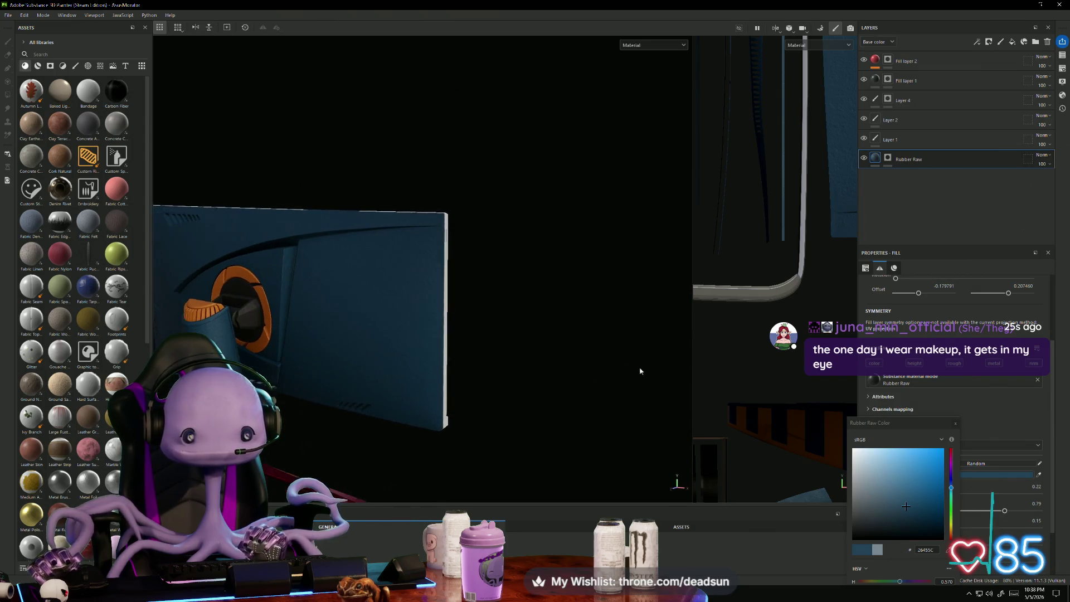
{"action": "mouse_move", "coordinate": [640, 371]}
{"action": "right_mouse_down", "text": "alt"}
{"action": "mouse_move", "coordinate": [535, 291]}
{"action": "mouse_move", "coordinate": [495, 136]}
{"action": "mouse_move", "coordinate": [530, 158]}
{"action": "mouse_move", "coordinate": [509, 407]}
{"action": "right_mouse_up", "text": "alt"}
{"action": "mouse_move", "coordinate": [509, 407]}
{"action": "left_mouse_down", "text": "alt"}
{"action": "mouse_move", "coordinate": [640, 280]}
{"action": "mouse_move", "coordinate": [369, 418]}
{"action": "mouse_move", "coordinate": [375, 430]}
{"action": "mouse_move", "coordinate": [371, 413]}
{"action": "mouse_move", "coordinate": [452, 318]}
{"action": "mouse_move", "coordinate": [439, 368]}
{"action": "left_mouse_up", "text": "alt"}
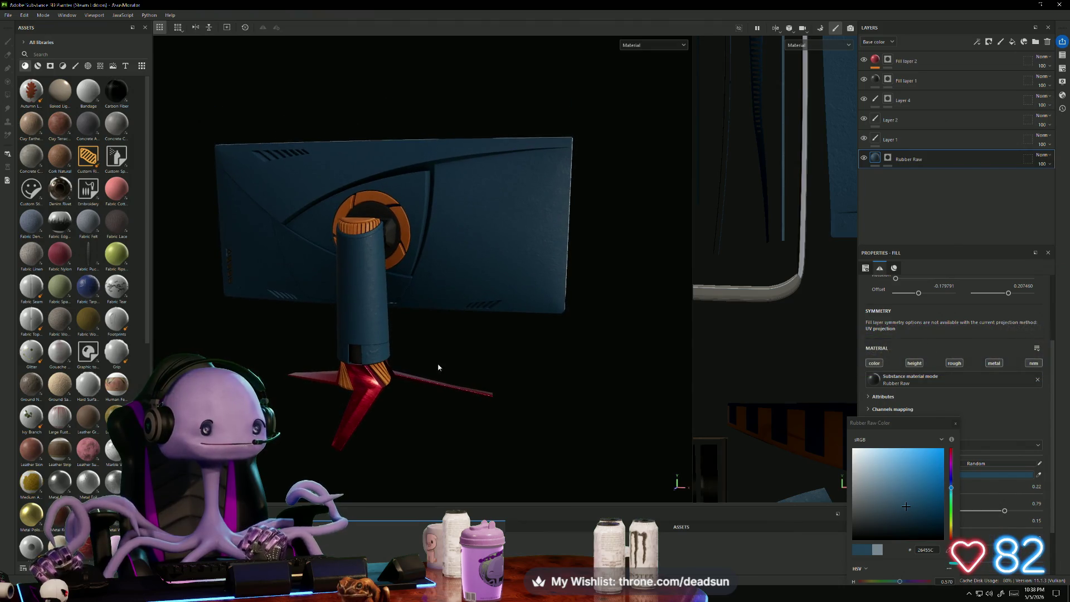
{"action": "scroll", "coordinate": [440, 365], "scroll_direction": "up", "scroll_amount": 3}
{"action": "right_click_drag", "start_coordinate": [437, 375], "coordinate": [475, 373], "text": "alt"}
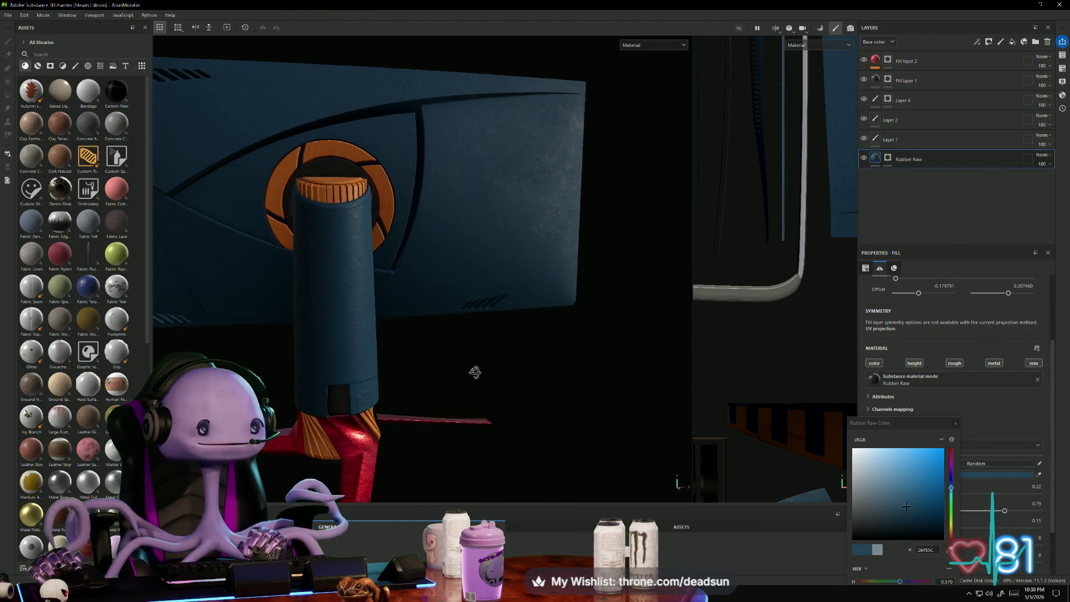
{"action": "mouse_move", "coordinate": [475, 372]}
{"action": "left_mouse_down", "text": "alt"}
{"action": "mouse_move", "coordinate": [411, 382]}
{"action": "mouse_move", "coordinate": [381, 366]}
{"action": "mouse_move", "coordinate": [402, 371]}
{"action": "left_mouse_up", "text": "alt"}
{"action": "mouse_move", "coordinate": [401, 371]}
{"action": "right_mouse_down", "text": "alt"}
{"action": "mouse_move", "coordinate": [420, 375]}
{"action": "mouse_move", "coordinate": [425, 361]}
{"action": "mouse_move", "coordinate": [494, 343]}
{"action": "right_mouse_up", "text": "alt"}
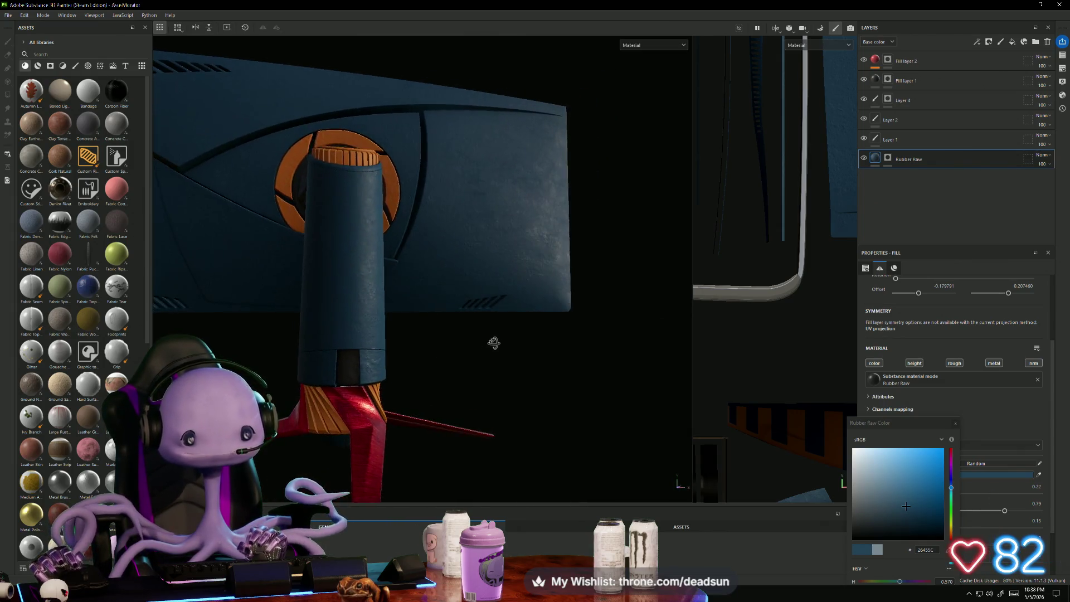
{"action": "mouse_move", "coordinate": [494, 343]}
{"action": "left_mouse_down", "text": "alt"}
{"action": "mouse_move", "coordinate": [432, 241]}
{"action": "mouse_move", "coordinate": [379, 225]}
{"action": "mouse_move", "coordinate": [306, 326]}
{"action": "mouse_move", "coordinate": [315, 375]}
{"action": "mouse_move", "coordinate": [442, 386]}
{"action": "left_mouse_up", "text": "alt"}
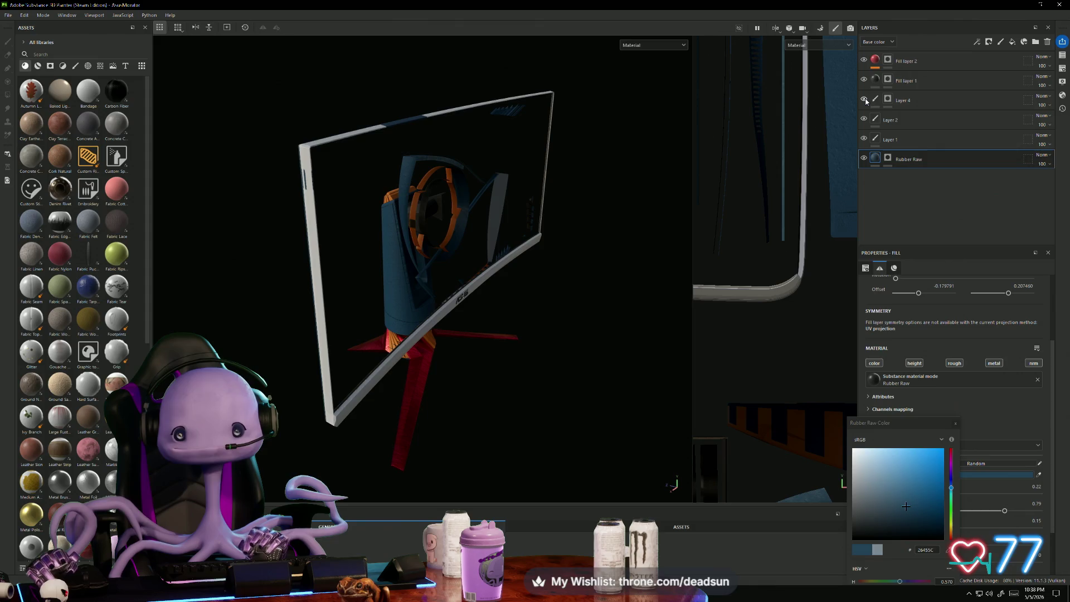
{"action": "left_click_drag", "start_coordinate": [660, 152], "coordinate": [430, 229], "text": "alt"}
{"action": "right_click_drag", "start_coordinate": [430, 229], "coordinate": [486, 261], "text": "alt"}
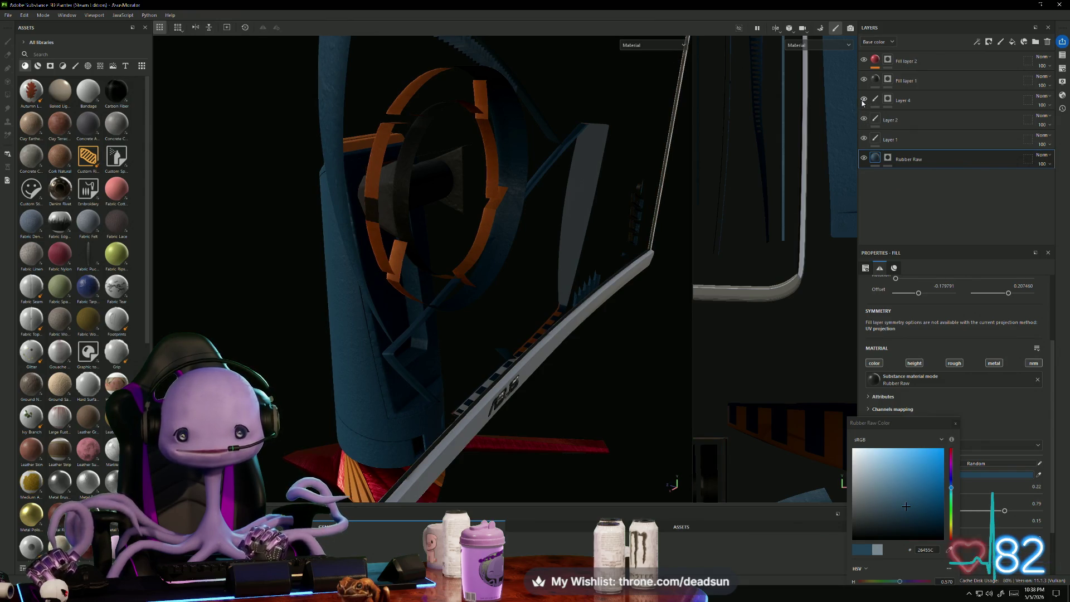
{"action": "left_click_drag", "start_coordinate": [796, 139], "coordinate": [504, 192], "text": "alt"}
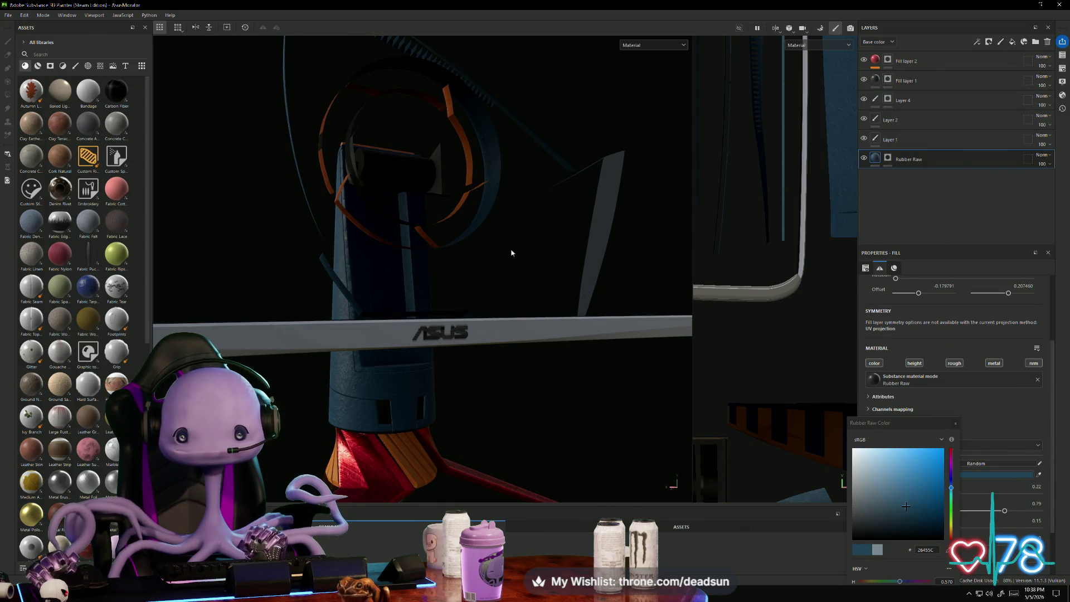
{"action": "mouse_move", "coordinate": [511, 252]}
{"action": "left_mouse_down", "text": "alt"}
{"action": "mouse_move", "coordinate": [434, 334]}
{"action": "mouse_move", "coordinate": [495, 346]}
{"action": "mouse_move", "coordinate": [437, 300]}
{"action": "mouse_move", "coordinate": [306, 299]}
{"action": "mouse_move", "coordinate": [535, 347]}
{"action": "mouse_move", "coordinate": [387, 286]}
{"action": "mouse_move", "coordinate": [389, 306]}
{"action": "mouse_move", "coordinate": [437, 318]}
{"action": "mouse_move", "coordinate": [419, 278]}
{"action": "mouse_move", "coordinate": [441, 281]}
{"action": "left_mouse_up", "text": "alt"}
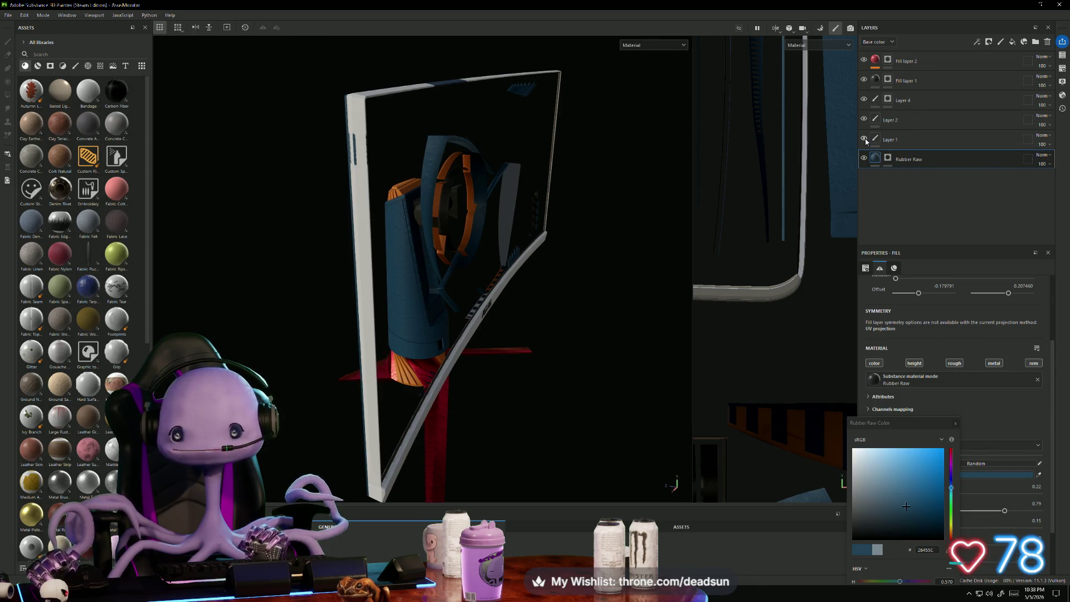
{"action": "mouse_move", "coordinate": [474, 263]}
{"action": "left_mouse_down", "text": "alt"}
{"action": "mouse_move", "coordinate": [261, 262]}
{"action": "mouse_move", "coordinate": [563, 251]}
{"action": "mouse_move", "coordinate": [492, 284]}
{"action": "mouse_move", "coordinate": [554, 249]}
{"action": "left_mouse_up", "text": "alt"}
{"action": "scroll", "coordinate": [554, 249], "scroll_direction": "up", "scroll_amount": 5}
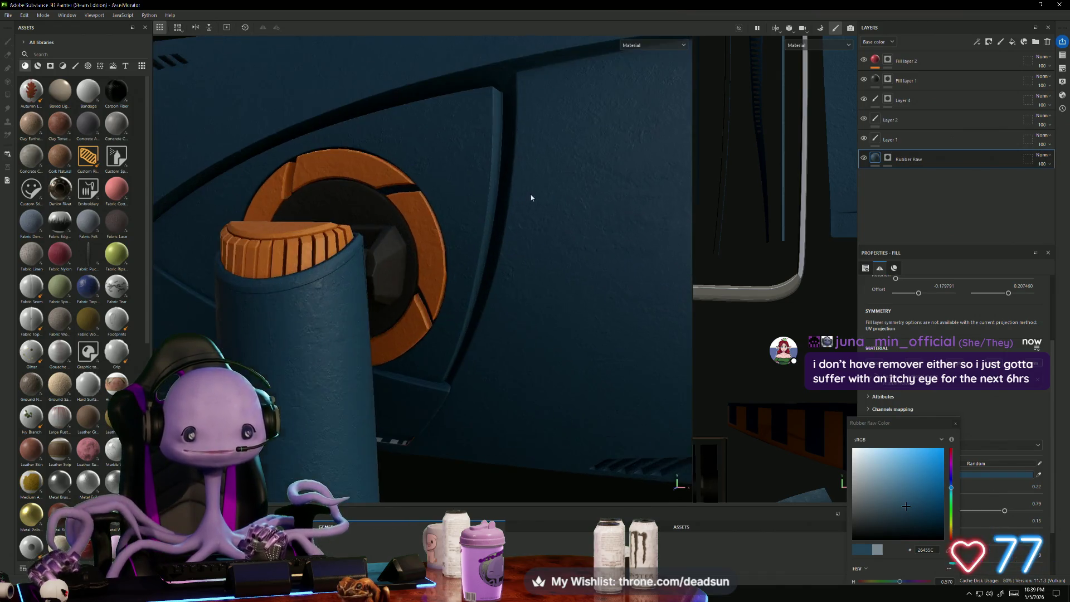
{"action": "mouse_move", "coordinate": [531, 197]}
{"action": "left_mouse_down", "text": "alt"}
{"action": "mouse_move", "coordinate": [509, 173]}
{"action": "mouse_move", "coordinate": [363, 313]}
{"action": "mouse_move", "coordinate": [480, 329]}
{"action": "mouse_move", "coordinate": [576, 296]}
{"action": "mouse_move", "coordinate": [607, 309]}
{"action": "mouse_move", "coordinate": [439, 360]}
{"action": "mouse_move", "coordinate": [500, 282]}
{"action": "mouse_move", "coordinate": [448, 292]}
{"action": "left_mouse_up", "text": "alt"}
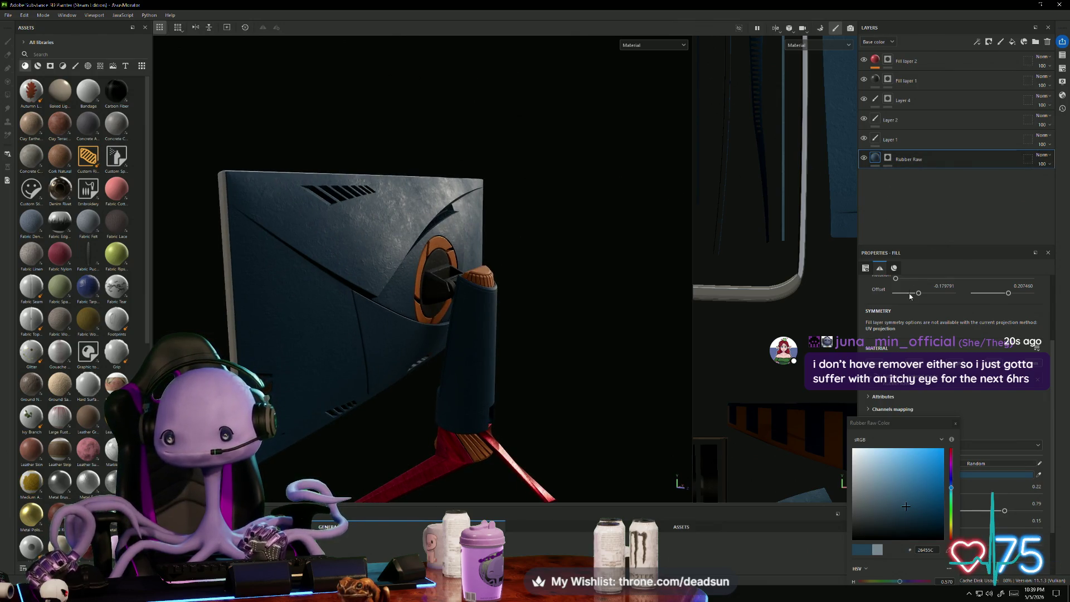
{"action": "left_click", "coordinate": [955, 423]}
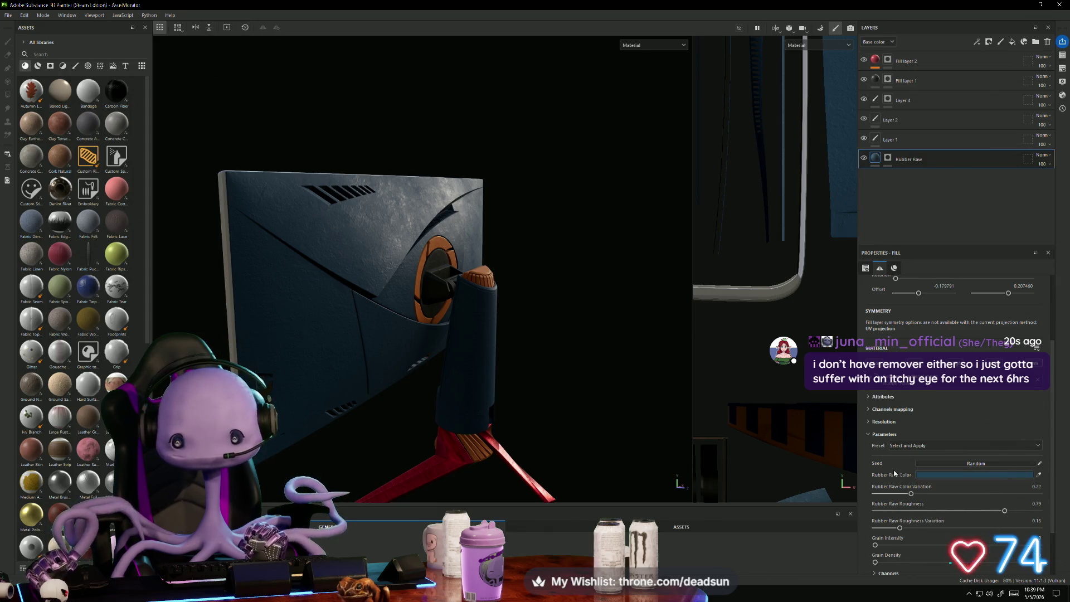
Step: Collapse the fill parameters and expand the channel mapping and material attribute sections
{"action": "scroll", "coordinate": [894, 470], "scroll_direction": "down", "scroll_amount": 3}
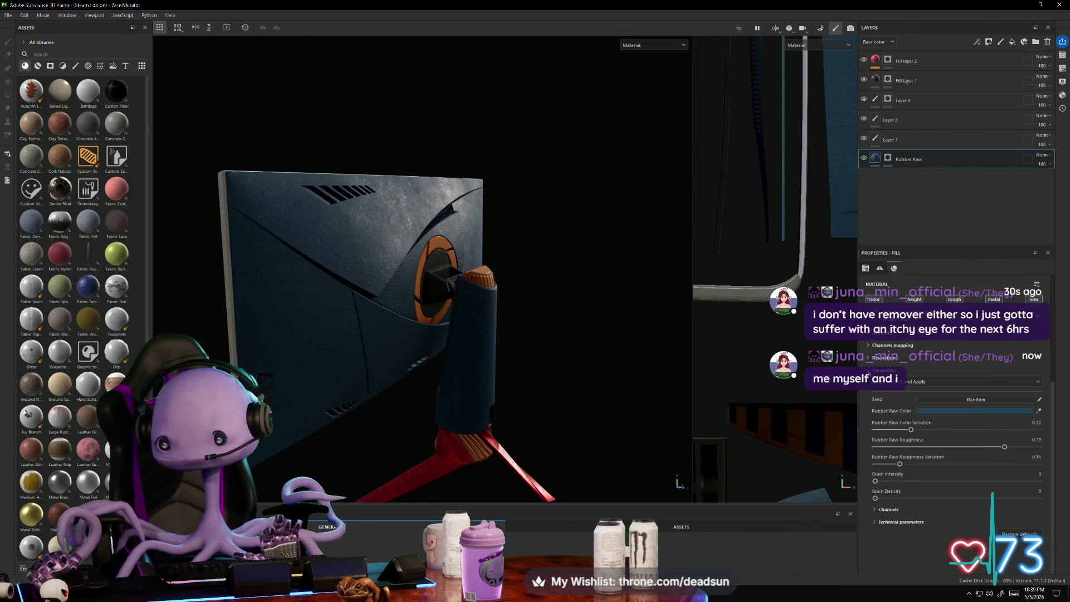
{"action": "left_click", "coordinate": [871, 363]}
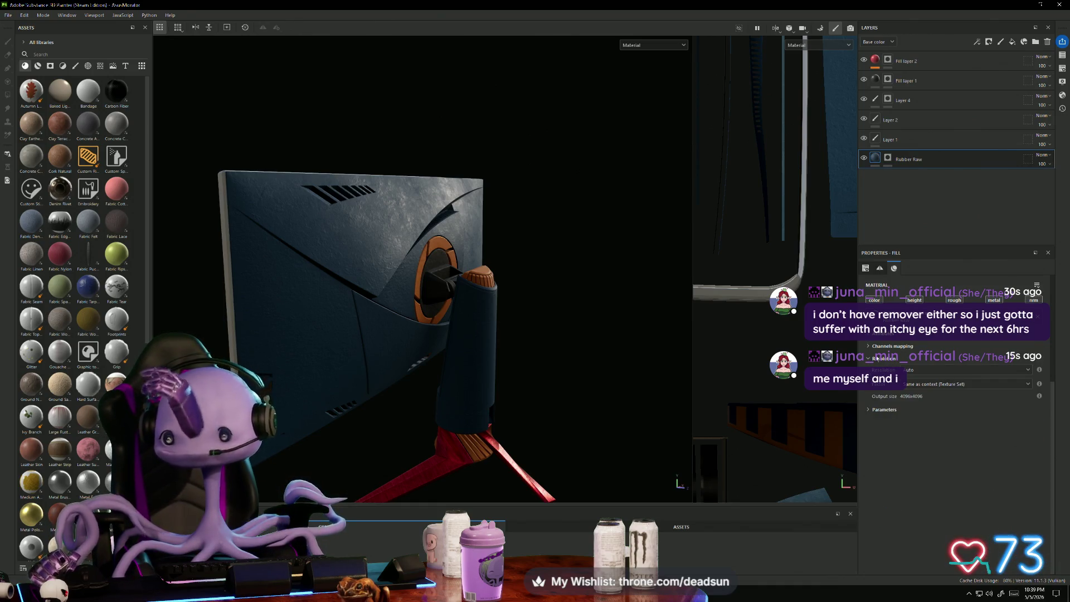
{"action": "left_click", "coordinate": [870, 347]}
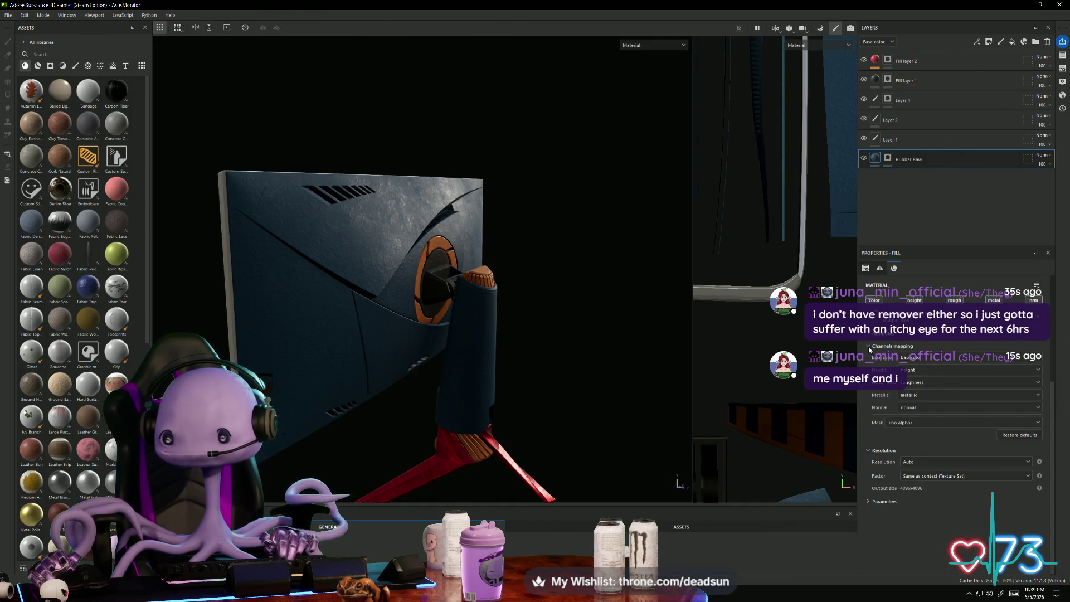
{"action": "left_click", "coordinate": [867, 333]}
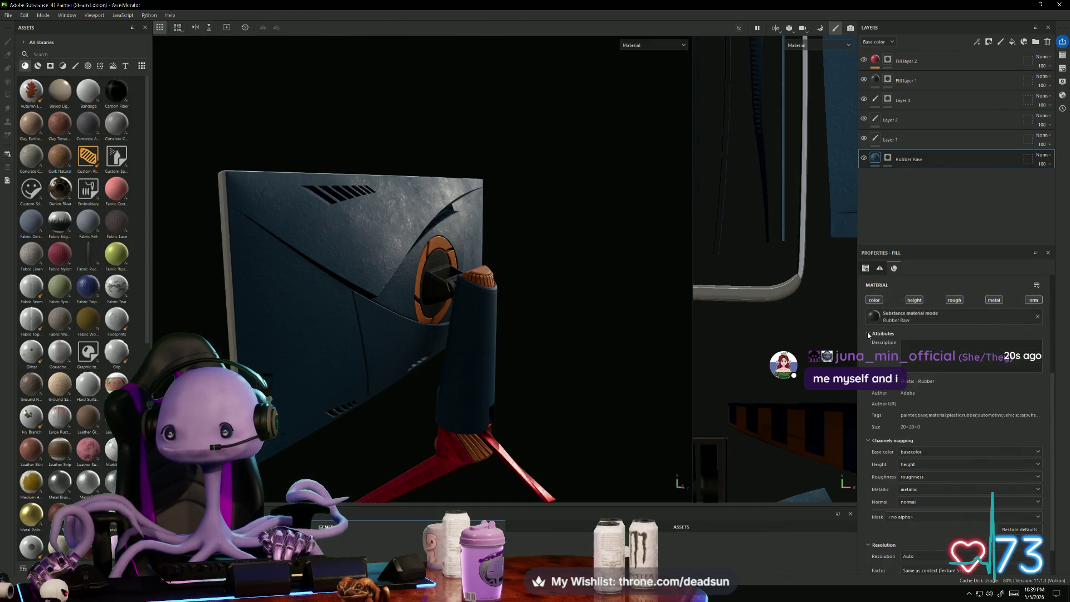
{"action": "scroll", "coordinate": [898, 406], "scroll_direction": "down", "scroll_amount": 1}
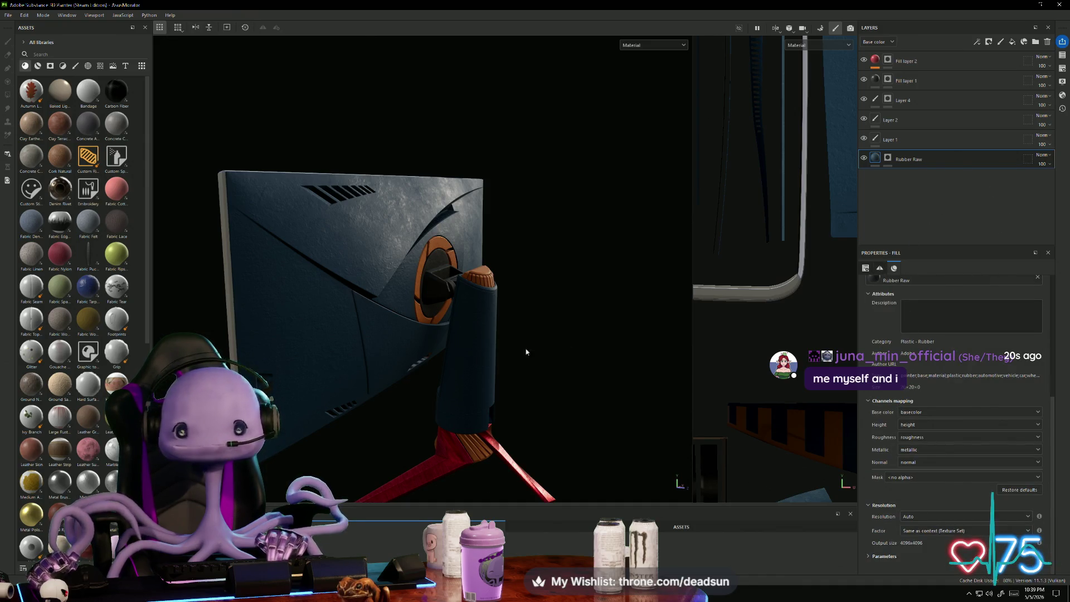
{"action": "mouse_move", "coordinate": [526, 352]}
{"action": "left_mouse_down", "text": "alt"}
{"action": "mouse_move", "coordinate": [293, 353]}
{"action": "mouse_move", "coordinate": [509, 359]}
{"action": "mouse_move", "coordinate": [511, 324]}
{"action": "mouse_move", "coordinate": [324, 313]}
{"action": "mouse_move", "coordinate": [310, 351]}
{"action": "mouse_move", "coordinate": [333, 351]}
{"action": "mouse_move", "coordinate": [320, 337]}
{"action": "mouse_move", "coordinate": [389, 341]}
{"action": "mouse_move", "coordinate": [457, 368]}
{"action": "mouse_move", "coordinate": [430, 390]}
{"action": "mouse_move", "coordinate": [432, 466]}
{"action": "mouse_move", "coordinate": [432, 425]}
{"action": "mouse_move", "coordinate": [469, 403]}
{"action": "mouse_move", "coordinate": [495, 363]}
{"action": "left_mouse_up", "text": "alt"}
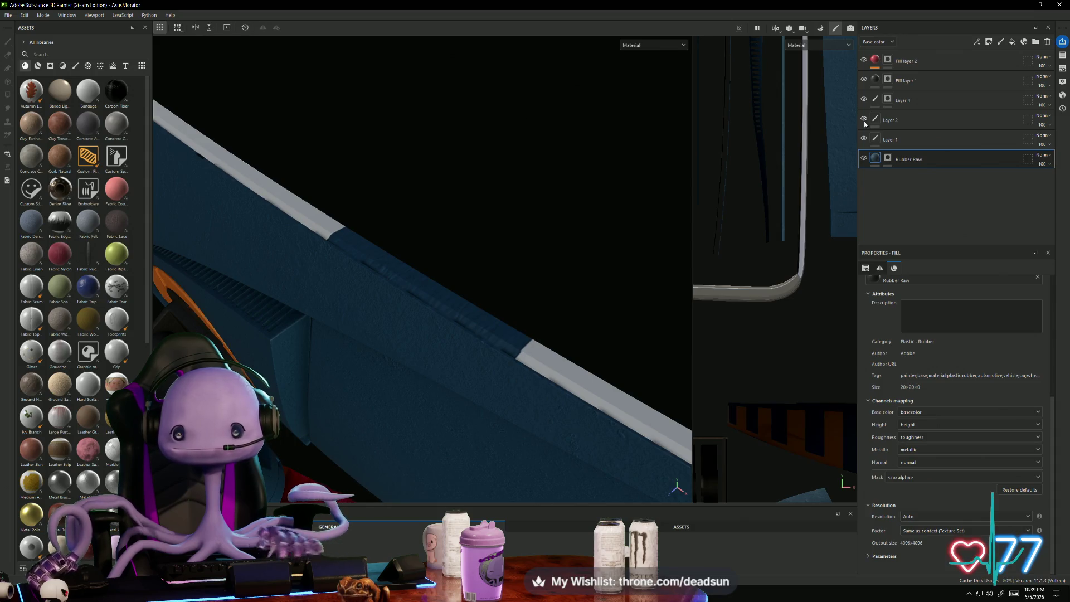
Step: Toggle Rubber Raw's visibility to compare, then select its mask for painting with a brush
{"action": "left_click", "coordinate": [864, 159]}
{"action": "left_click", "coordinate": [865, 160]}
{"action": "mouse_move", "coordinate": [493, 243]}
{"action": "left_mouse_down", "text": "alt"}
{"action": "mouse_move", "coordinate": [548, 250]}
{"action": "mouse_move", "coordinate": [734, 212]}
{"action": "left_mouse_up", "text": "alt"}
{"action": "left_click", "coordinate": [888, 159]}
{"action": "key", "text": "1"}
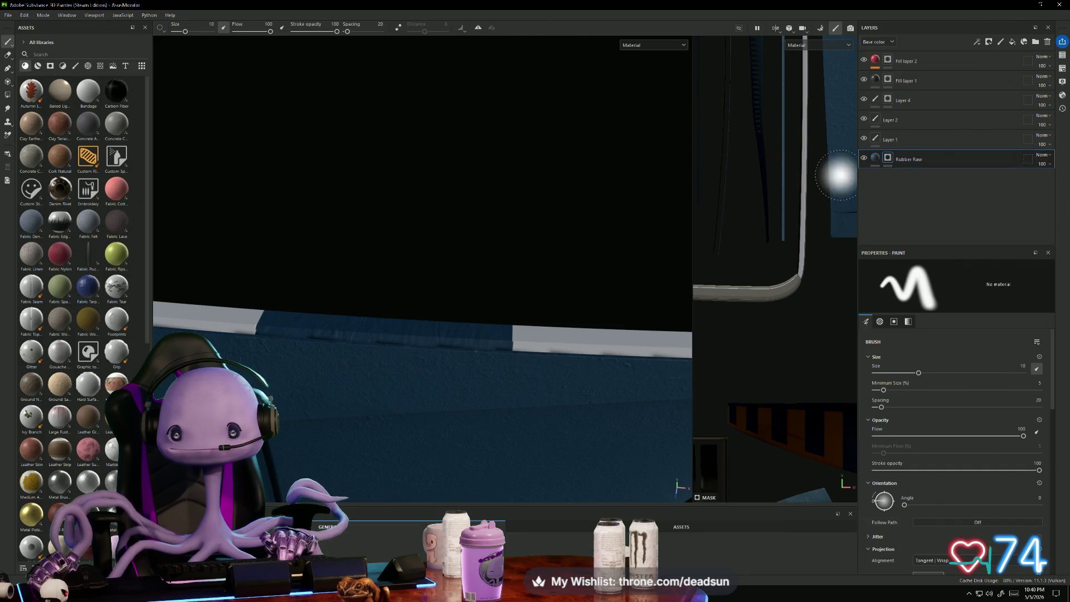
Step: Switch to Polygon Fill and fill the tall strip's polygons into the Rubber Raw mask
{"action": "left_click", "coordinate": [7, 95]}
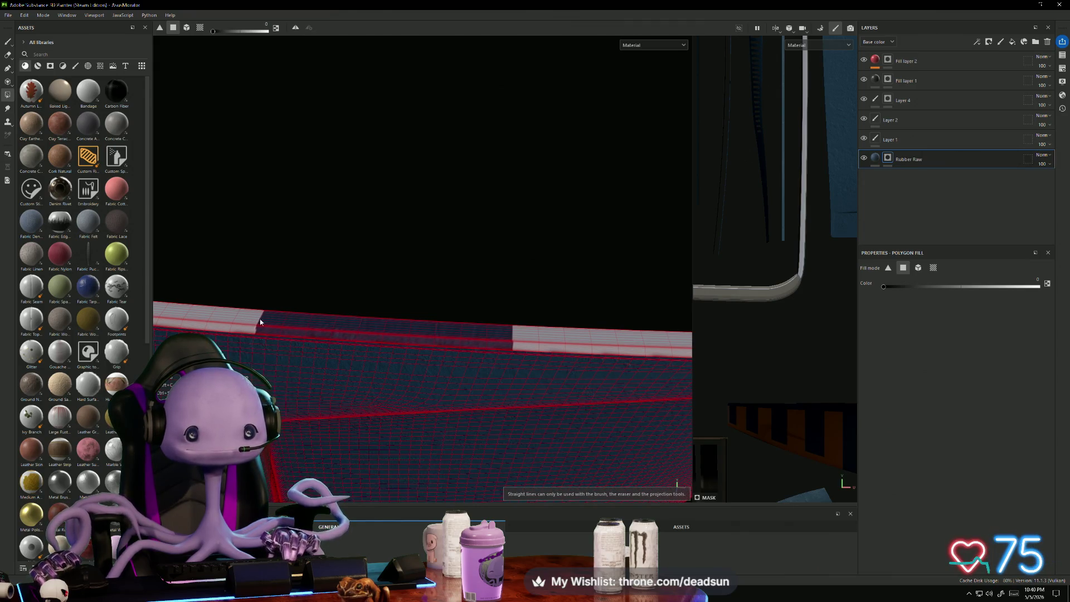
{"action": "mouse_move", "coordinate": [344, 306]}
{"action": "left_mouse_down", "text": "alt"}
{"action": "mouse_move", "coordinate": [357, 294]}
{"action": "mouse_move", "coordinate": [774, 246]}
{"action": "left_mouse_up", "text": "alt"}
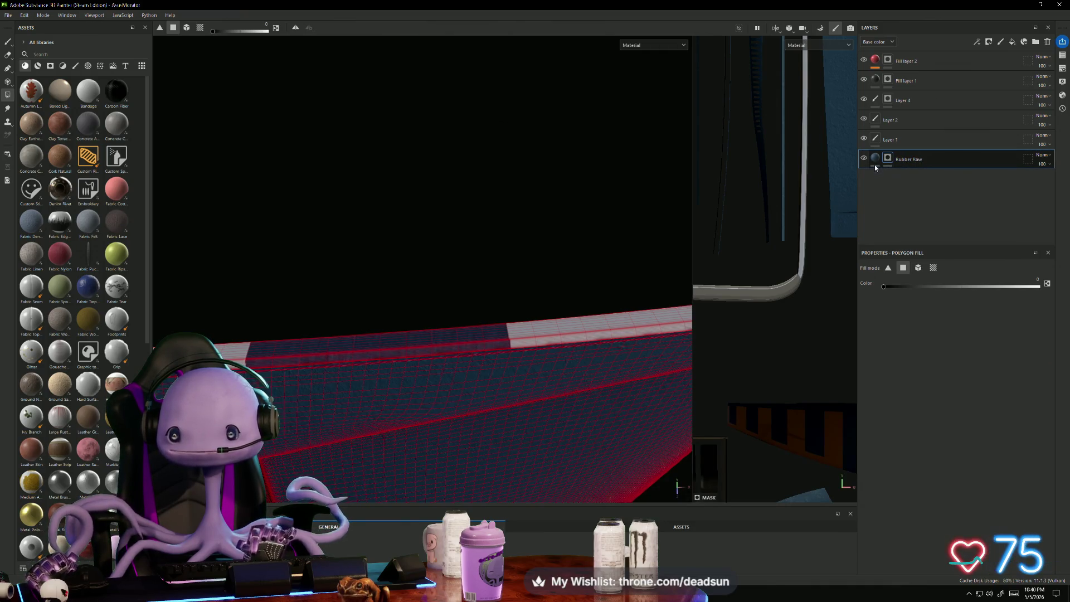
{"action": "mouse_move", "coordinate": [346, 299]}
{"action": "left_mouse_down", "text": "alt"}
{"action": "mouse_move", "coordinate": [308, 312]}
{"action": "mouse_move", "coordinate": [280, 452]}
{"action": "mouse_move", "coordinate": [317, 290]}
{"action": "mouse_move", "coordinate": [303, 287]}
{"action": "left_mouse_up", "text": "alt"}
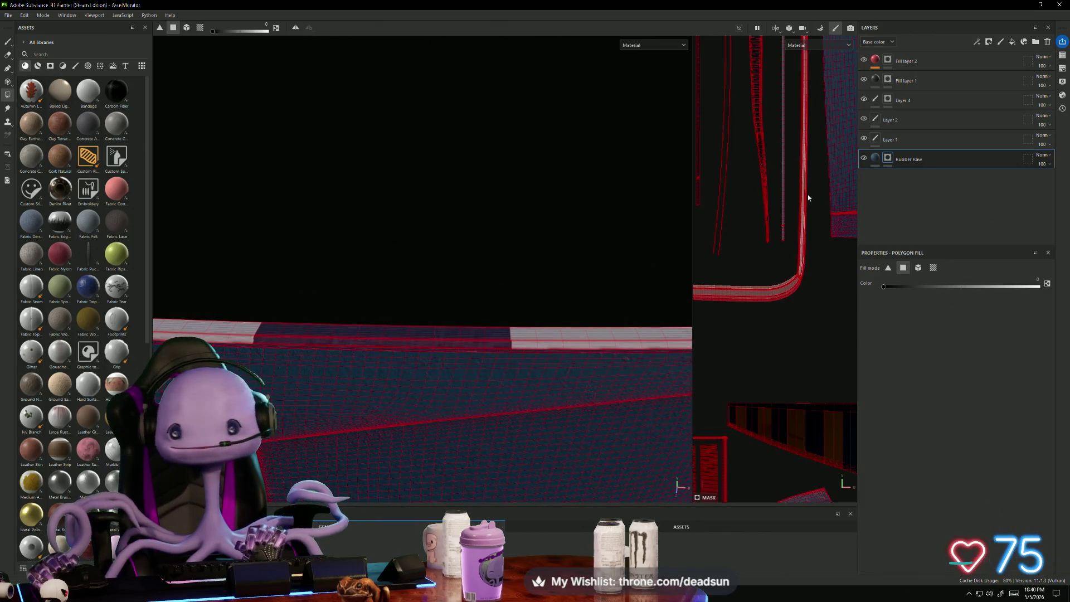
{"action": "middle_click_drag", "start_coordinate": [834, 175], "coordinate": [913, 296]}
{"action": "scroll", "coordinate": [743, 223], "scroll_direction": "up", "scroll_amount": 5}
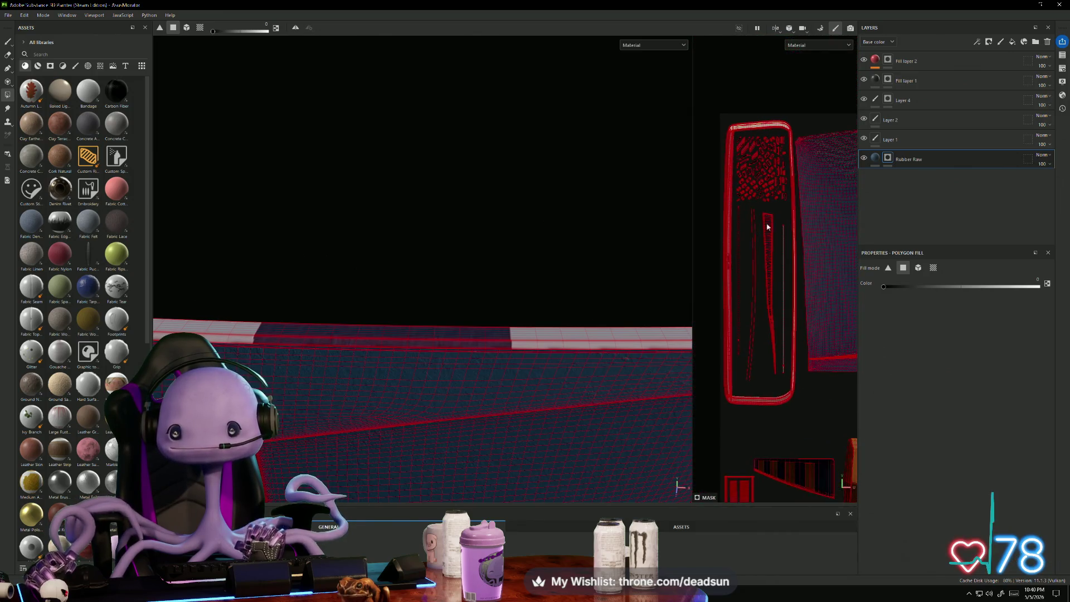
{"action": "scroll", "coordinate": [813, 182], "scroll_direction": "up", "scroll_amount": 2}
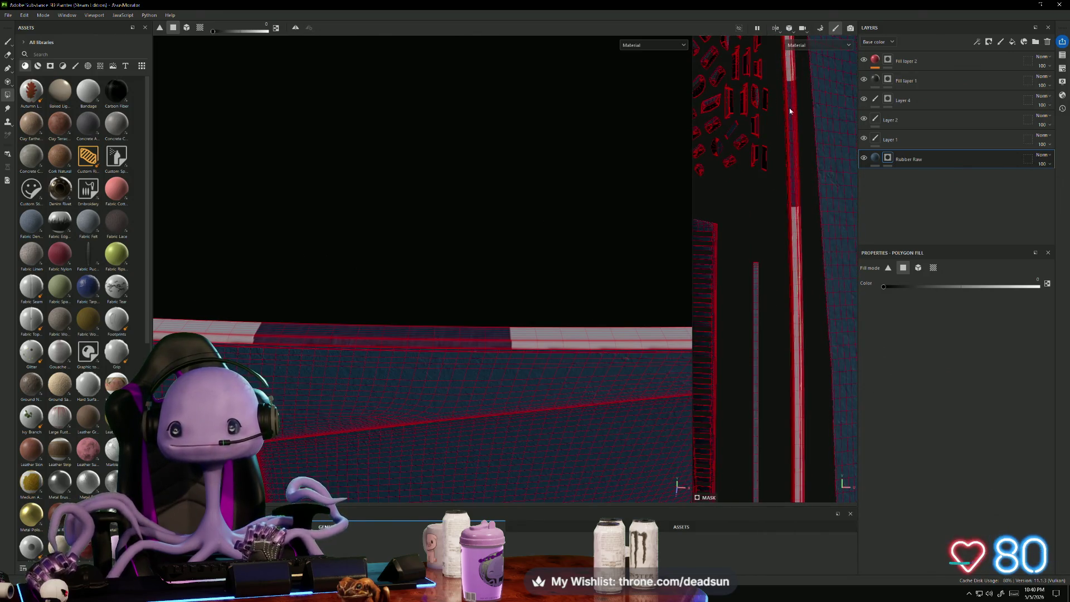
{"action": "left_click_drag", "start_coordinate": [783, 79], "coordinate": [808, 204]}
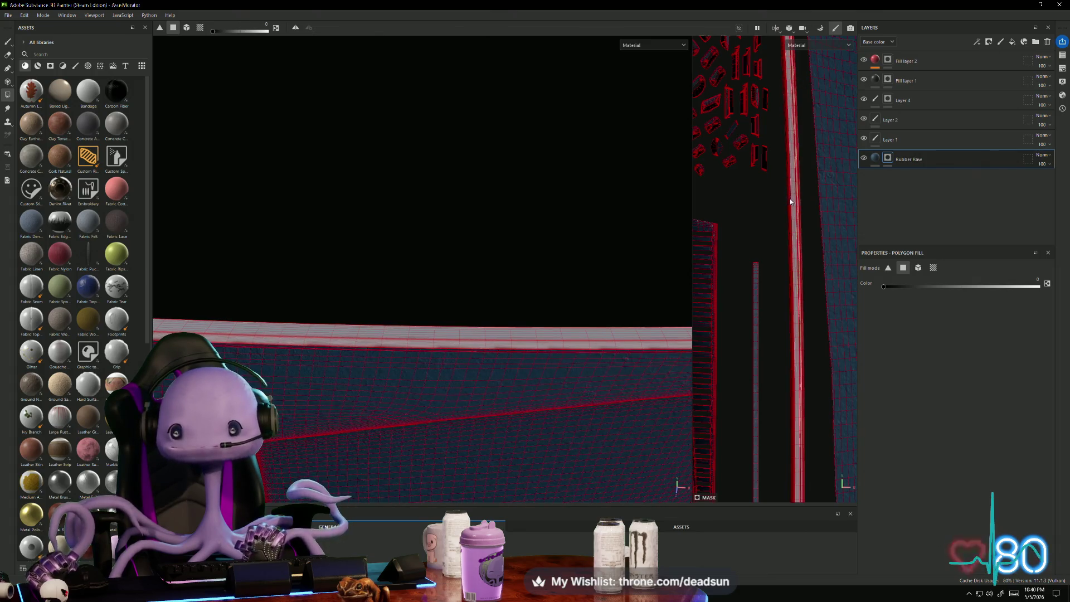
Step: Fill polygons near the island's rounded corner and along the vertical strip
{"action": "mouse_move", "coordinate": [512, 318]}
{"action": "left_mouse_down", "text": "alt"}
{"action": "mouse_move", "coordinate": [437, 266]}
{"action": "mouse_move", "coordinate": [332, 246]}
{"action": "mouse_move", "coordinate": [414, 301]}
{"action": "mouse_move", "coordinate": [861, 367]}
{"action": "left_mouse_up", "text": "alt"}
{"action": "scroll", "coordinate": [787, 399], "scroll_direction": "down", "scroll_amount": 3}
{"action": "left_click_drag", "start_coordinate": [562, 406], "coordinate": [569, 355], "text": "alt"}
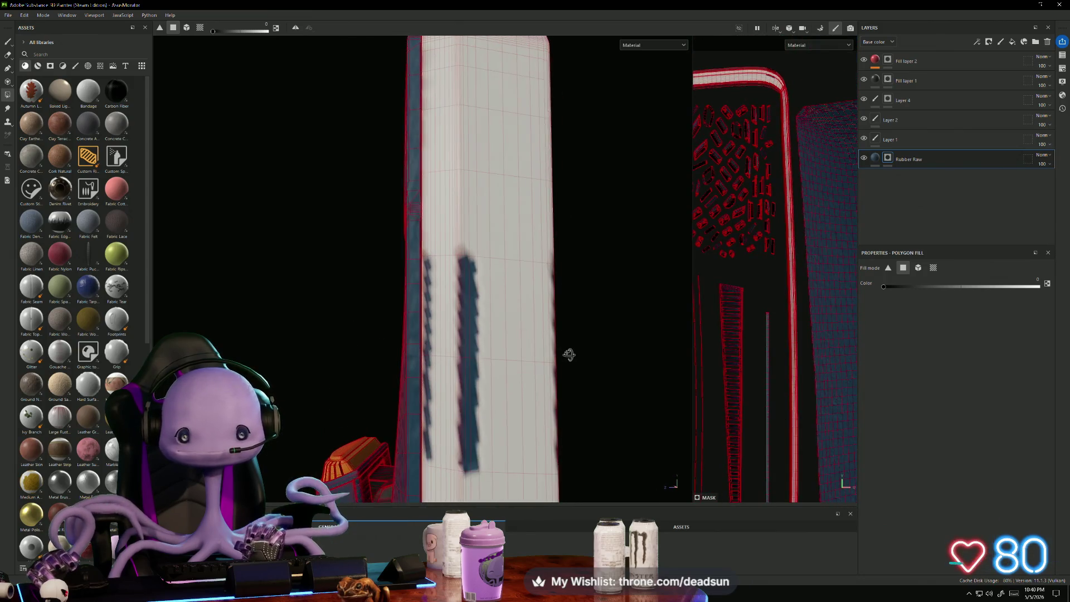
{"action": "scroll", "coordinate": [763, 357], "scroll_direction": "down", "scroll_amount": 3}
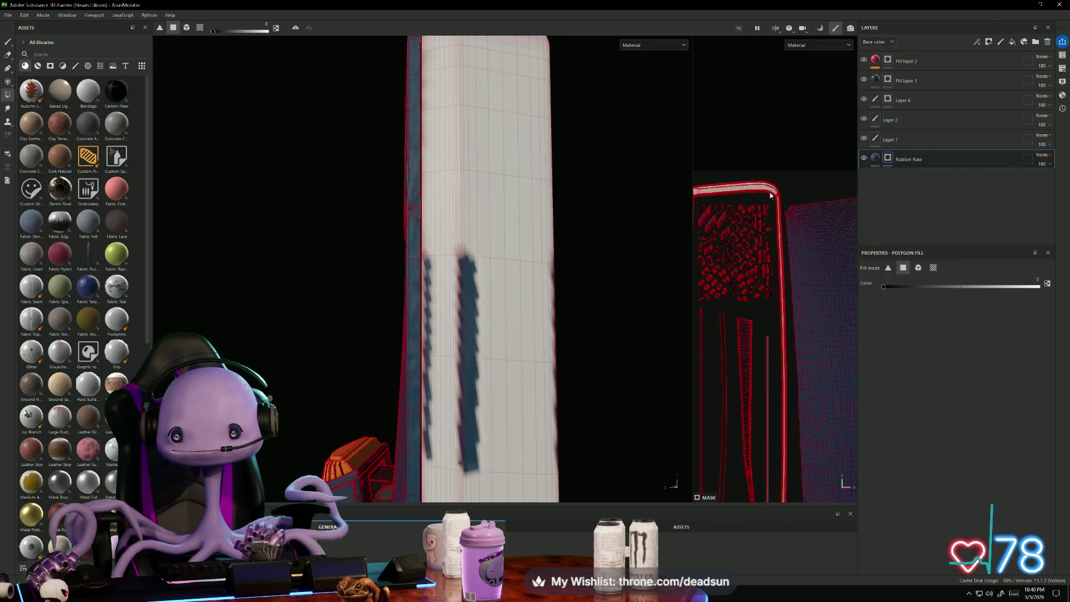
{"action": "middle_click_drag", "start_coordinate": [727, 217], "coordinate": [765, 306]}
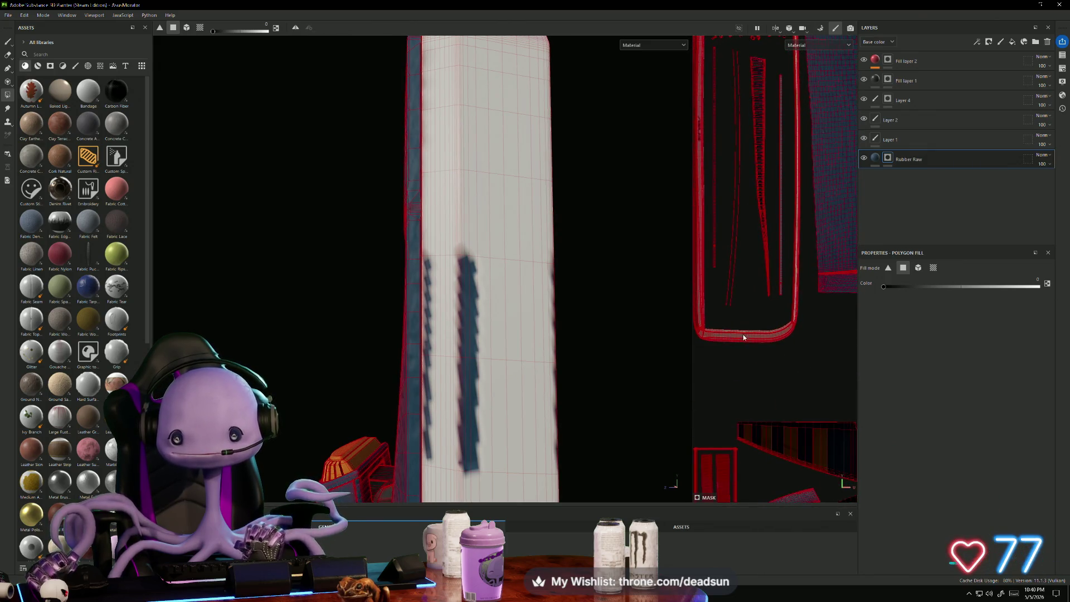
{"action": "scroll", "coordinate": [752, 333], "scroll_direction": "up", "scroll_amount": 2}
{"action": "left_click_drag", "start_coordinate": [854, 397], "coordinate": [854, 395]}
{"action": "scroll", "coordinate": [853, 396], "scroll_direction": "down", "scroll_amount": 2}
{"action": "left_click_drag", "start_coordinate": [713, 338], "coordinate": [847, 422]}
{"action": "scroll", "coordinate": [704, 363], "scroll_direction": "up", "scroll_amount": 3}
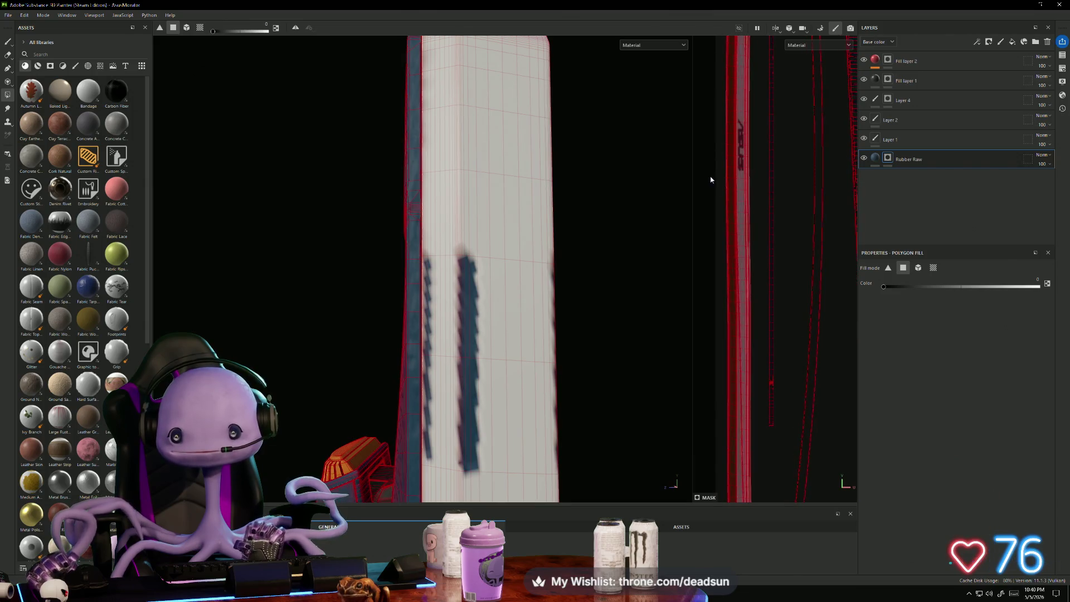
{"action": "left_click_drag", "start_coordinate": [711, 177], "coordinate": [748, 374]}
{"action": "left_click_drag", "start_coordinate": [753, 411], "coordinate": [753, 413]}
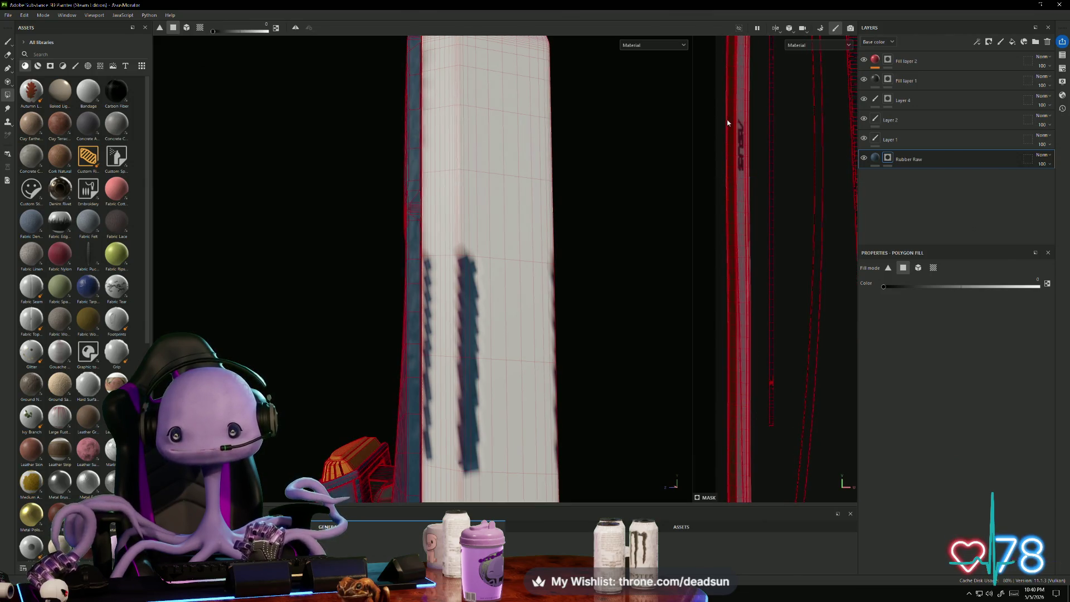
Step: Fill polygons along the arch's inner edge and toggle Rubber Raw's visibility to check the fill
{"action": "scroll", "coordinate": [717, 306], "scroll_direction": "down", "scroll_amount": 5}
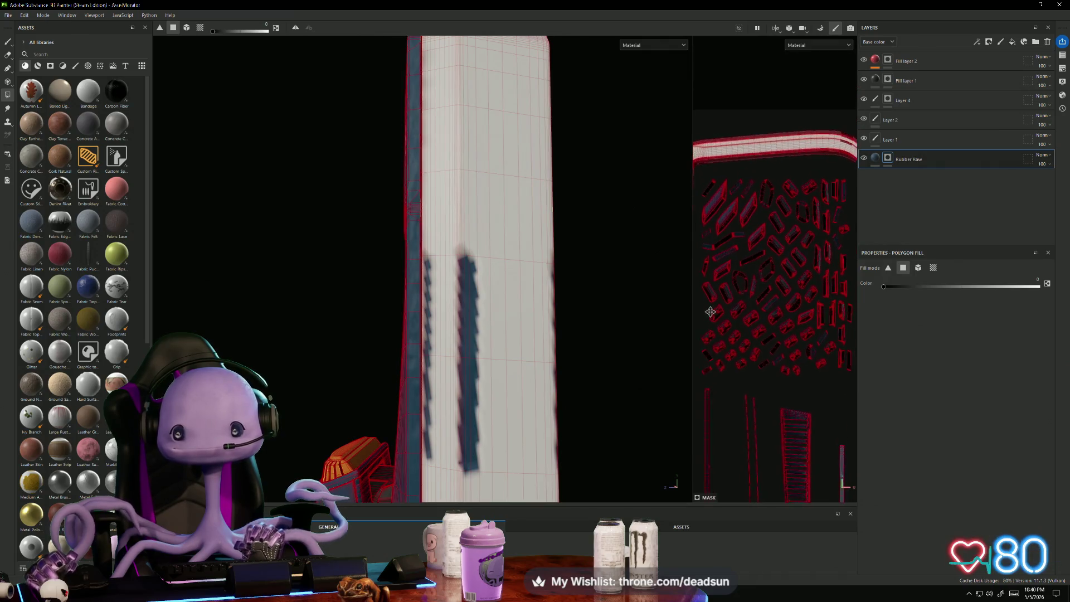
{"action": "scroll", "coordinate": [698, 388], "scroll_direction": "up", "scroll_amount": 2}
{"action": "scroll", "coordinate": [698, 389], "scroll_direction": "up", "scroll_amount": 5}
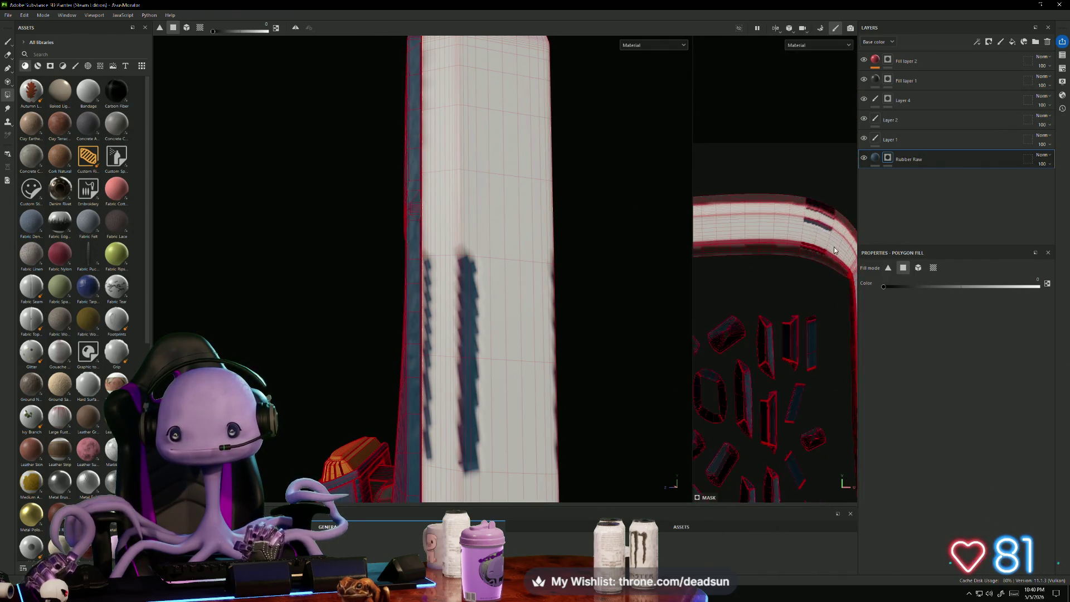
{"action": "left_click_drag", "start_coordinate": [757, 144], "coordinate": [838, 296]}
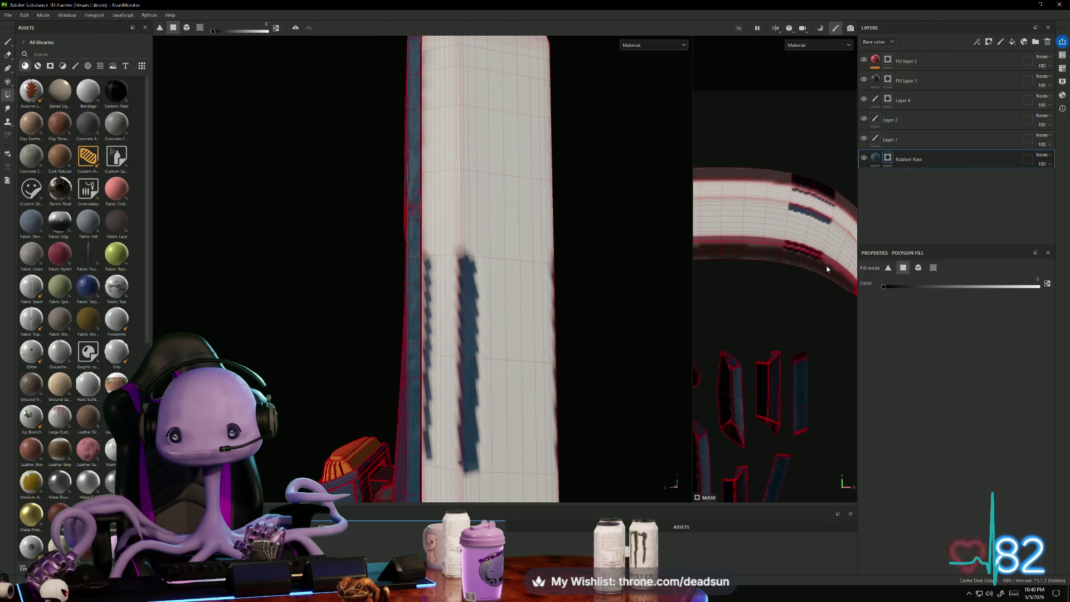
{"action": "scroll", "coordinate": [836, 296], "scroll_direction": "down", "scroll_amount": 2}
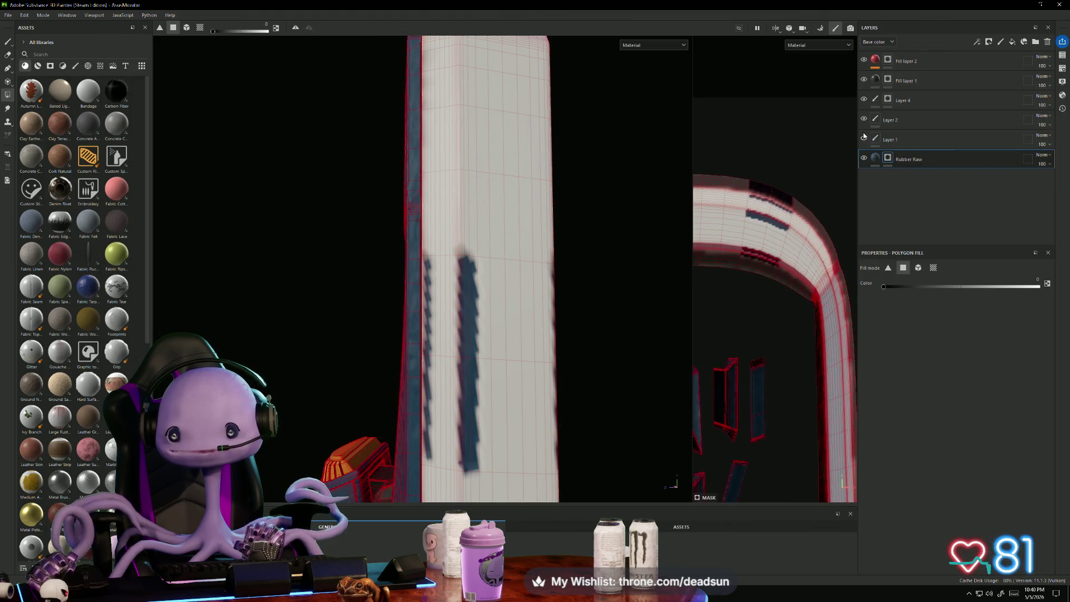
{"action": "left_click", "coordinate": [864, 159]}
{"action": "left_click", "coordinate": [864, 159]}
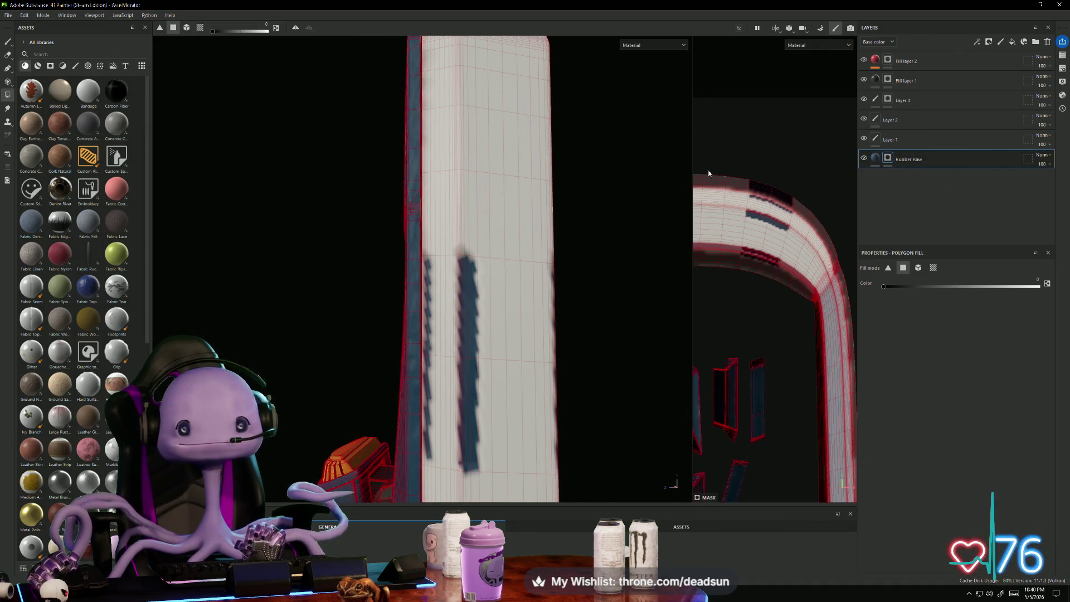
{"action": "left_click", "coordinate": [7, 54]}
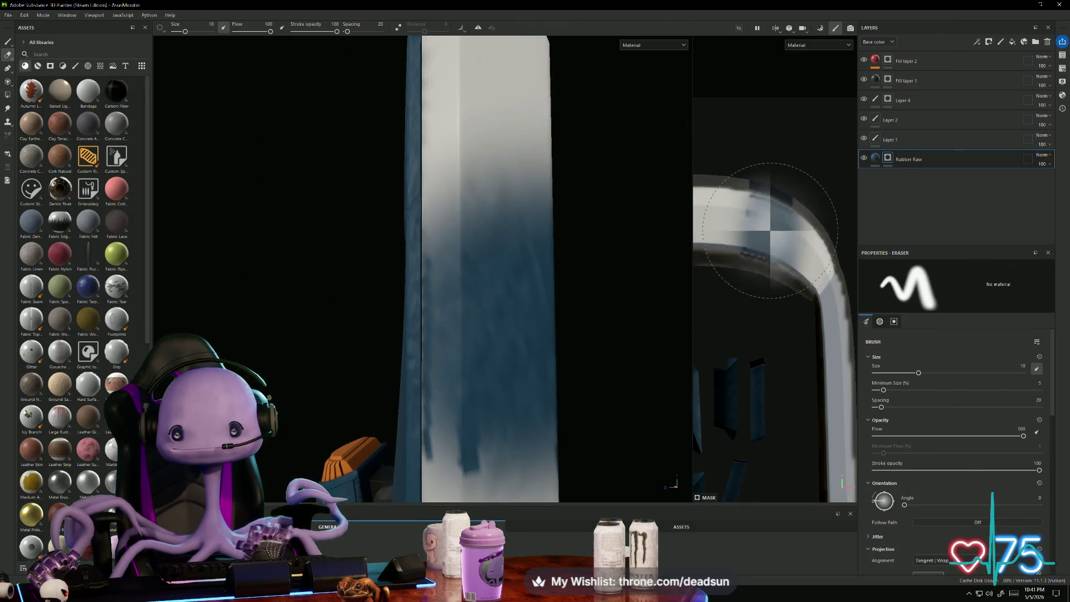
Step: Polygon-fill several faces along the monitor's arch and its corner into the Rubber Raw mask
{"action": "left_click", "coordinate": [8, 43]}
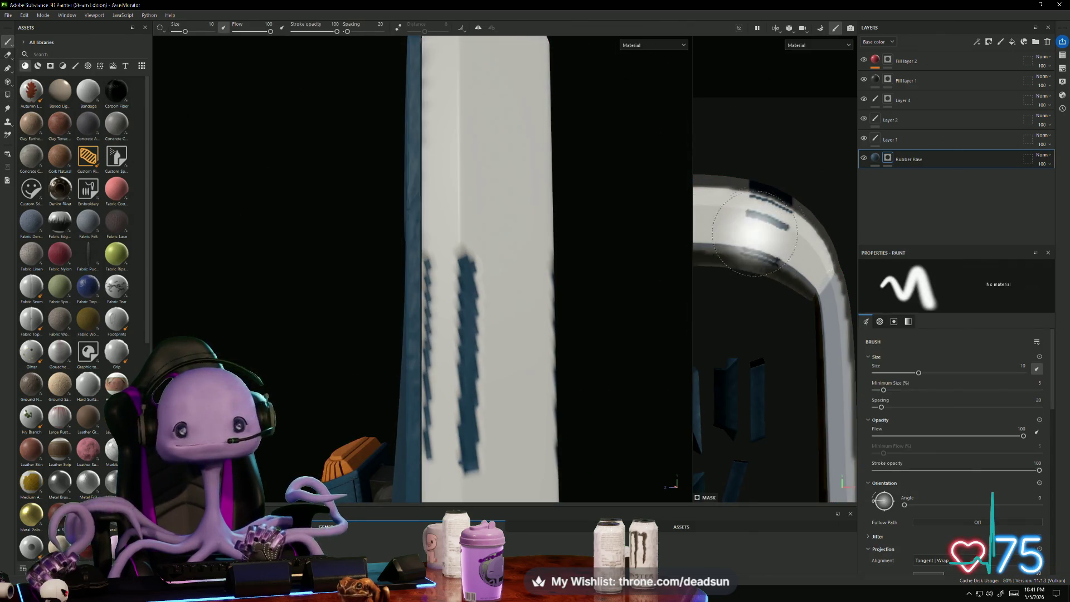
{"action": "left_click", "coordinate": [7, 96]}
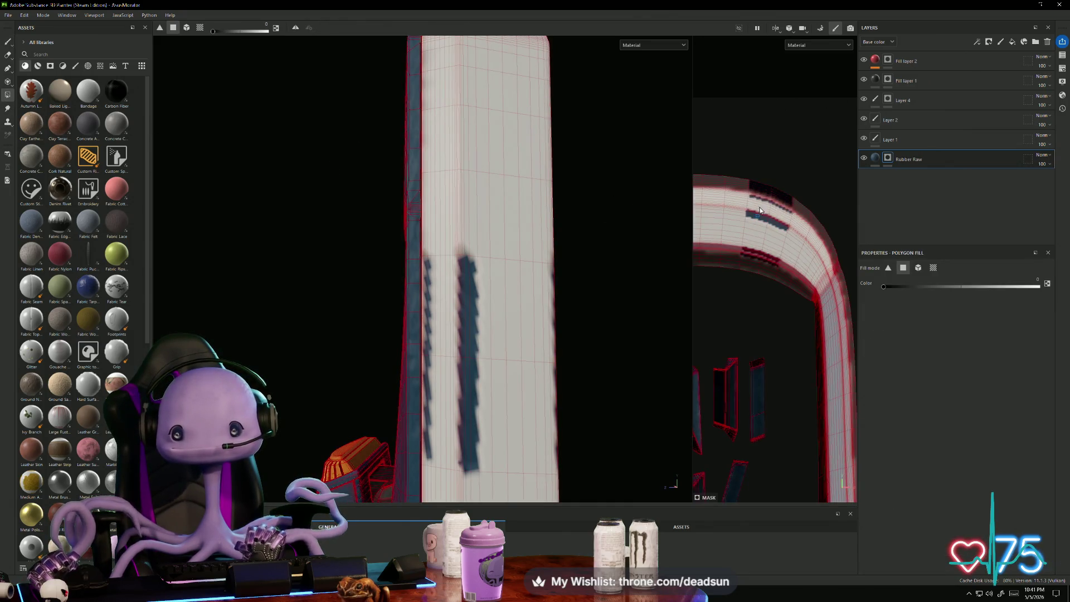
{"action": "left_click_drag", "start_coordinate": [738, 173], "coordinate": [809, 300]}
{"action": "mouse_move", "coordinate": [736, 259]}
{"action": "left_mouse_down", "text": "alt"}
{"action": "mouse_move", "coordinate": [693, 272]}
{"action": "mouse_move", "coordinate": [442, 272]}
{"action": "left_mouse_up", "text": "alt"}
{"action": "left_click_drag", "start_coordinate": [663, 271], "coordinate": [659, 275], "text": "alt"}
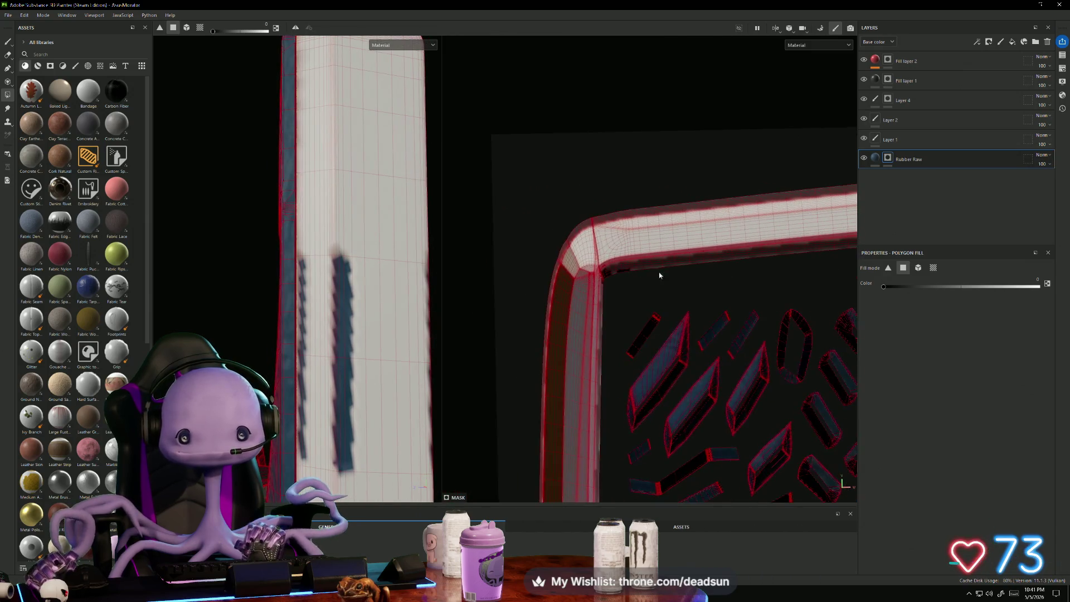
{"action": "mouse_move", "coordinate": [558, 219]}
{"action": "left_mouse_down"}
{"action": "mouse_move", "coordinate": [641, 306]}
{"action": "mouse_move", "coordinate": [734, 249]}
{"action": "mouse_move", "coordinate": [631, 270]}
{"action": "left_mouse_up"}
{"action": "scroll", "coordinate": [630, 270], "scroll_direction": "up", "scroll_amount": 8}
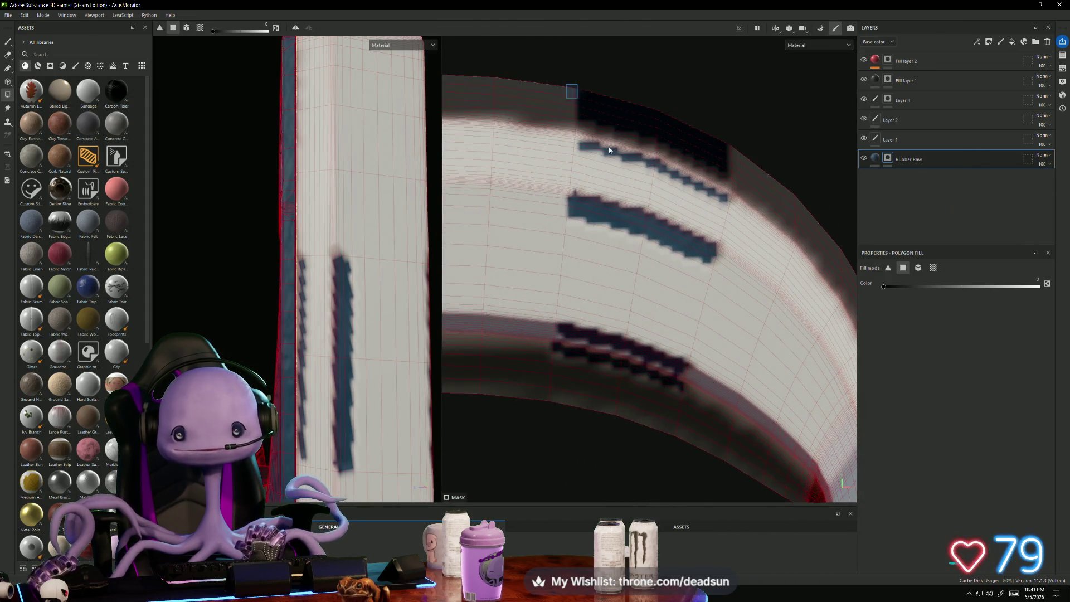
{"action": "left_click_drag", "start_coordinate": [609, 146], "coordinate": [716, 395]}
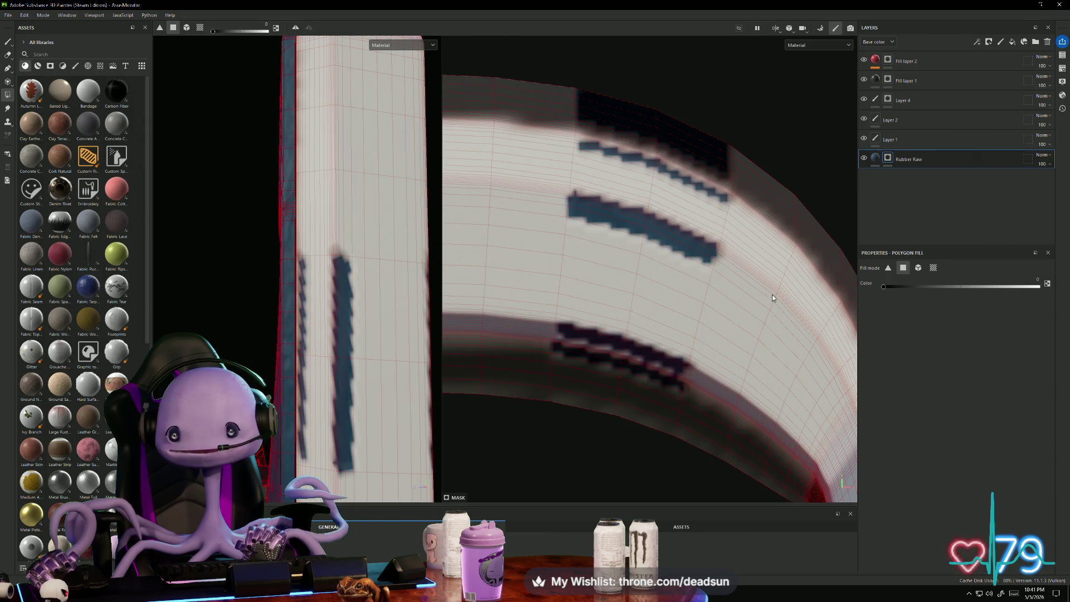
{"action": "right_click", "coordinate": [892, 158]}
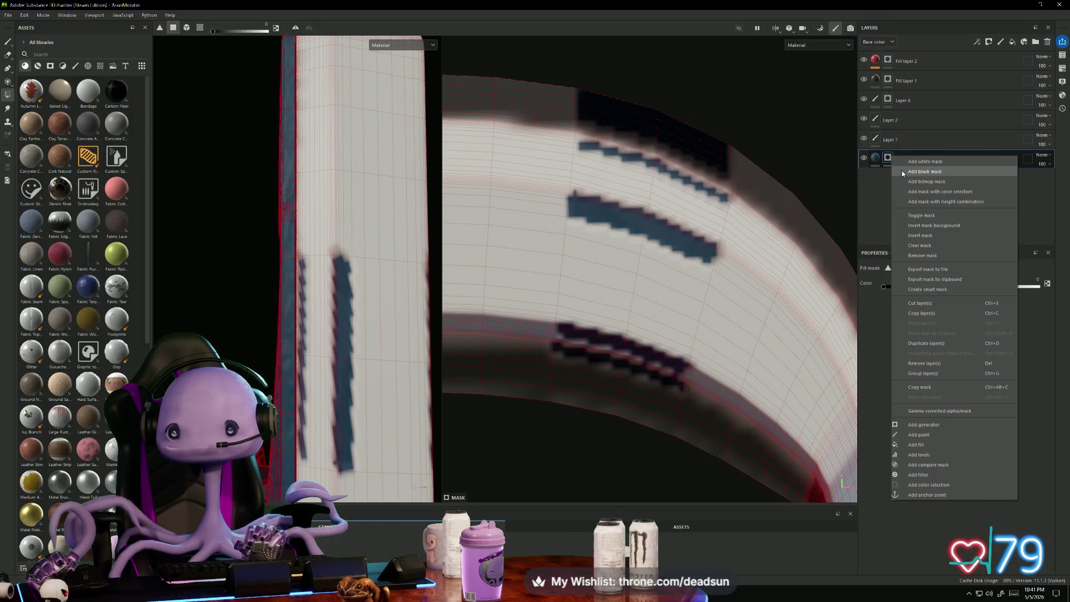
Step: Add a black mask to the Rubber Raw layer and frame the model's back column
{"action": "left_click", "coordinate": [924, 171]}
{"action": "mouse_move", "coordinate": [717, 277]}
{"action": "left_mouse_down", "text": "alt"}
{"action": "mouse_move", "coordinate": [714, 300]}
{"action": "mouse_move", "coordinate": [501, 282]}
{"action": "left_mouse_up", "text": "alt"}
{"action": "scroll", "coordinate": [339, 335], "scroll_direction": "up", "scroll_amount": 3}
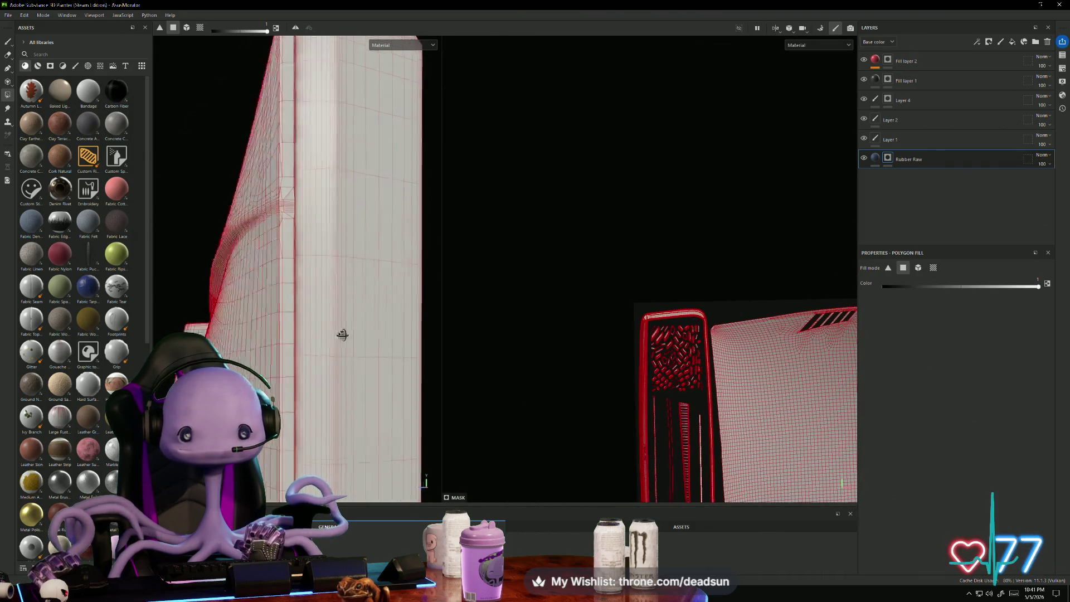
{"action": "scroll", "coordinate": [497, 353], "scroll_direction": "down", "scroll_amount": 4}
{"action": "scroll", "coordinate": [531, 347], "scroll_direction": "up", "scroll_amount": 2}
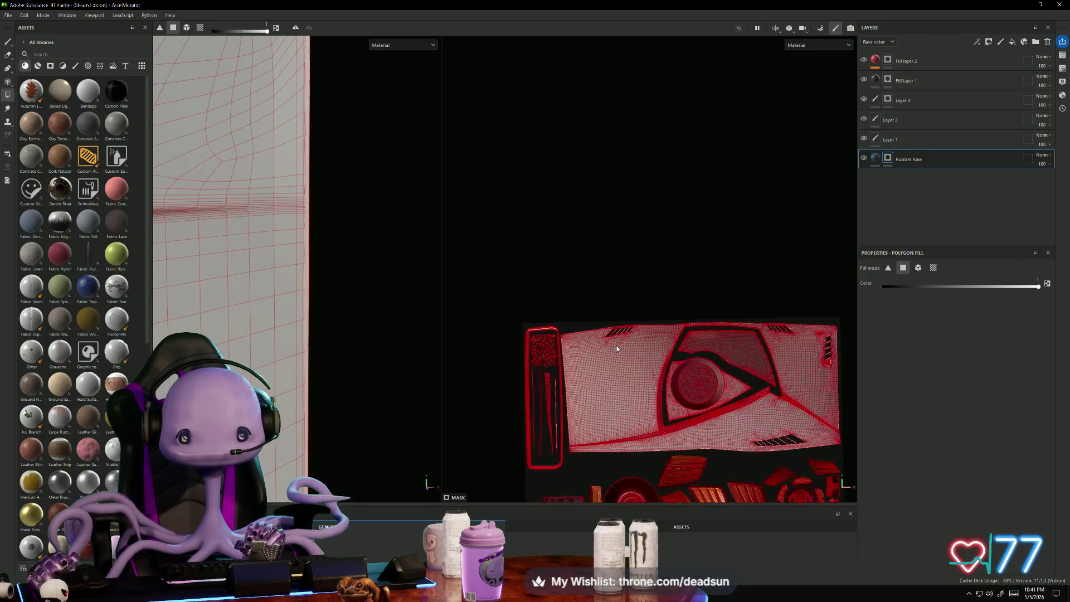
{"action": "scroll", "coordinate": [524, 342], "scroll_direction": "down", "scroll_amount": 2}
{"action": "scroll", "coordinate": [404, 341], "scroll_direction": "down", "scroll_amount": 2}
{"action": "scroll", "coordinate": [405, 342], "scroll_direction": "down", "scroll_amount": 2}
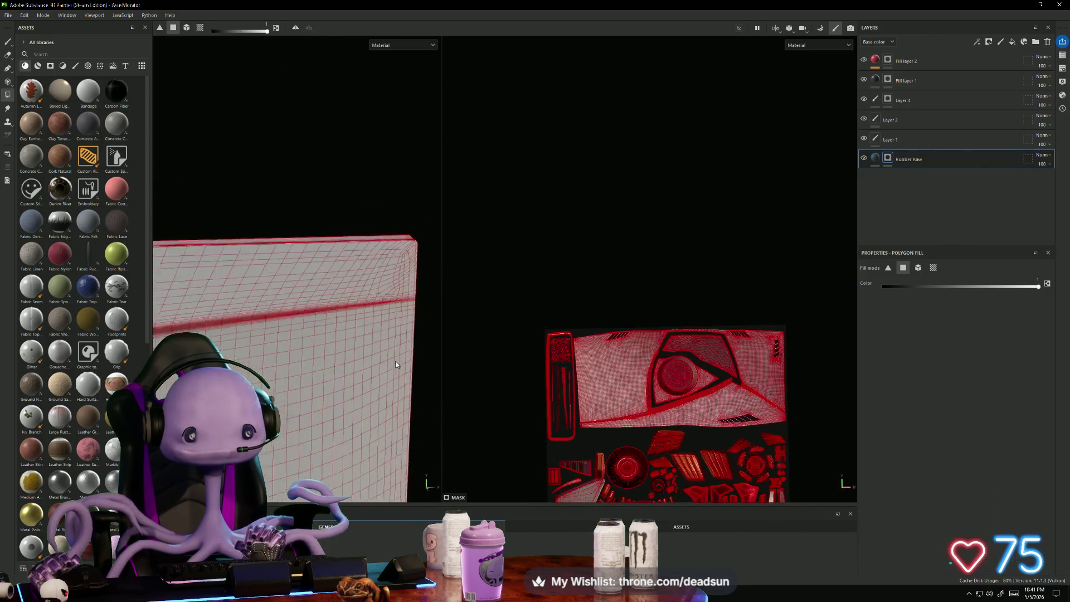
{"action": "mouse_move", "coordinate": [405, 341]}
{"action": "left_mouse_down", "text": "alt"}
{"action": "mouse_move", "coordinate": [313, 370]}
{"action": "mouse_move", "coordinate": [309, 390]}
{"action": "mouse_move", "coordinate": [399, 358]}
{"action": "mouse_move", "coordinate": [435, 268]}
{"action": "left_mouse_up", "text": "alt"}
{"action": "scroll", "coordinate": [658, 361], "scroll_direction": "up", "scroll_amount": 2}
{"action": "scroll", "coordinate": [658, 361], "scroll_direction": "up", "scroll_amount": 2}
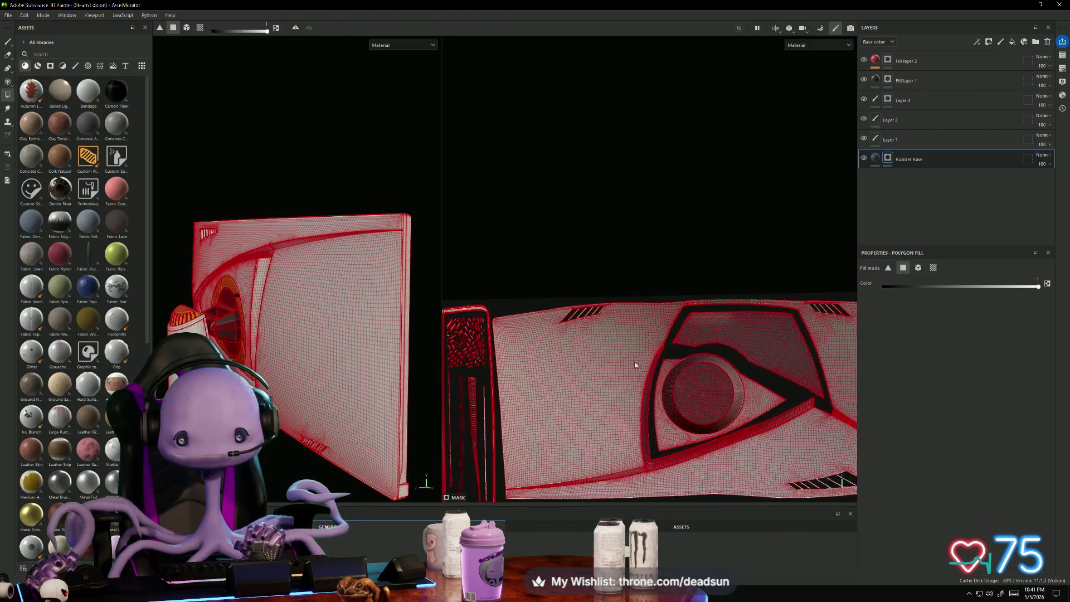
{"action": "scroll", "coordinate": [601, 314], "scroll_direction": "down", "scroll_amount": 3}
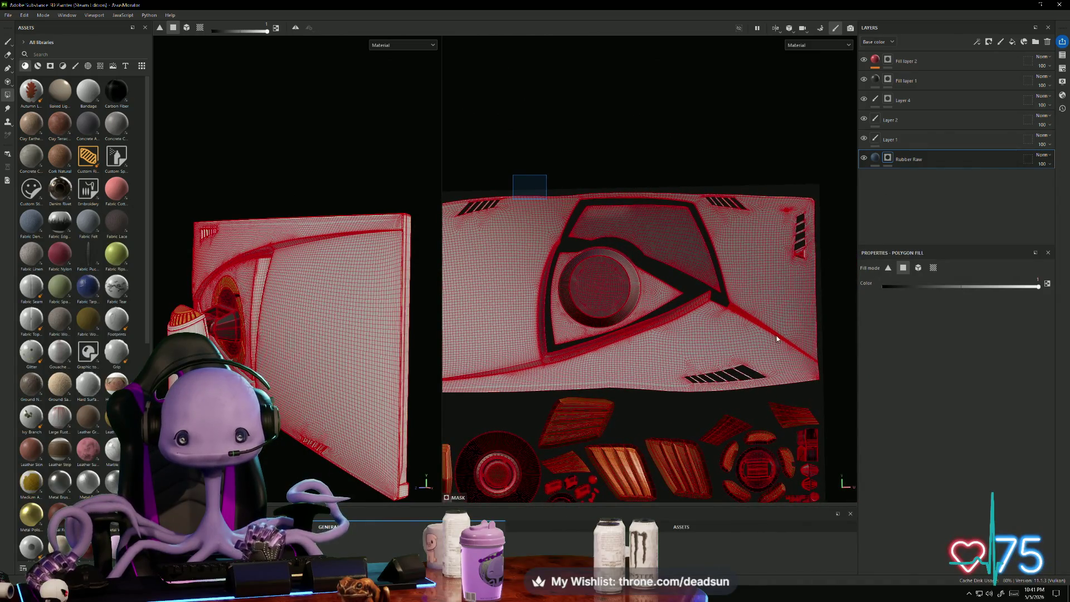
Step: Polygon-fill the large back-panel UV island with blue rubber, including a patch near its top edge
{"action": "left_click_drag", "start_coordinate": [778, 338], "coordinate": [828, 398]}
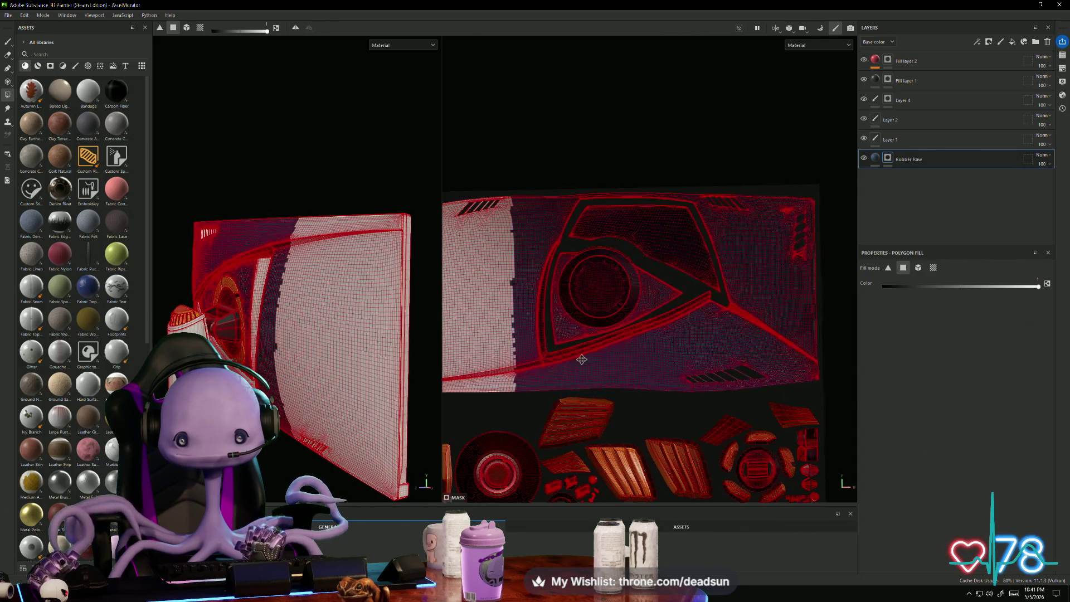
{"action": "scroll", "coordinate": [584, 195], "scroll_direction": "up", "scroll_amount": 2}
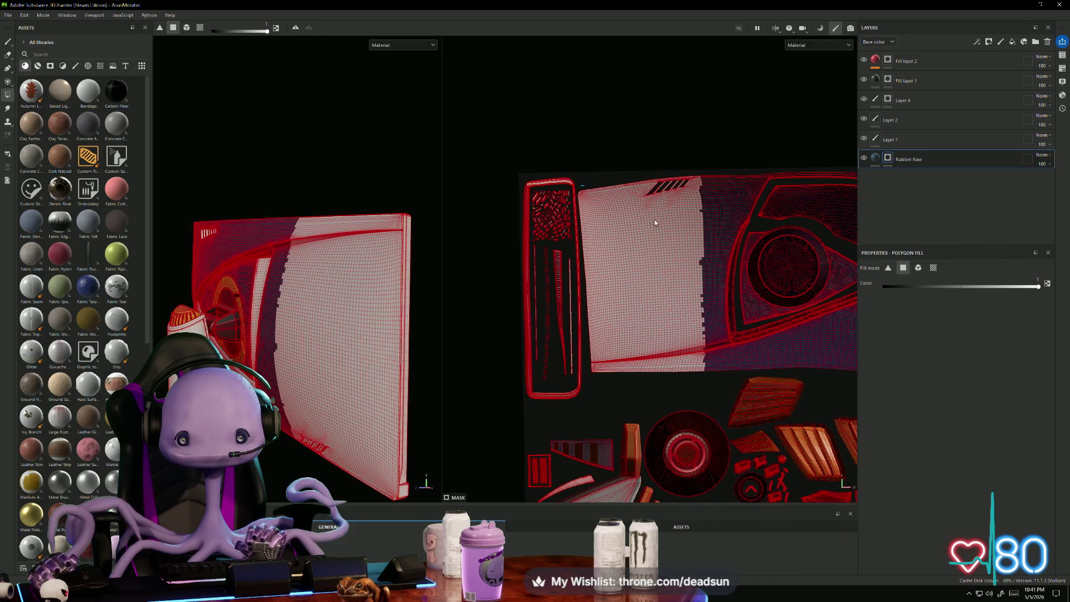
{"action": "left_click_drag", "start_coordinate": [580, 185], "coordinate": [726, 244]}
{"action": "left_click_drag", "start_coordinate": [623, 162], "coordinate": [728, 211]}
{"action": "mouse_move", "coordinate": [671, 333]}
{"action": "left_mouse_down"}
{"action": "mouse_move", "coordinate": [633, 383]}
{"action": "mouse_move", "coordinate": [590, 387]}
{"action": "left_mouse_up"}
{"action": "scroll", "coordinate": [599, 312], "scroll_direction": "up", "scroll_amount": 5}
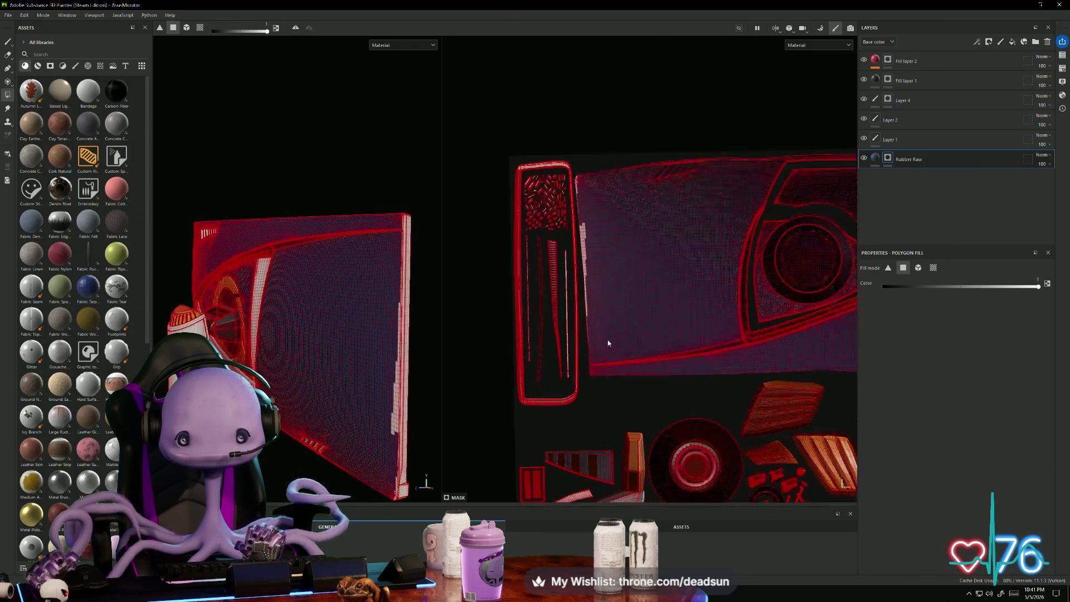
{"action": "left_click_drag", "start_coordinate": [581, 67], "coordinate": [562, 108]}
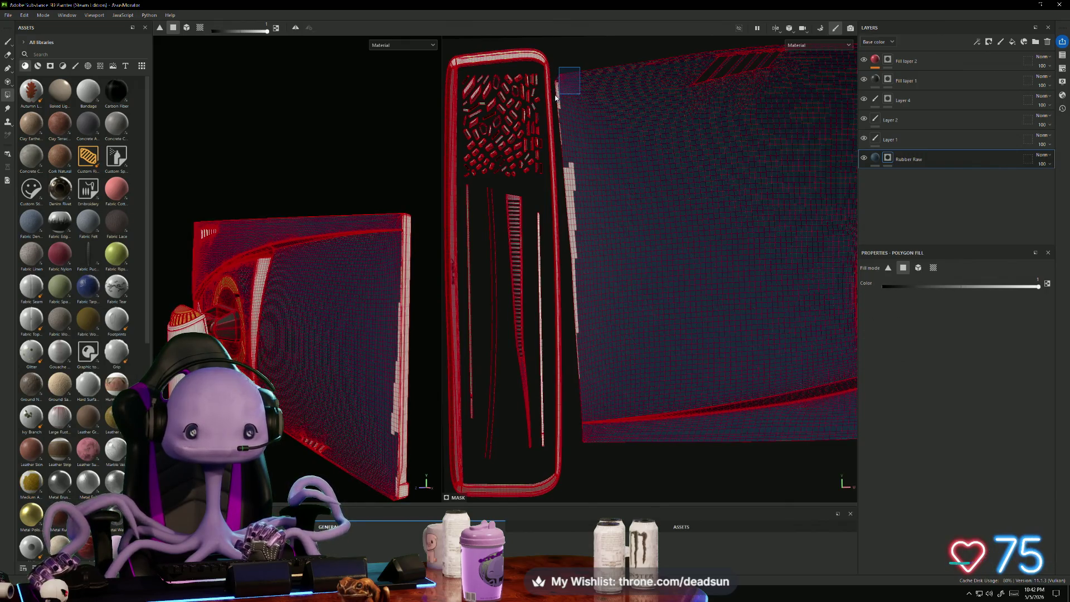
Step: Fill the leftover white edge faces along the back-panel island into the rubber mask
{"action": "scroll", "coordinate": [556, 87], "scroll_direction": "up", "scroll_amount": 6}
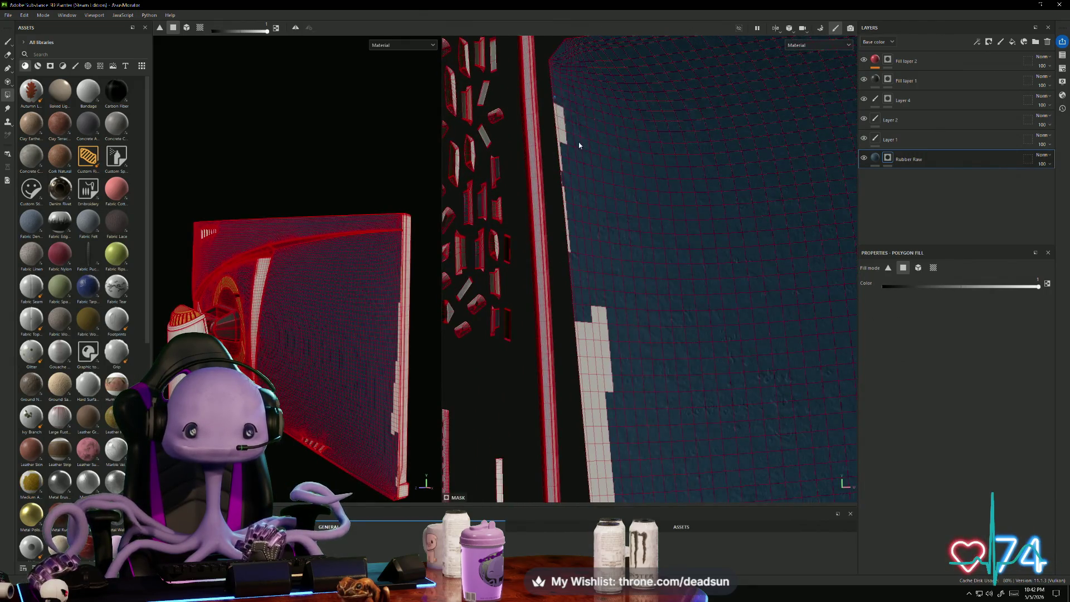
{"action": "mouse_move", "coordinate": [555, 96]}
{"action": "left_mouse_down"}
{"action": "mouse_move", "coordinate": [591, 162]}
{"action": "mouse_move", "coordinate": [559, 196]}
{"action": "left_mouse_up"}
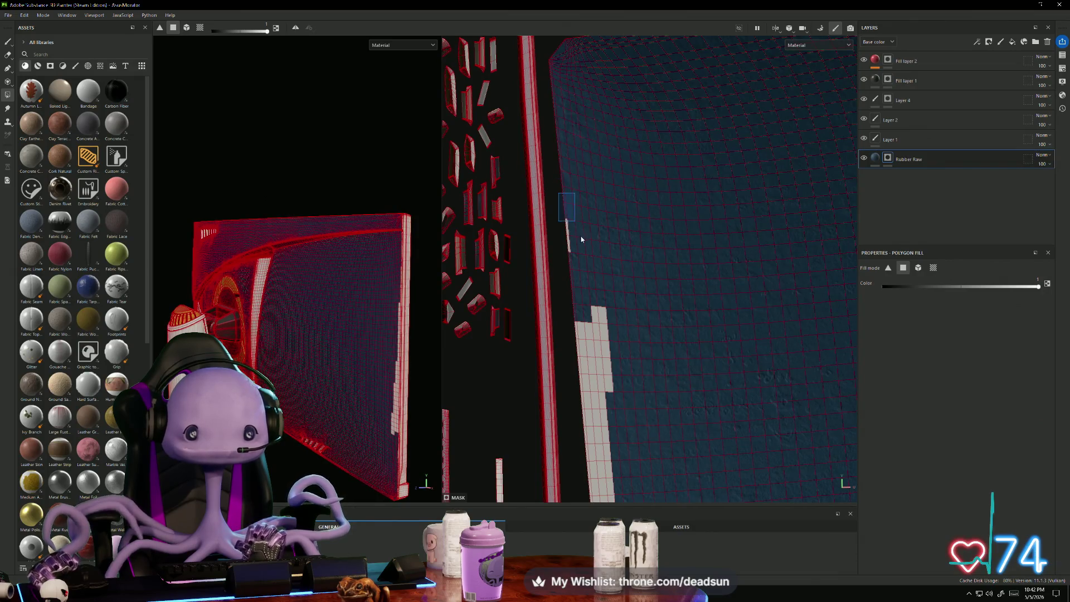
{"action": "left_click_drag", "start_coordinate": [585, 255], "coordinate": [585, 254]}
{"action": "left_click_drag", "start_coordinate": [569, 294], "coordinate": [659, 427]}
{"action": "middle_click_drag", "start_coordinate": [645, 402], "coordinate": [651, 120]}
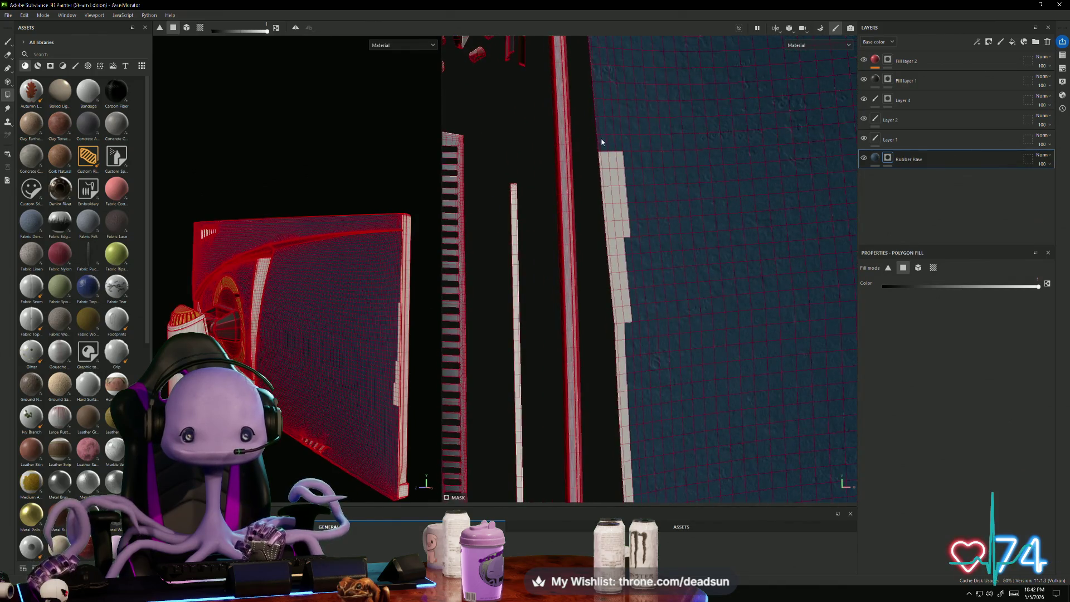
{"action": "mouse_move", "coordinate": [601, 138]}
{"action": "left_mouse_down"}
{"action": "mouse_move", "coordinate": [672, 372]}
{"action": "mouse_move", "coordinate": [664, 390]}
{"action": "left_mouse_up"}
{"action": "middle_click_drag", "start_coordinate": [653, 413], "coordinate": [630, 412]}
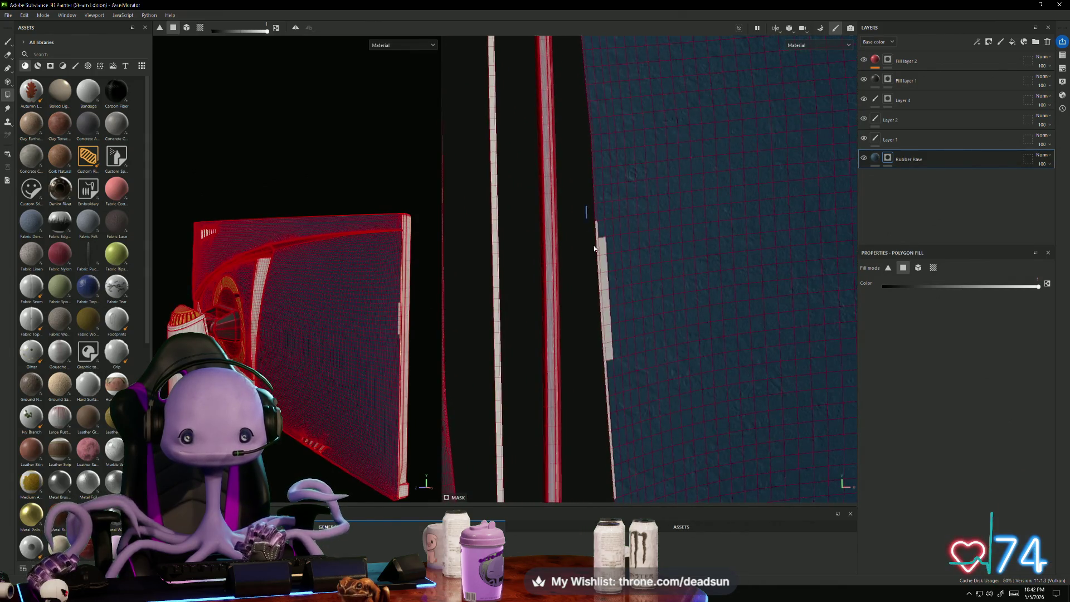
{"action": "mouse_move", "coordinate": [586, 206]}
{"action": "left_mouse_down"}
{"action": "mouse_move", "coordinate": [660, 413]}
{"action": "mouse_move", "coordinate": [649, 417]}
{"action": "left_mouse_up"}
{"action": "middle_click_drag", "start_coordinate": [636, 410], "coordinate": [600, 234]}
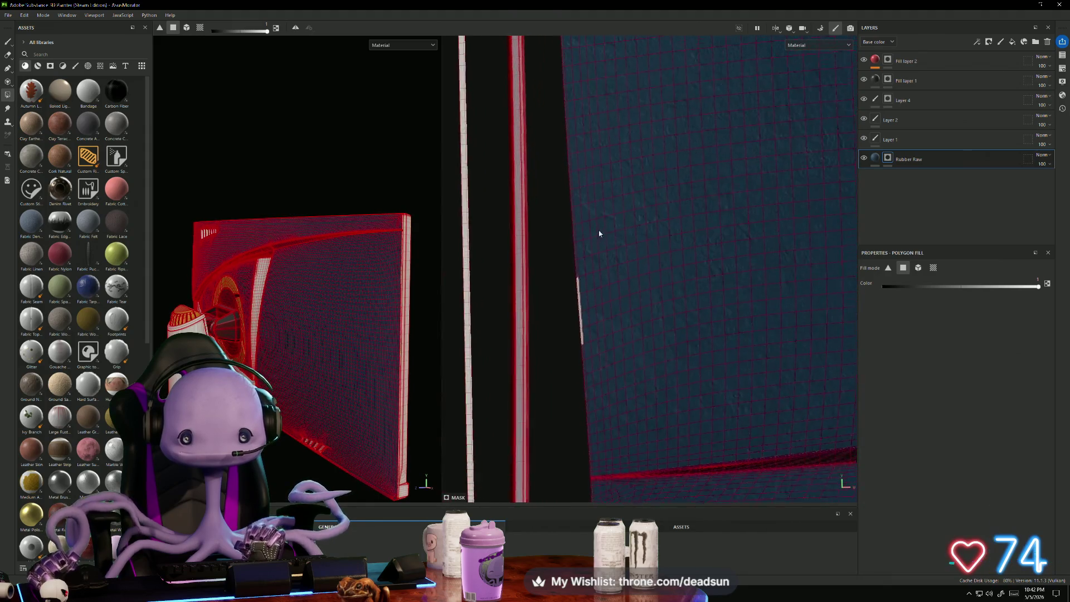
{"action": "left_click_drag", "start_coordinate": [600, 234], "coordinate": [613, 361]}
Step: Polygon-fill the thin curved strip island above the back panel, including its tip
{"action": "left_click_drag", "start_coordinate": [360, 422], "coordinate": [411, 405], "text": "alt"}
{"action": "scroll", "coordinate": [665, 405], "scroll_direction": "down", "scroll_amount": 5}
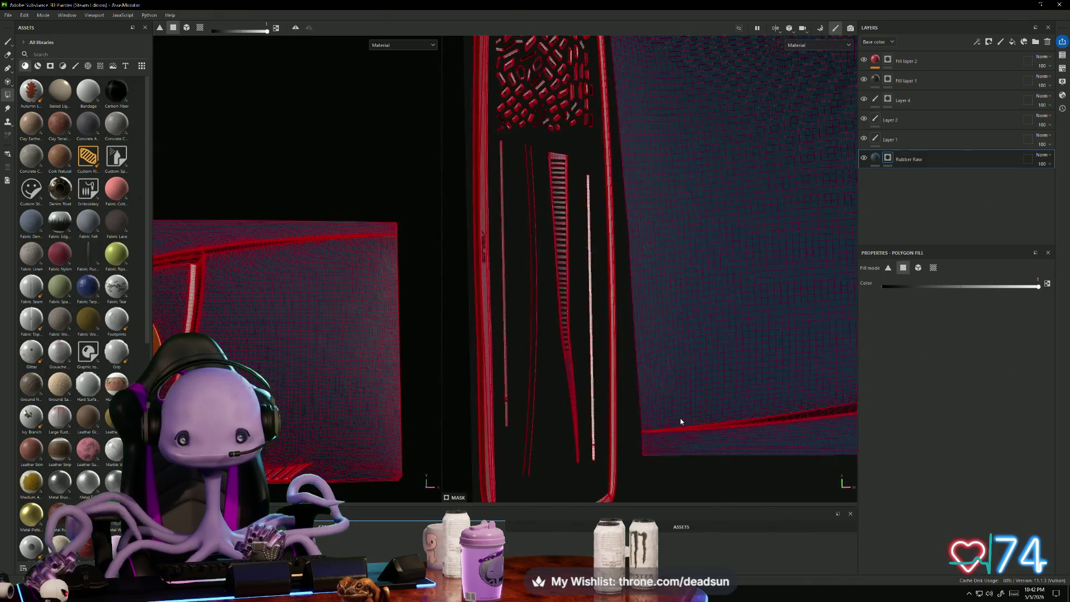
{"action": "middle_click_drag", "start_coordinate": [608, 388], "coordinate": [585, 241]}
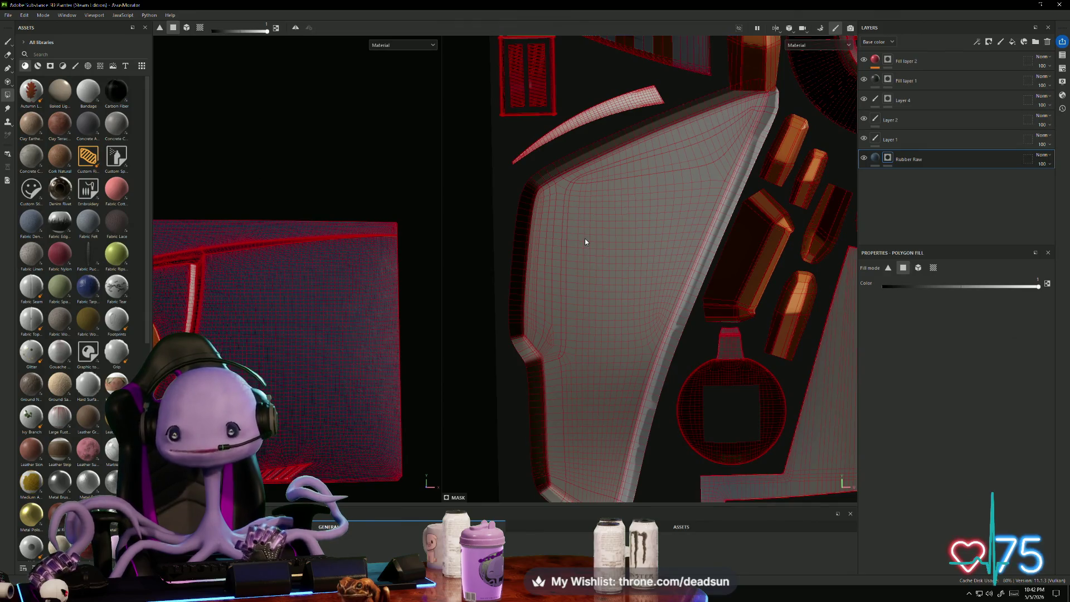
{"action": "scroll", "coordinate": [607, 214], "scroll_direction": "down", "scroll_amount": 2}
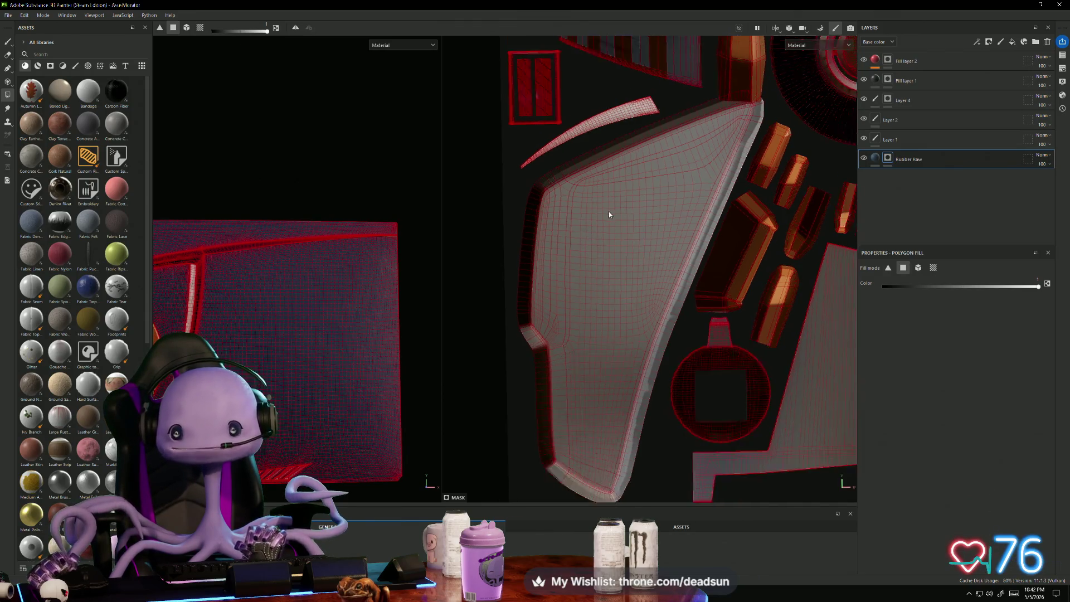
{"action": "scroll", "coordinate": [607, 220], "scroll_direction": "up", "scroll_amount": 2}
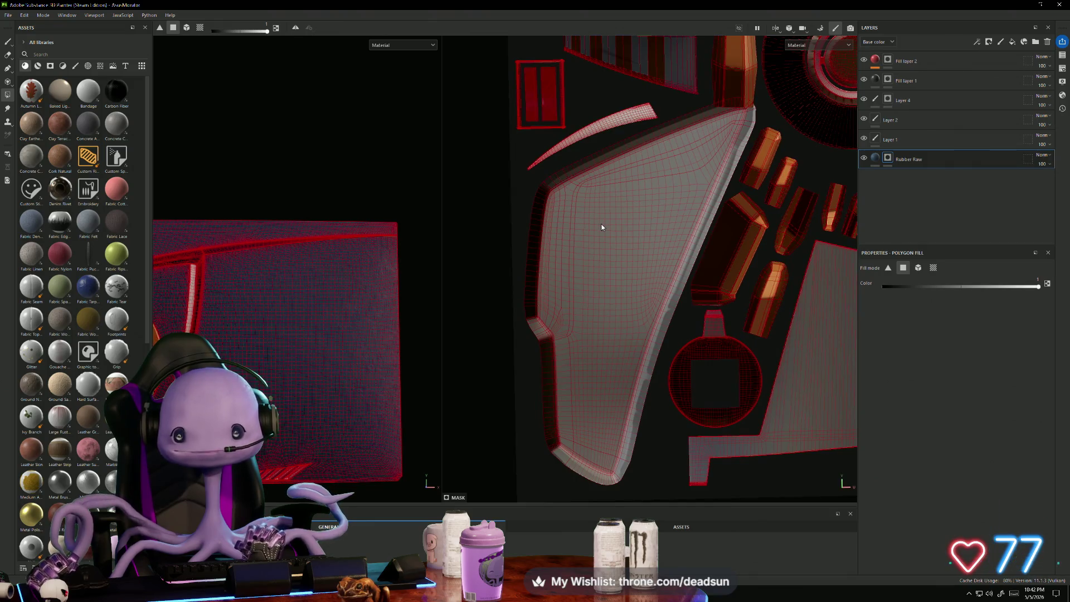
{"action": "mouse_move", "coordinate": [515, 145]}
{"action": "left_mouse_down"}
{"action": "mouse_move", "coordinate": [564, 172]}
{"action": "mouse_move", "coordinate": [556, 164]}
{"action": "left_mouse_up"}
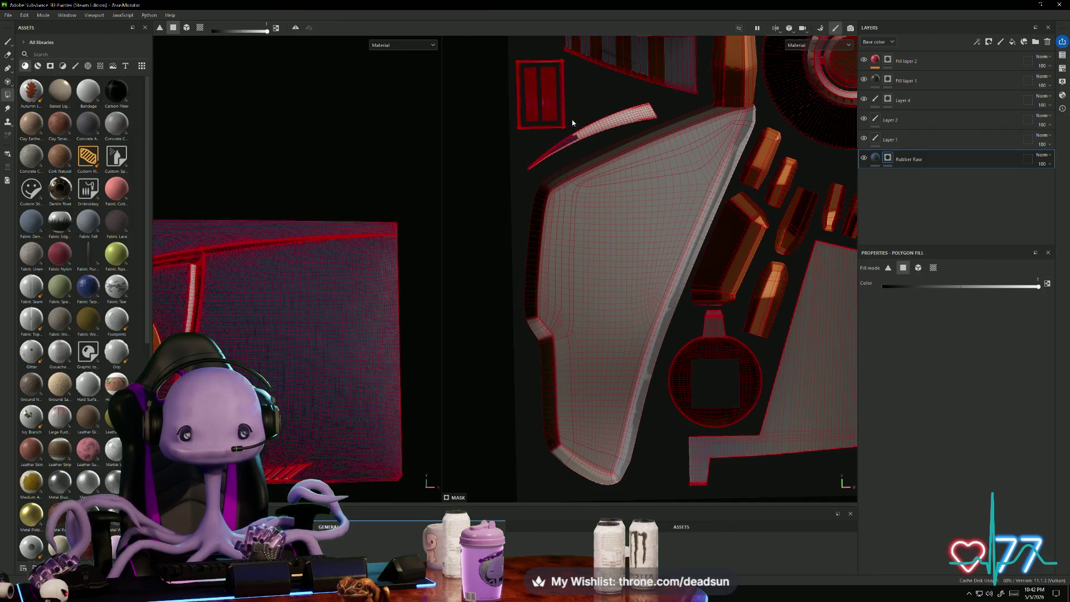
{"action": "mouse_move", "coordinate": [591, 97]}
{"action": "left_mouse_down"}
{"action": "mouse_move", "coordinate": [620, 132]}
{"action": "mouse_move", "coordinate": [628, 124]}
{"action": "left_mouse_up"}
{"action": "key", "text": "ctrl"}
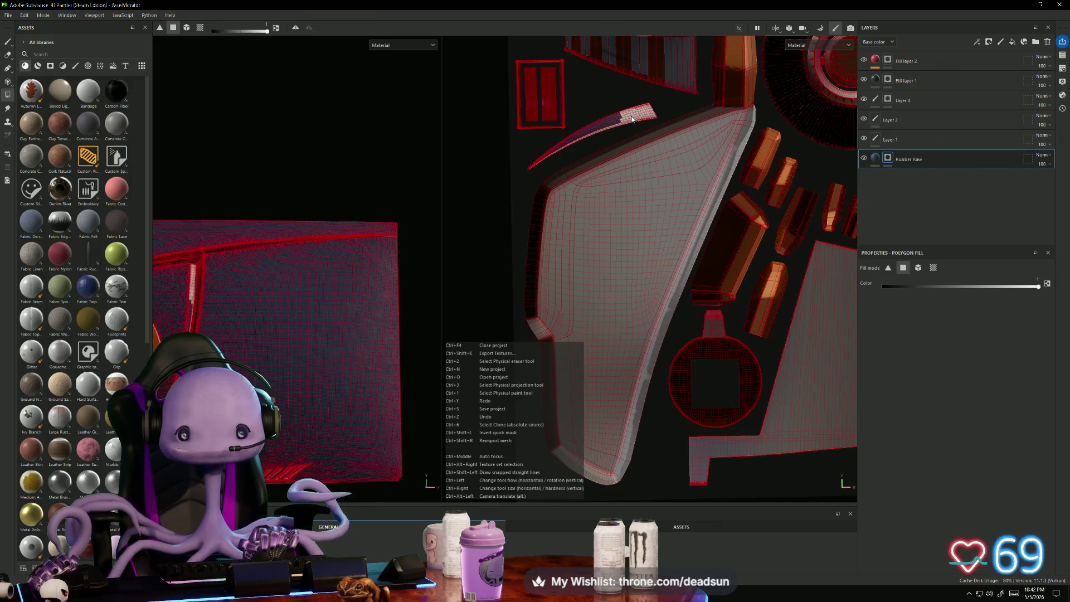
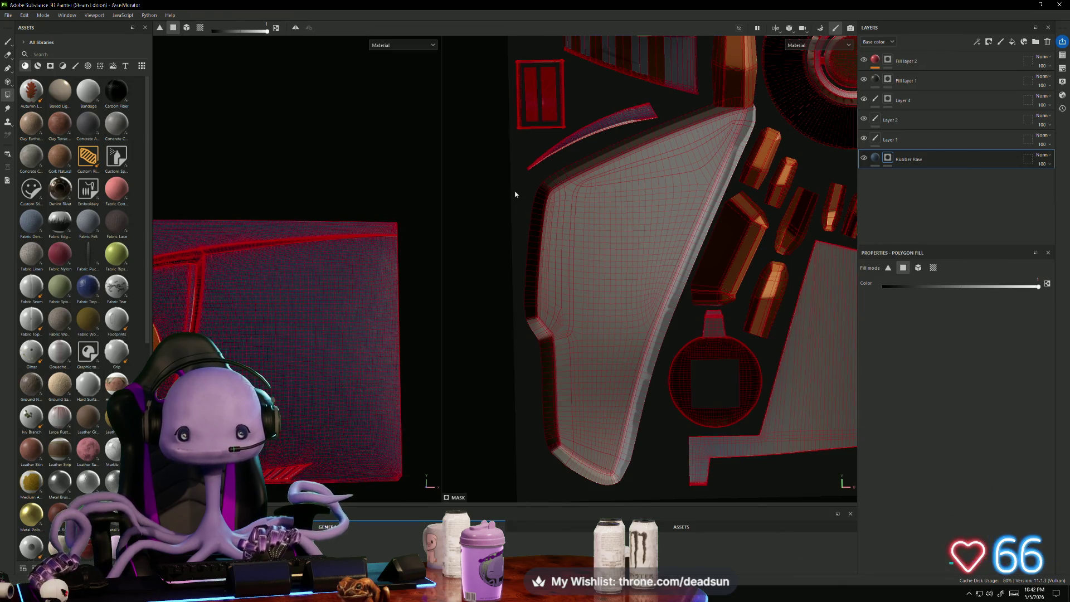
Step: Polygon-fill the left, upper and edge faces of the large UV island with dark blue
{"action": "mouse_move", "coordinate": [520, 179]}
{"action": "left_mouse_down"}
{"action": "mouse_move", "coordinate": [606, 355]}
{"action": "mouse_move", "coordinate": [643, 485]}
{"action": "left_mouse_up"}
{"action": "mouse_move", "coordinate": [563, 149]}
{"action": "left_mouse_down"}
{"action": "mouse_move", "coordinate": [634, 212]}
{"action": "mouse_move", "coordinate": [674, 279]}
{"action": "mouse_move", "coordinate": [669, 384]}
{"action": "left_mouse_up"}
{"action": "left_click_drag", "start_coordinate": [638, 129], "coordinate": [691, 211]}
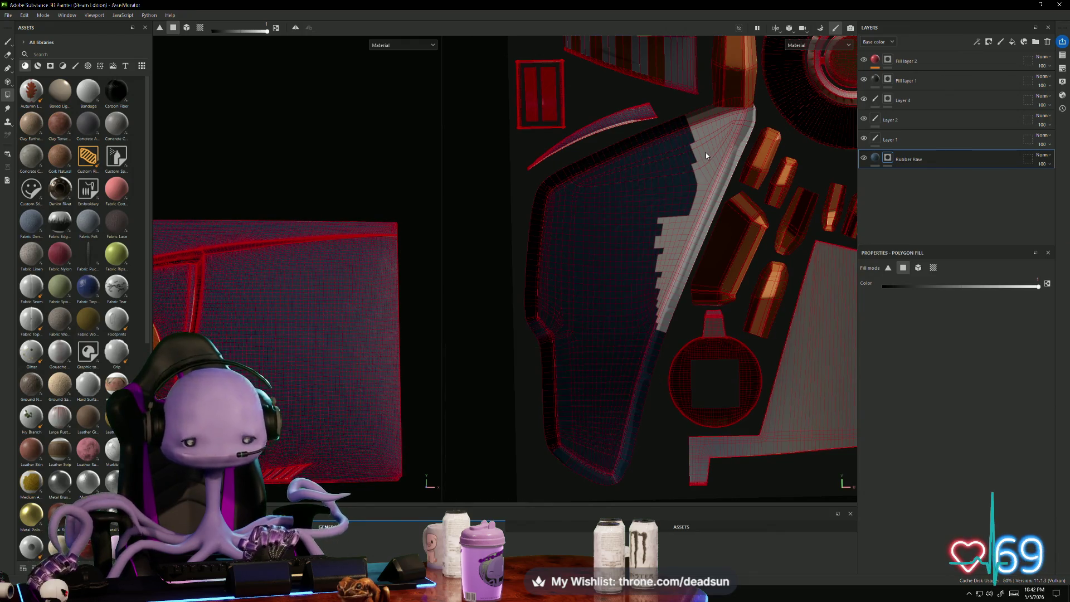
{"action": "left_click", "coordinate": [706, 156], "text": "shift"}
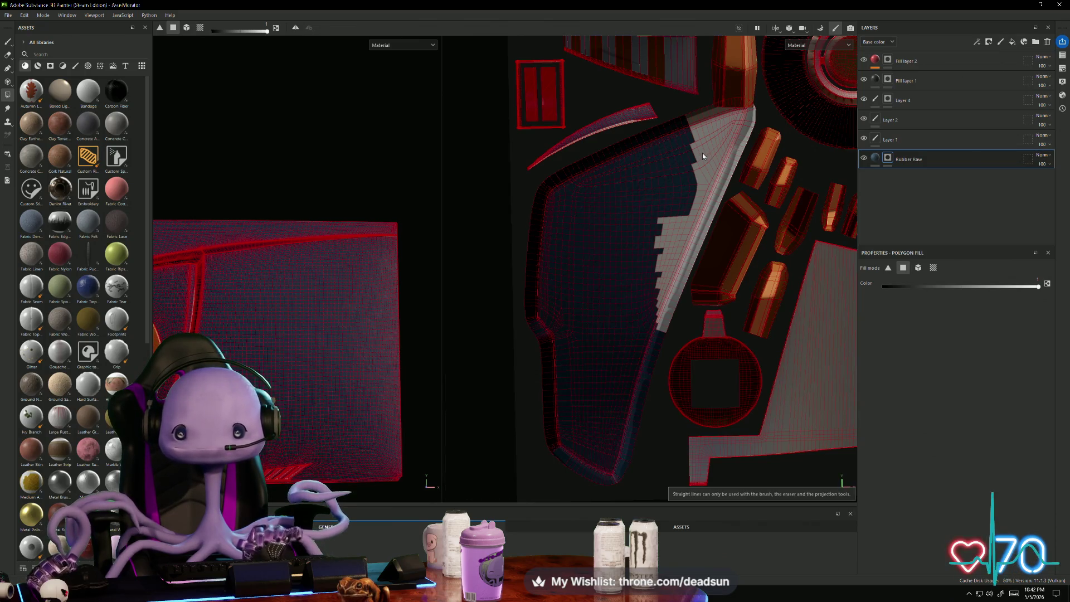
{"action": "left_click_drag", "start_coordinate": [686, 146], "coordinate": [700, 247]}
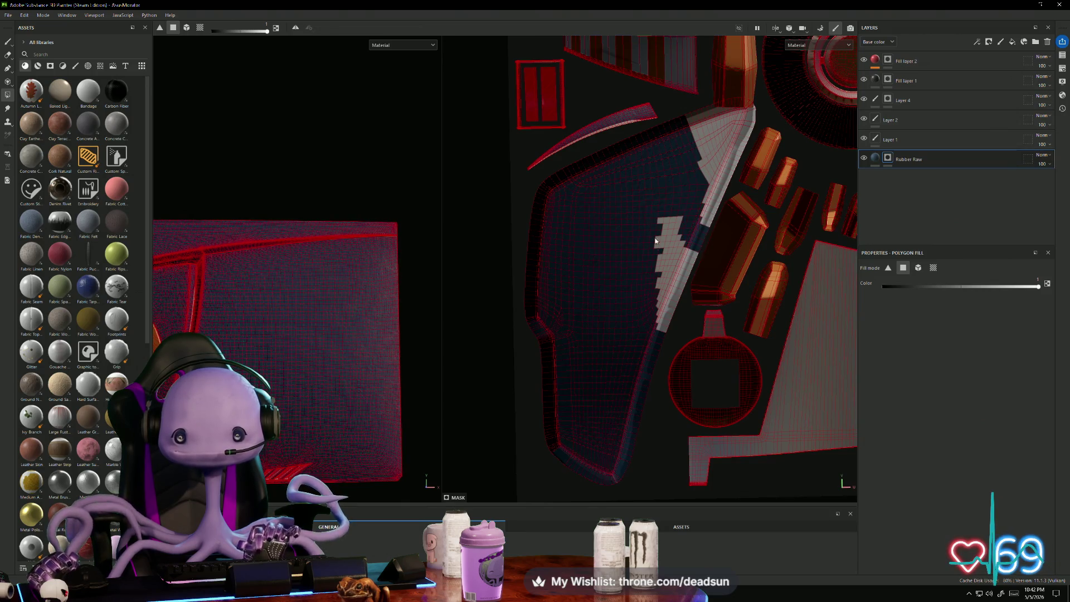
{"action": "left_click_drag", "start_coordinate": [642, 204], "coordinate": [672, 342]}
Step: Fill the remaining grey corner, strip and top-end patches of the island dark blue
{"action": "scroll", "coordinate": [642, 329], "scroll_direction": "up", "scroll_amount": 3}
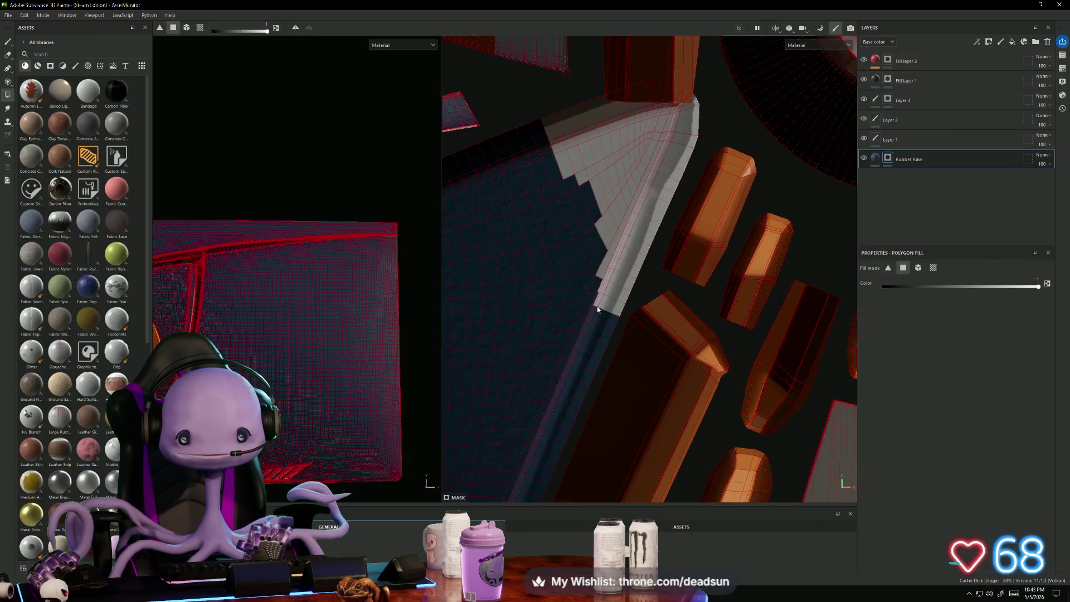
{"action": "left_click_drag", "start_coordinate": [550, 119], "coordinate": [652, 184]}
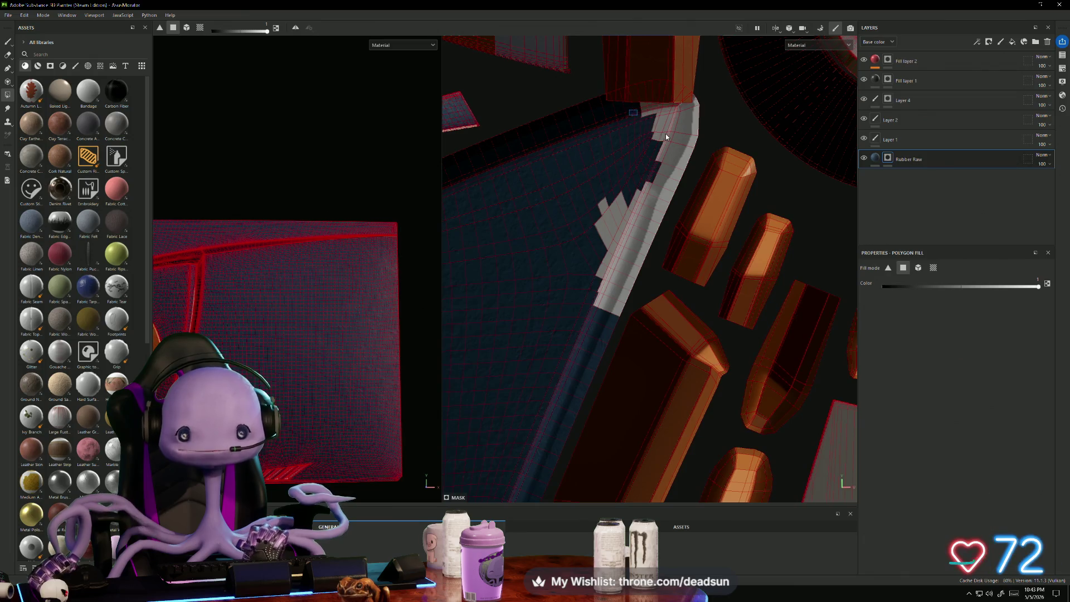
{"action": "left_click_drag", "start_coordinate": [672, 143], "coordinate": [674, 144]}
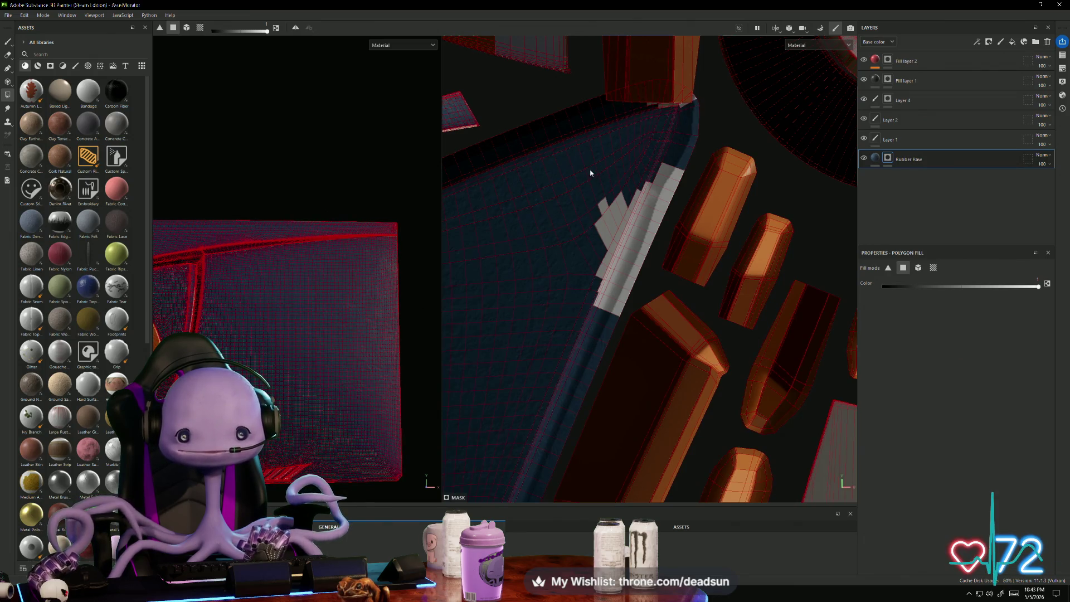
{"action": "left_click_drag", "start_coordinate": [590, 170], "coordinate": [622, 267]}
{"action": "left_click_drag", "start_coordinate": [592, 267], "coordinate": [606, 307]}
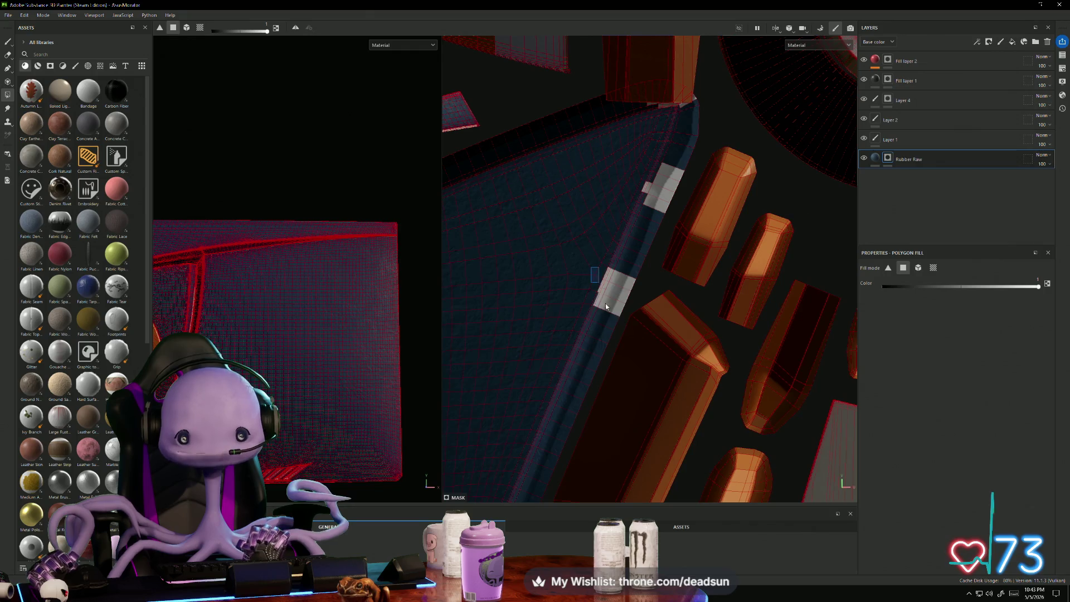
{"action": "left_click_drag", "start_coordinate": [642, 174], "coordinate": [671, 203]}
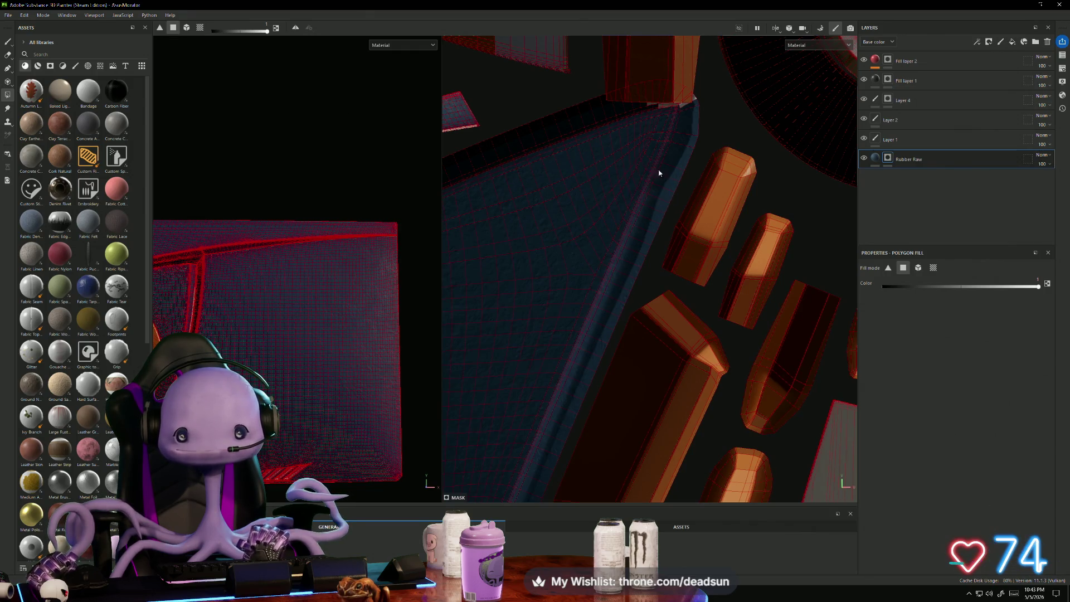
{"action": "scroll", "coordinate": [659, 172], "scroll_direction": "up", "scroll_amount": 5}
{"action": "middle_click_drag", "start_coordinate": [668, 122], "coordinate": [672, 244]}
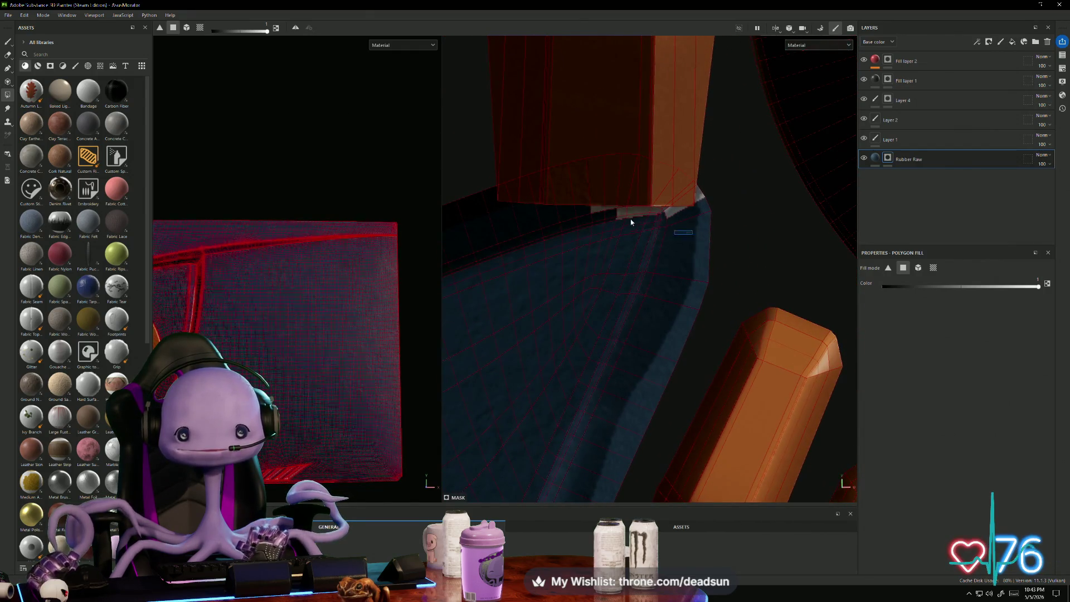
{"action": "left_click_drag", "start_coordinate": [631, 221], "coordinate": [593, 212]}
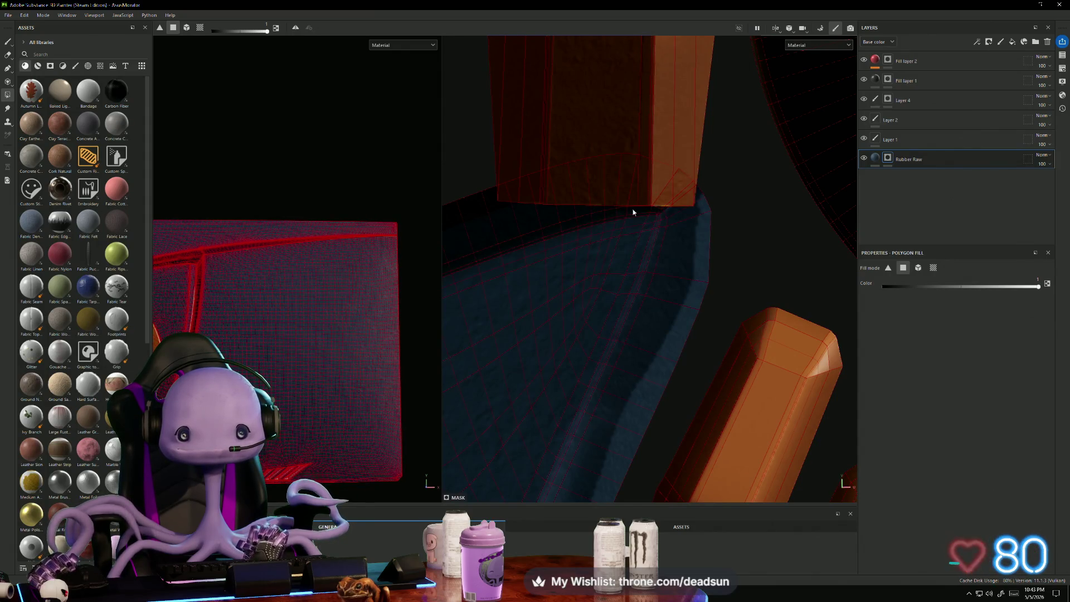
{"action": "scroll", "coordinate": [566, 249], "scroll_direction": "down", "scroll_amount": 3}
{"action": "mouse_move", "coordinate": [433, 281]}
{"action": "left_mouse_down", "text": "alt"}
{"action": "mouse_move", "coordinate": [317, 317]}
{"action": "mouse_move", "coordinate": [370, 277]}
{"action": "mouse_move", "coordinate": [325, 223]}
{"action": "mouse_move", "coordinate": [323, 251]}
{"action": "mouse_move", "coordinate": [336, 176]}
{"action": "left_mouse_up", "text": "alt"}
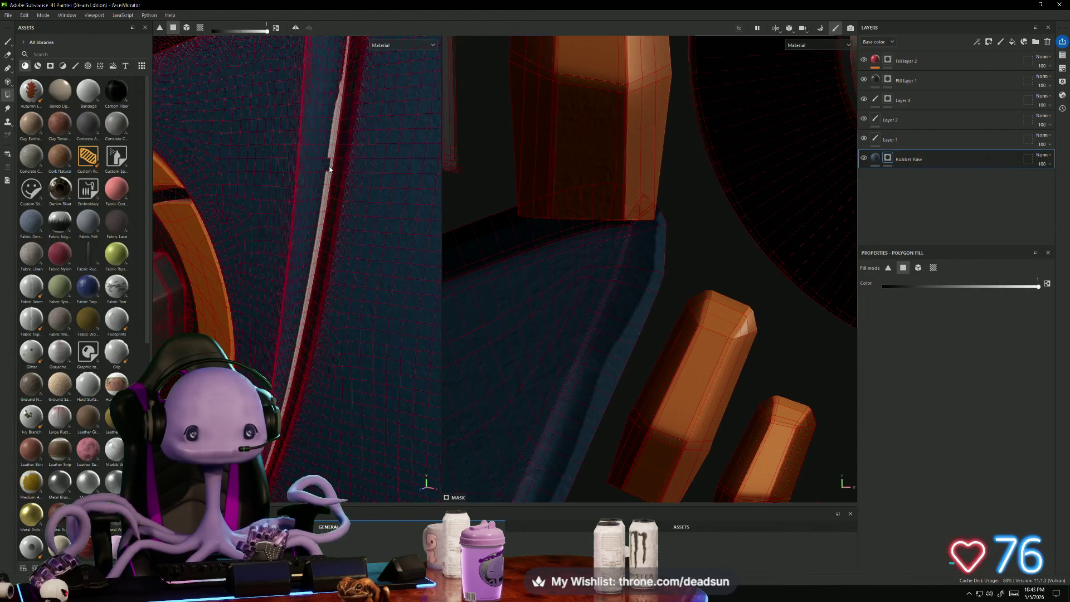
Step: Locate the grey face strip along the frame edge and fill it dark blue
{"action": "scroll", "coordinate": [680, 340], "scroll_direction": "down", "scroll_amount": 5}
{"action": "mouse_move", "coordinate": [681, 340]}
{"action": "middle_mouse_down"}
{"action": "mouse_move", "coordinate": [687, 387]}
{"action": "mouse_move", "coordinate": [570, 208]}
{"action": "middle_mouse_up"}
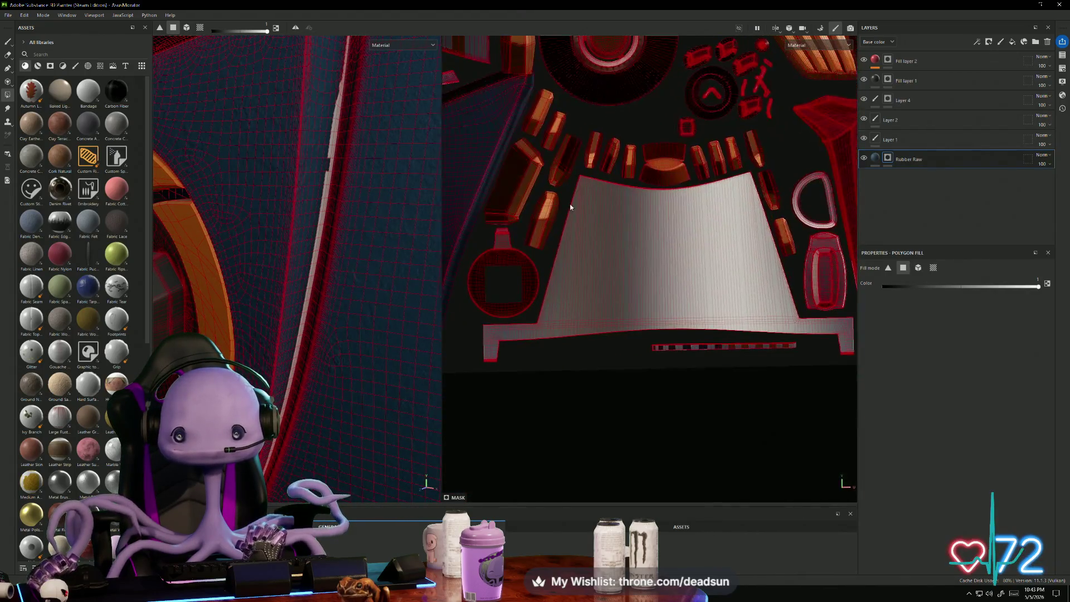
{"action": "scroll", "coordinate": [617, 246], "scroll_direction": "down", "scroll_amount": 2}
{"action": "middle_click_drag", "start_coordinate": [726, 242], "coordinate": [586, 286]}
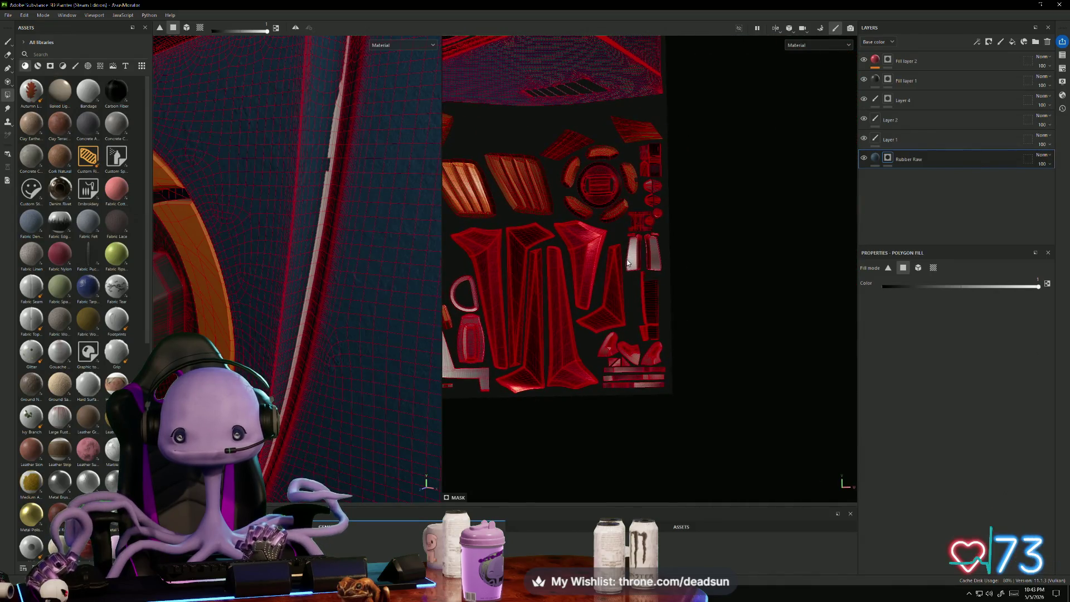
{"action": "scroll", "coordinate": [628, 262], "scroll_direction": "up", "scroll_amount": 6}
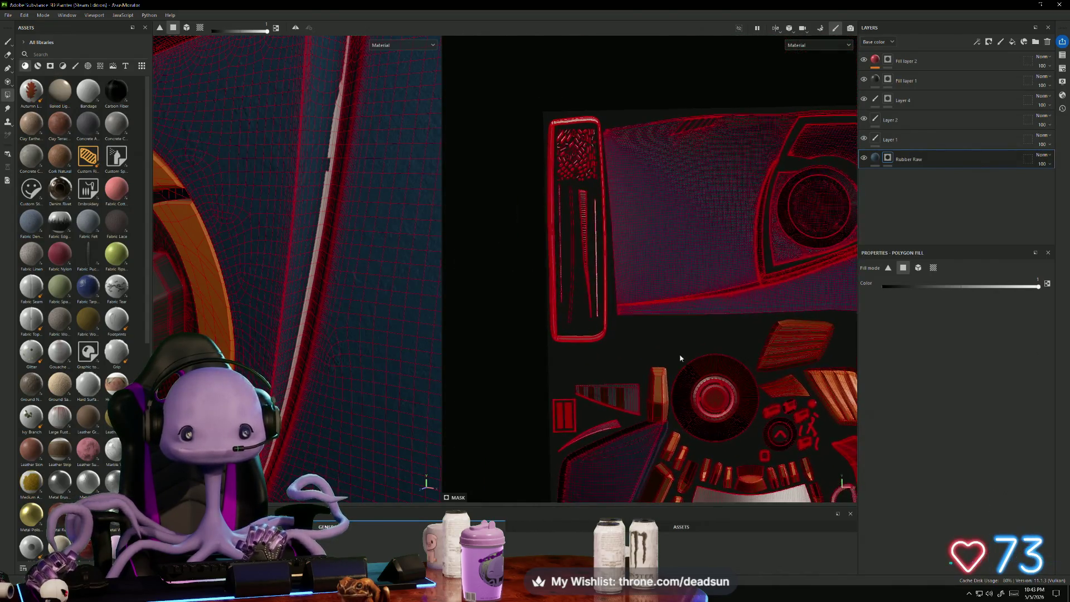
{"action": "scroll", "coordinate": [615, 385], "scroll_direction": "up", "scroll_amount": 5}
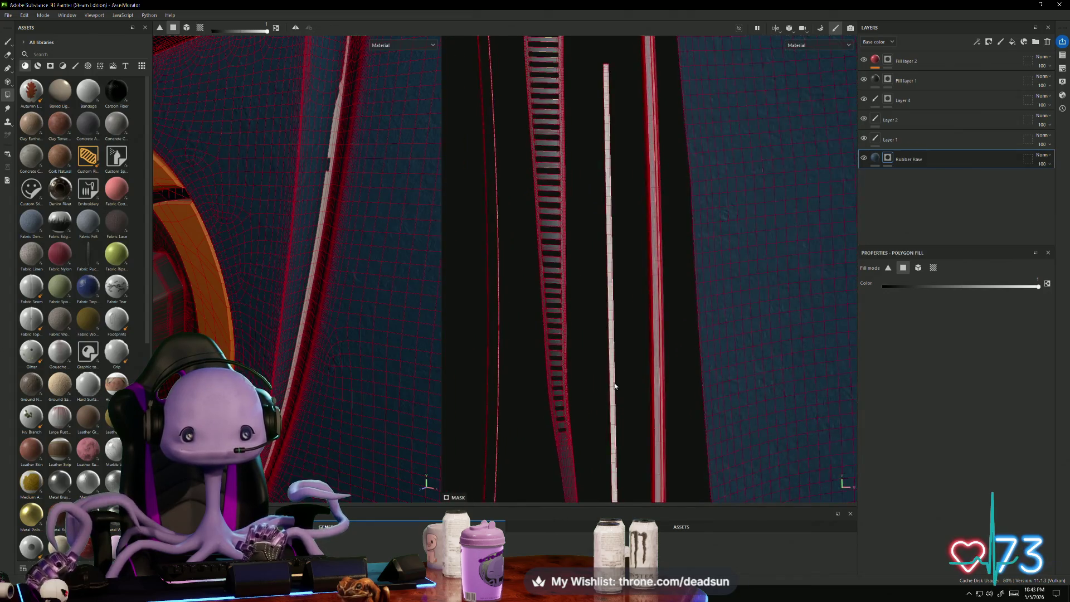
{"action": "mouse_move", "coordinate": [615, 386]}
{"action": "middle_mouse_down"}
{"action": "mouse_move", "coordinate": [619, 200]}
{"action": "mouse_move", "coordinate": [658, 158]}
{"action": "middle_mouse_up"}
{"action": "scroll", "coordinate": [659, 129], "scroll_direction": "down", "scroll_amount": 3}
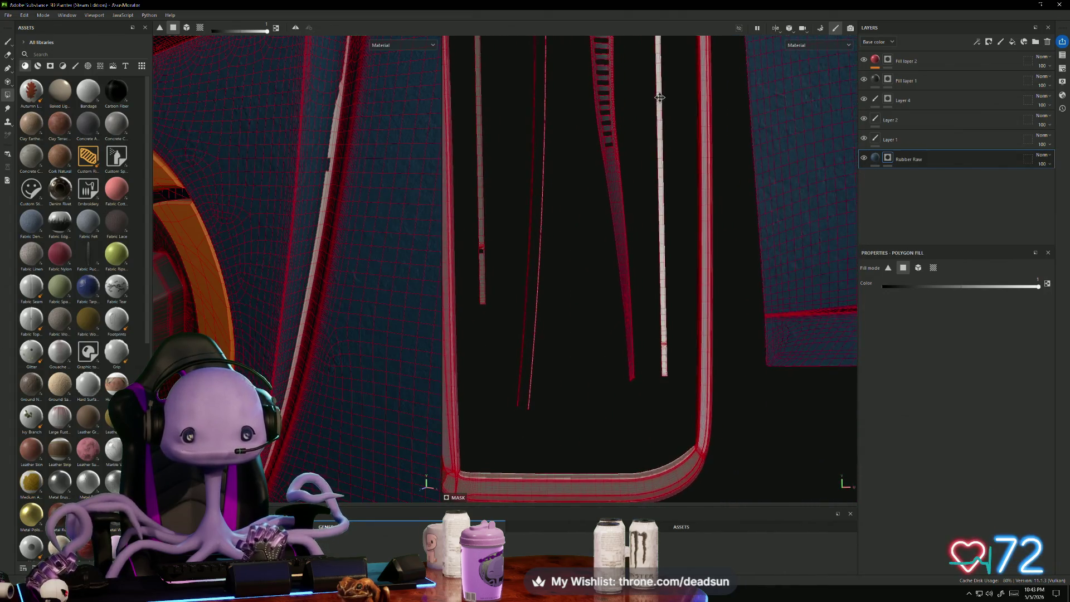
{"action": "middle_click_drag", "start_coordinate": [659, 98], "coordinate": [658, 128]}
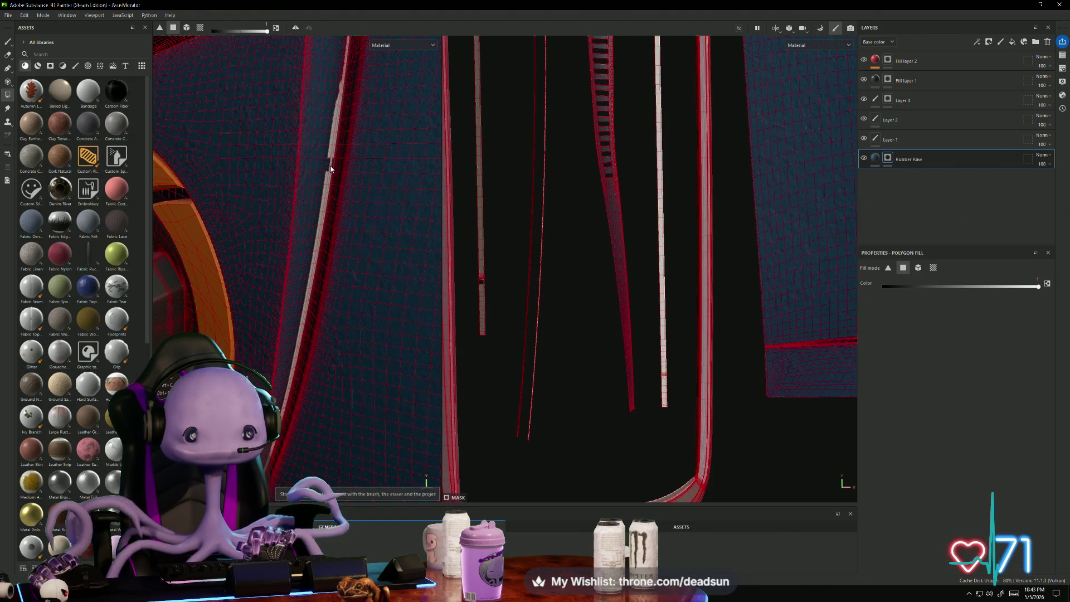
{"action": "scroll", "coordinate": [330, 173], "scroll_direction": "up", "scroll_amount": 3}
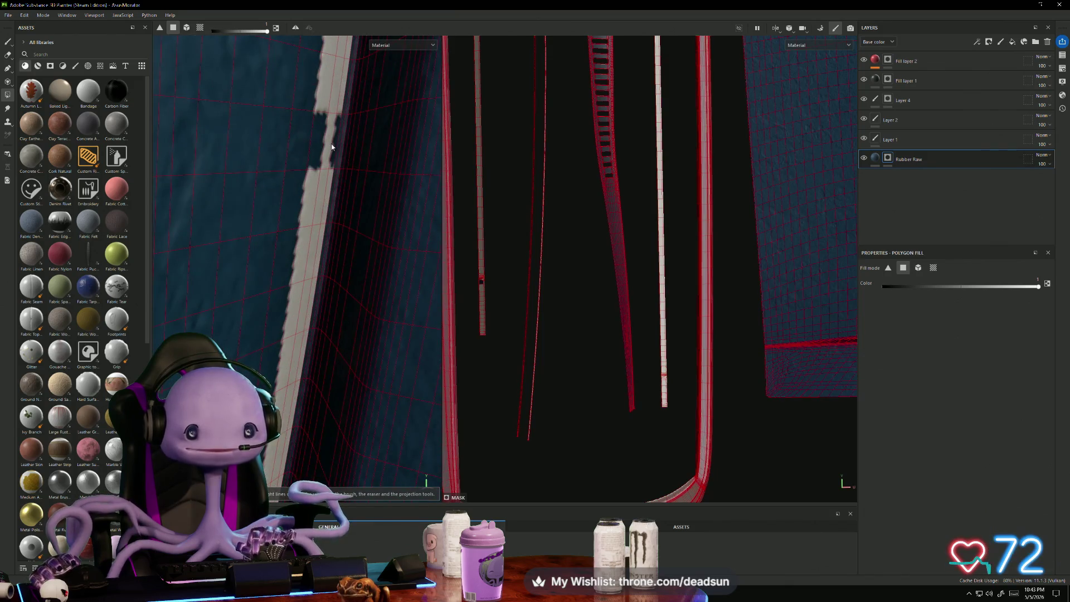
{"action": "left_click", "coordinate": [328, 157]}
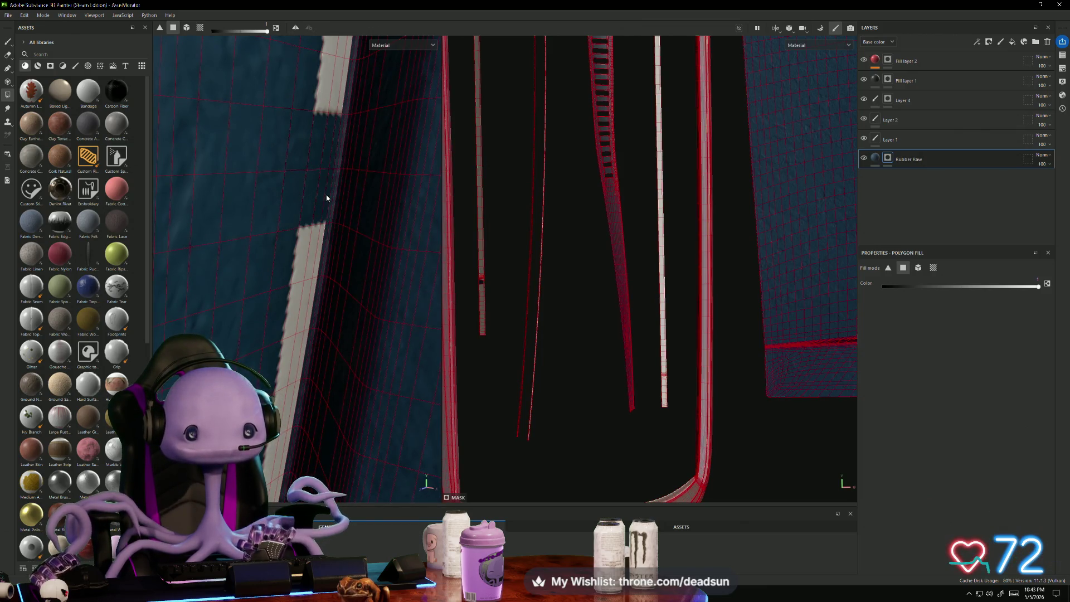
Step: Orbit the model to check the vent grille, fan, frame and monitor back panel
{"action": "scroll", "coordinate": [611, 258], "scroll_direction": "down", "scroll_amount": 5}
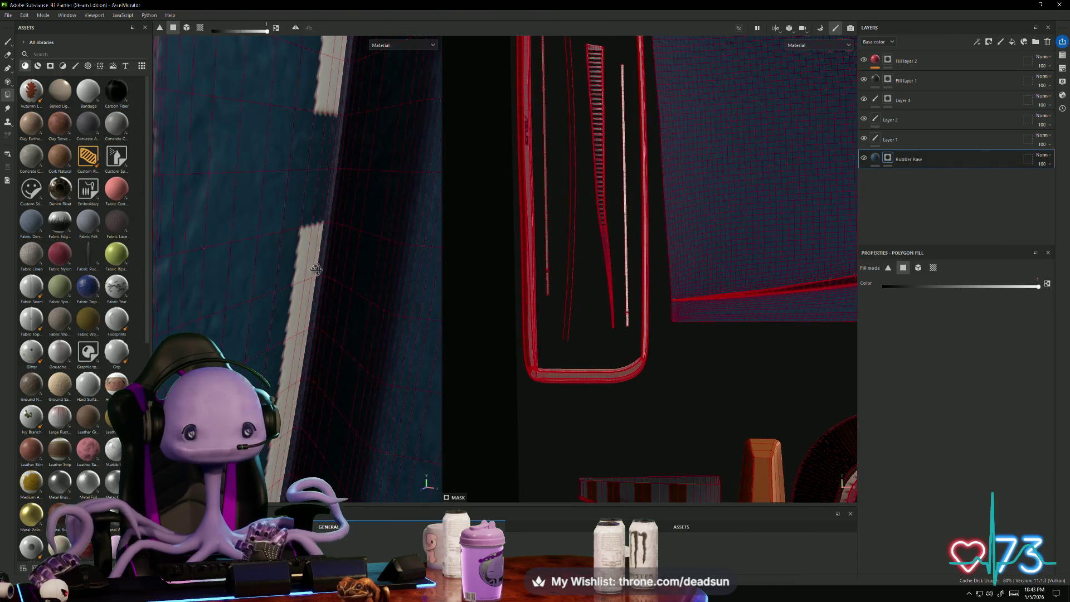
{"action": "scroll", "coordinate": [315, 270], "scroll_direction": "down", "scroll_amount": 5}
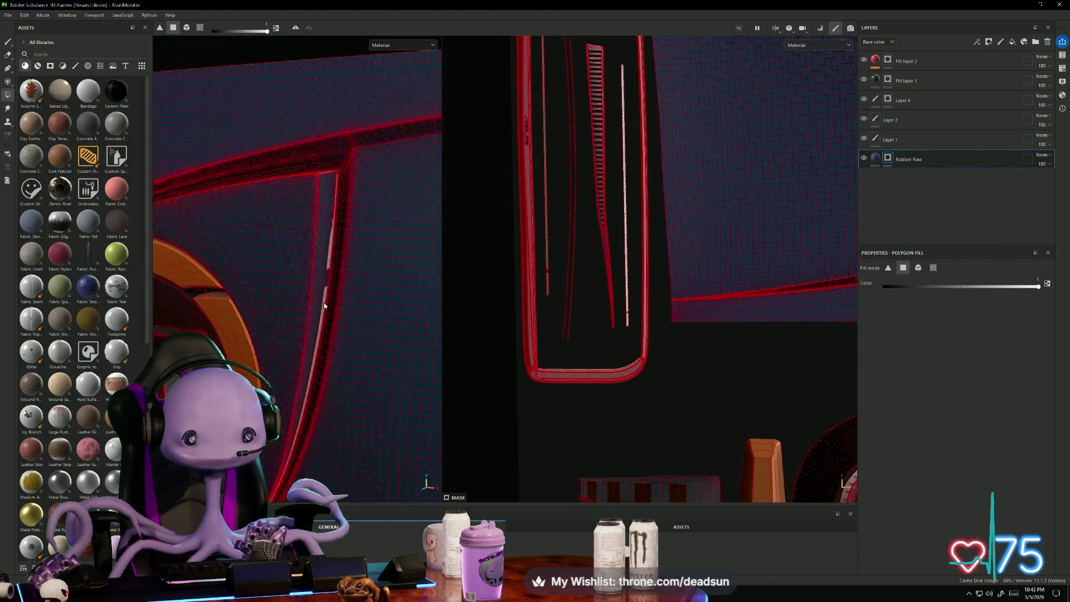
{"action": "mouse_move", "coordinate": [312, 200]}
{"action": "left_mouse_down"}
{"action": "mouse_move", "coordinate": [359, 304]}
{"action": "mouse_move", "coordinate": [368, 405]}
{"action": "left_mouse_up"}
{"action": "mouse_move", "coordinate": [316, 162]}
{"action": "left_mouse_down"}
{"action": "mouse_move", "coordinate": [323, 232]}
{"action": "mouse_move", "coordinate": [356, 253]}
{"action": "mouse_move", "coordinate": [354, 286]}
{"action": "mouse_move", "coordinate": [219, 232]}
{"action": "mouse_move", "coordinate": [218, 204]}
{"action": "left_mouse_up"}
{"action": "left_click_drag", "start_coordinate": [328, 243], "coordinate": [351, 245]}
{"action": "mouse_move", "coordinate": [335, 312]}
{"action": "left_mouse_down", "text": "alt"}
{"action": "mouse_move", "coordinate": [287, 299]}
{"action": "mouse_move", "coordinate": [299, 440]}
{"action": "mouse_move", "coordinate": [307, 254]}
{"action": "left_mouse_up", "text": "alt"}
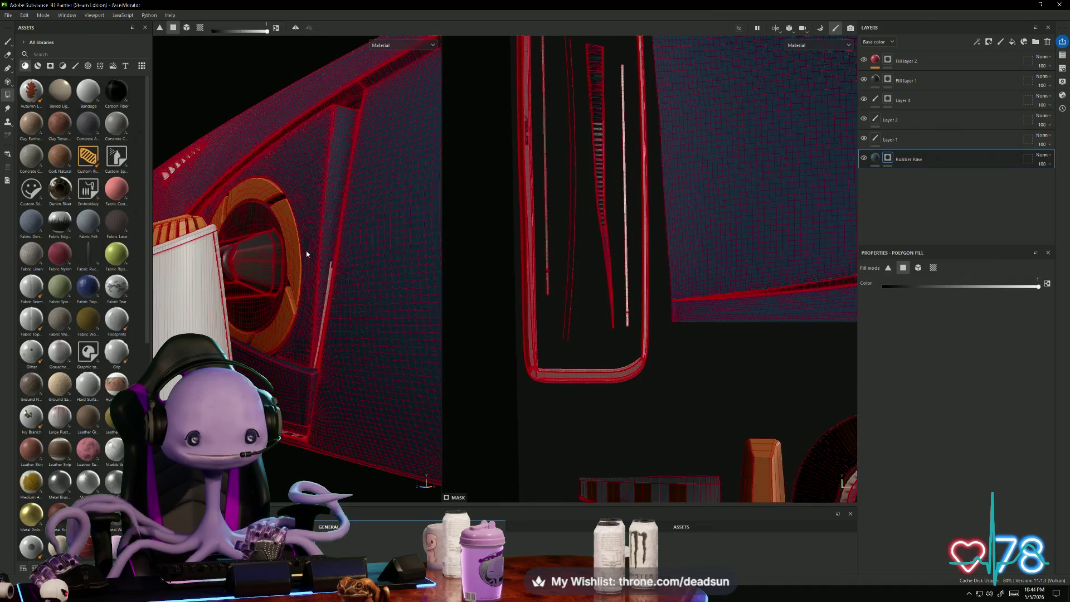
{"action": "mouse_move", "coordinate": [361, 397]}
{"action": "left_mouse_down"}
{"action": "mouse_move", "coordinate": [366, 406]}
{"action": "mouse_move", "coordinate": [382, 334]}
{"action": "mouse_move", "coordinate": [389, 339]}
{"action": "mouse_move", "coordinate": [324, 323]}
{"action": "left_mouse_up"}
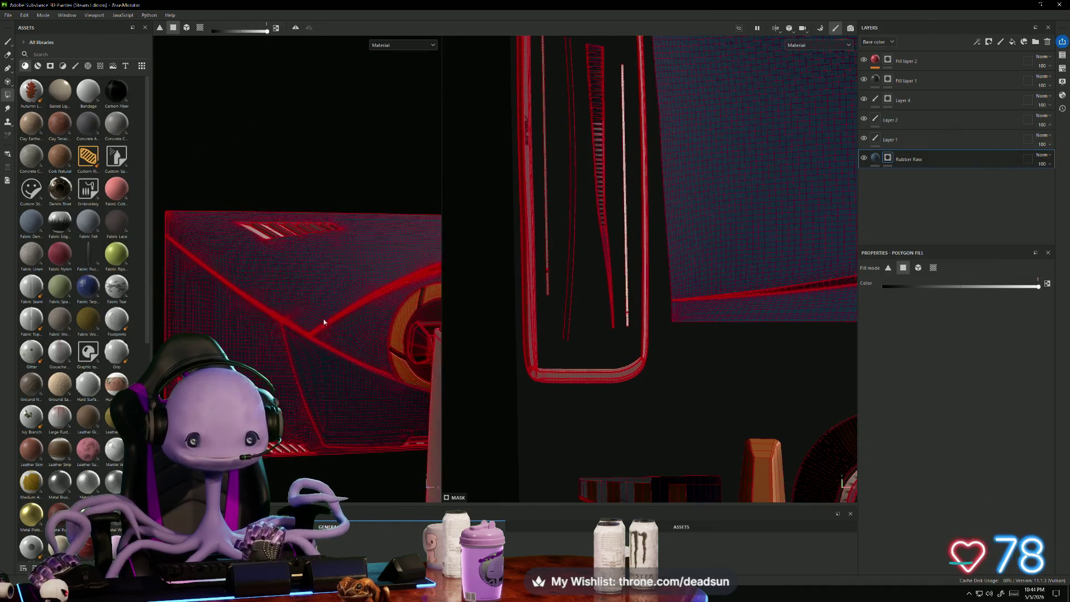
{"action": "left_click_drag", "start_coordinate": [241, 238], "coordinate": [355, 255], "text": "alt"}
{"action": "mouse_move", "coordinate": [340, 303]}
{"action": "left_mouse_down", "text": "alt"}
{"action": "mouse_move", "coordinate": [301, 283]}
{"action": "mouse_move", "coordinate": [286, 363]}
{"action": "mouse_move", "coordinate": [282, 270]}
{"action": "mouse_move", "coordinate": [249, 349]}
{"action": "left_mouse_up", "text": "alt"}
{"action": "scroll", "coordinate": [249, 350], "scroll_direction": "up", "scroll_amount": 5}
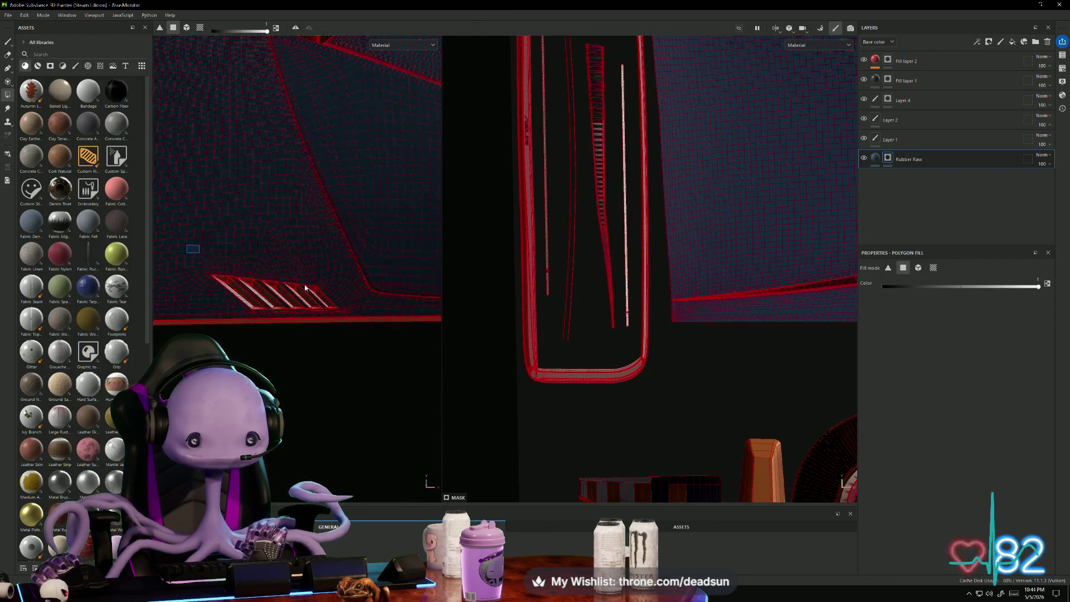
{"action": "mouse_move", "coordinate": [306, 288]}
{"action": "left_mouse_down"}
{"action": "mouse_move", "coordinate": [362, 314]}
{"action": "mouse_move", "coordinate": [184, 289]}
{"action": "mouse_move", "coordinate": [282, 301]}
{"action": "mouse_move", "coordinate": [312, 332]}
{"action": "mouse_move", "coordinate": [263, 313]}
{"action": "mouse_move", "coordinate": [342, 313]}
{"action": "mouse_move", "coordinate": [366, 341]}
{"action": "mouse_move", "coordinate": [304, 347]}
{"action": "mouse_move", "coordinate": [377, 361]}
{"action": "mouse_move", "coordinate": [318, 323]}
{"action": "mouse_move", "coordinate": [302, 286]}
{"action": "left_mouse_up"}
{"action": "left_click_drag", "start_coordinate": [130, 273], "coordinate": [189, 219], "text": "alt"}
{"action": "mouse_move", "coordinate": [352, 299]}
{"action": "left_mouse_down"}
{"action": "mouse_move", "coordinate": [401, 296]}
{"action": "mouse_move", "coordinate": [390, 301]}
{"action": "left_mouse_up"}
{"action": "mouse_move", "coordinate": [288, 260]}
{"action": "left_mouse_down", "text": "alt"}
{"action": "mouse_move", "coordinate": [311, 239]}
{"action": "mouse_move", "coordinate": [454, 358]}
{"action": "mouse_move", "coordinate": [399, 315]}
{"action": "mouse_move", "coordinate": [324, 336]}
{"action": "mouse_move", "coordinate": [353, 402]}
{"action": "mouse_move", "coordinate": [292, 258]}
{"action": "mouse_move", "coordinate": [461, 339]}
{"action": "mouse_move", "coordinate": [295, 259]}
{"action": "mouse_move", "coordinate": [308, 234]}
{"action": "left_mouse_up", "text": "alt"}
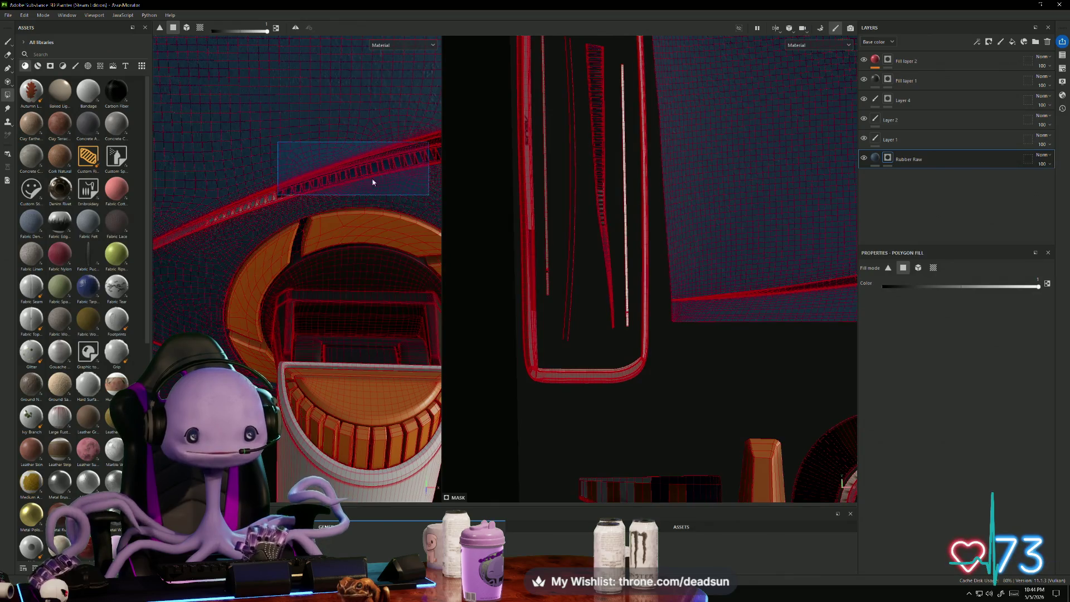
{"action": "left_click_drag", "start_coordinate": [251, 228], "coordinate": [250, 229]}
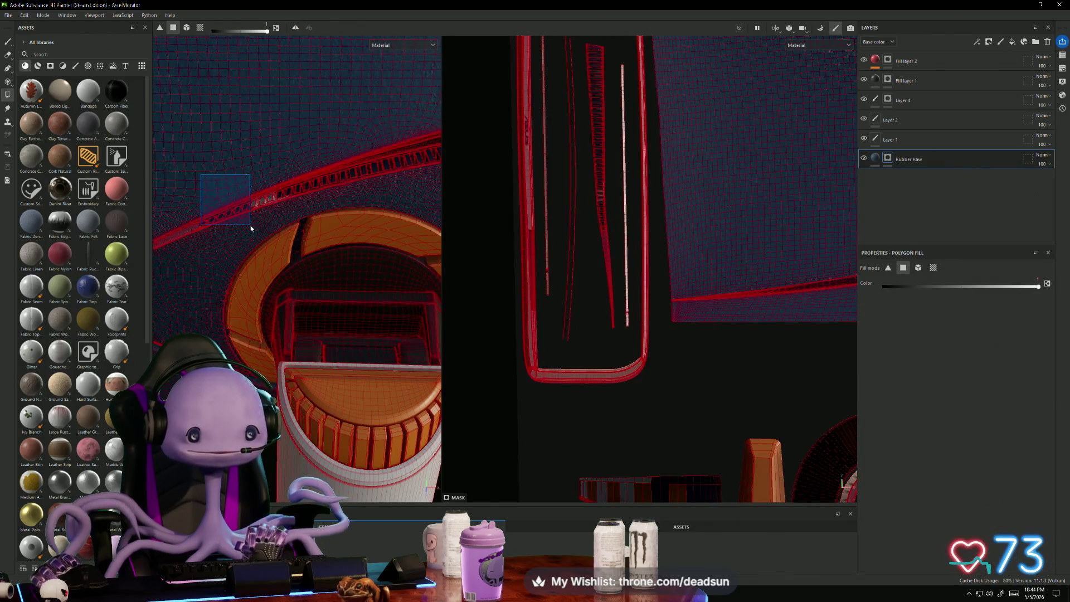
{"action": "mouse_move", "coordinate": [232, 158]}
{"action": "left_mouse_down"}
{"action": "mouse_move", "coordinate": [288, 211]}
{"action": "mouse_move", "coordinate": [210, 168]}
{"action": "left_mouse_up"}
{"action": "mouse_move", "coordinate": [304, 221]}
{"action": "left_mouse_down"}
{"action": "mouse_move", "coordinate": [292, 210]}
{"action": "mouse_move", "coordinate": [338, 251]}
{"action": "left_mouse_up"}
{"action": "mouse_move", "coordinate": [263, 308]}
{"action": "left_mouse_down", "text": "alt"}
{"action": "mouse_move", "coordinate": [309, 338]}
{"action": "mouse_move", "coordinate": [332, 287]}
{"action": "left_mouse_up", "text": "alt"}
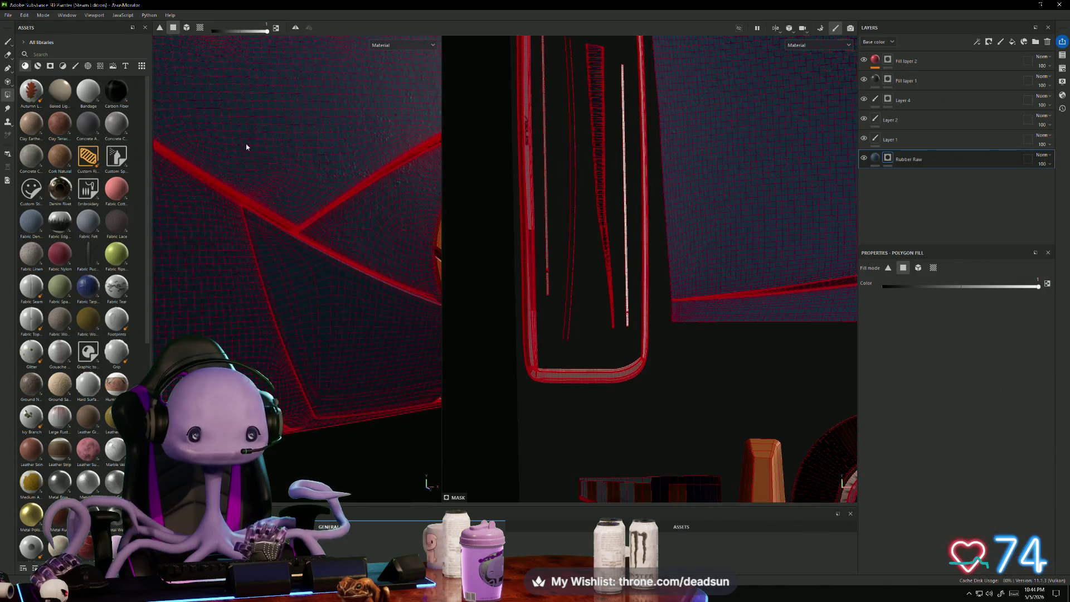
{"action": "mouse_move", "coordinate": [247, 144]}
{"action": "left_mouse_down"}
{"action": "mouse_move", "coordinate": [447, 353]}
{"action": "mouse_move", "coordinate": [286, 251]}
{"action": "left_mouse_up"}
{"action": "scroll", "coordinate": [581, 306], "scroll_direction": "down", "scroll_amount": 5}
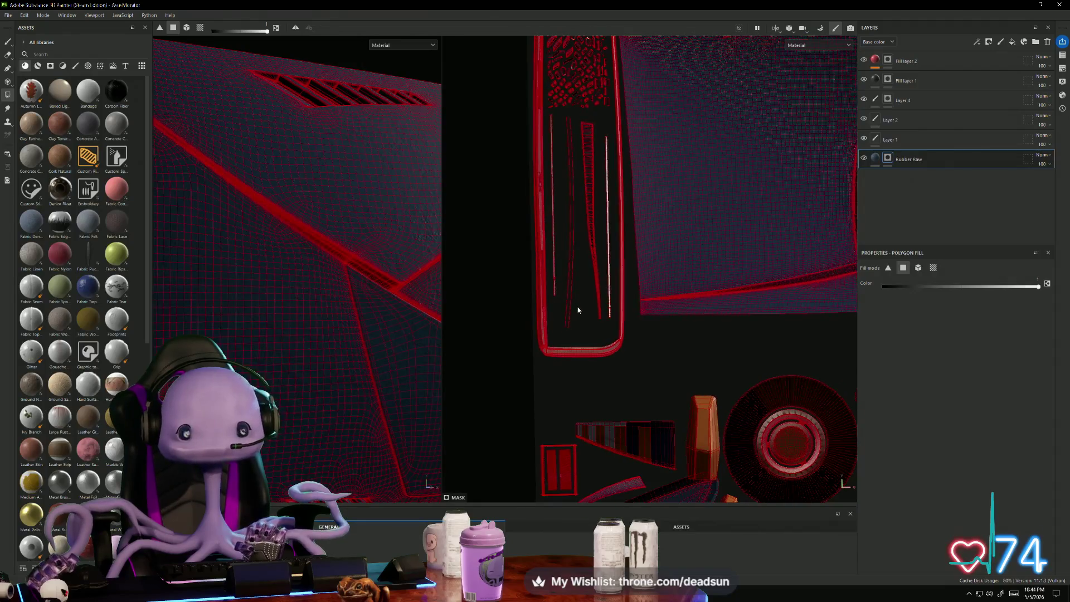
{"action": "scroll", "coordinate": [692, 315], "scroll_direction": "down", "scroll_amount": 3}
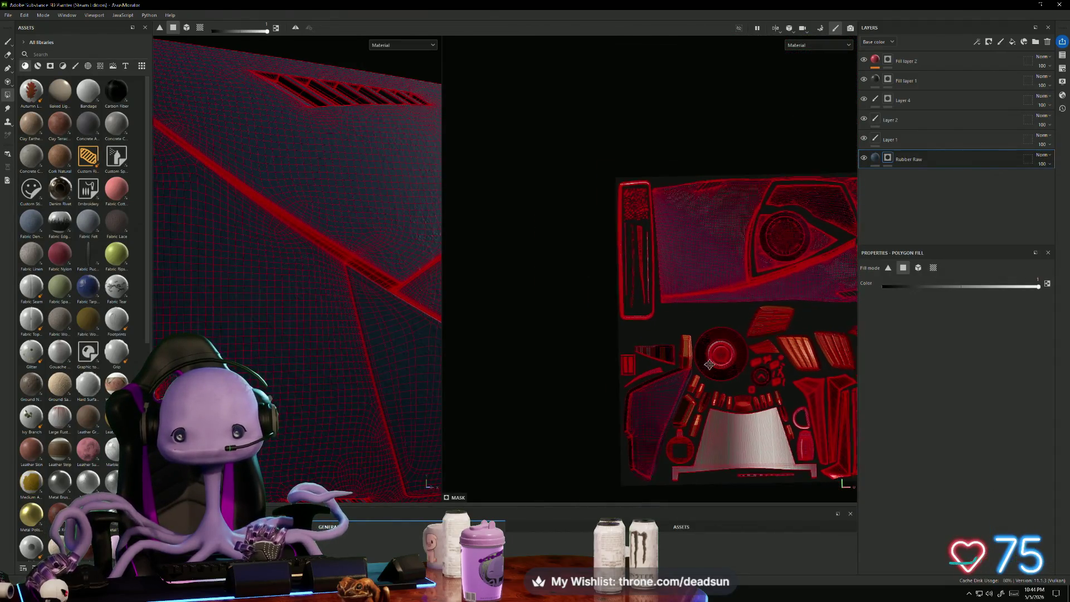
{"action": "mouse_move", "coordinate": [692, 314]}
{"action": "middle_mouse_down"}
{"action": "mouse_move", "coordinate": [553, 305]}
{"action": "mouse_move", "coordinate": [630, 321]}
{"action": "middle_mouse_up"}
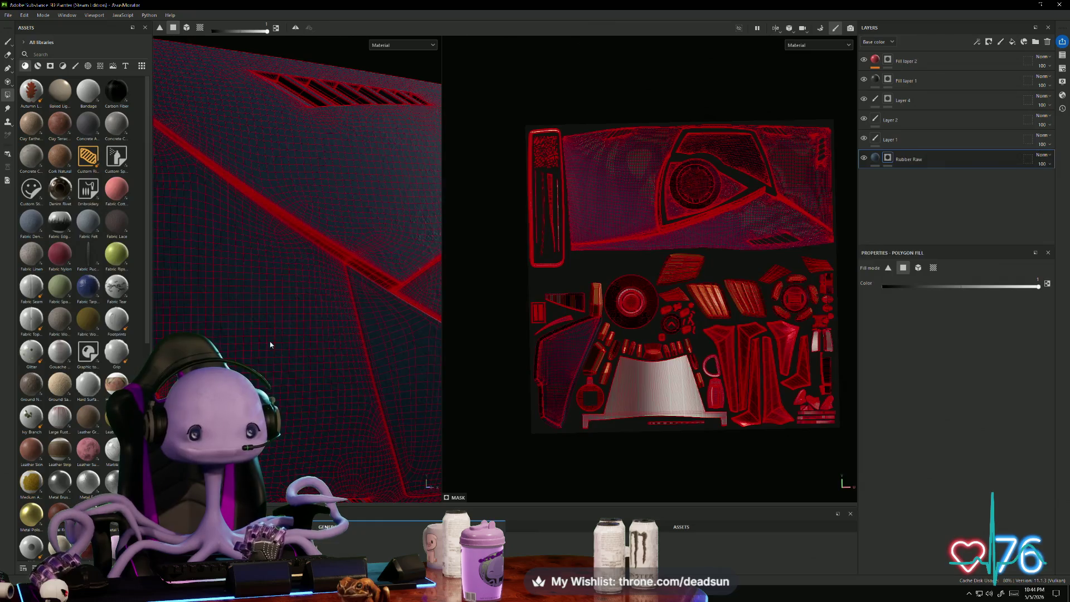
{"action": "mouse_move", "coordinate": [268, 342]}
{"action": "left_mouse_down", "text": "alt"}
{"action": "mouse_move", "coordinate": [258, 379]}
{"action": "mouse_move", "coordinate": [301, 363]}
{"action": "mouse_move", "coordinate": [265, 331]}
{"action": "left_mouse_up", "text": "alt"}
{"action": "mouse_move", "coordinate": [421, 361]}
{"action": "left_mouse_down", "text": "alt"}
{"action": "mouse_move", "coordinate": [339, 335]}
{"action": "mouse_move", "coordinate": [354, 322]}
{"action": "mouse_move", "coordinate": [308, 370]}
{"action": "mouse_move", "coordinate": [354, 218]}
{"action": "mouse_move", "coordinate": [396, 270]}
{"action": "mouse_move", "coordinate": [449, 375]}
{"action": "mouse_move", "coordinate": [509, 389]}
{"action": "mouse_move", "coordinate": [559, 440]}
{"action": "mouse_move", "coordinate": [541, 399]}
{"action": "mouse_move", "coordinate": [309, 367]}
{"action": "mouse_move", "coordinate": [332, 431]}
{"action": "mouse_move", "coordinate": [370, 425]}
{"action": "mouse_move", "coordinate": [358, 473]}
{"action": "mouse_move", "coordinate": [373, 463]}
{"action": "left_mouse_up", "text": "alt"}
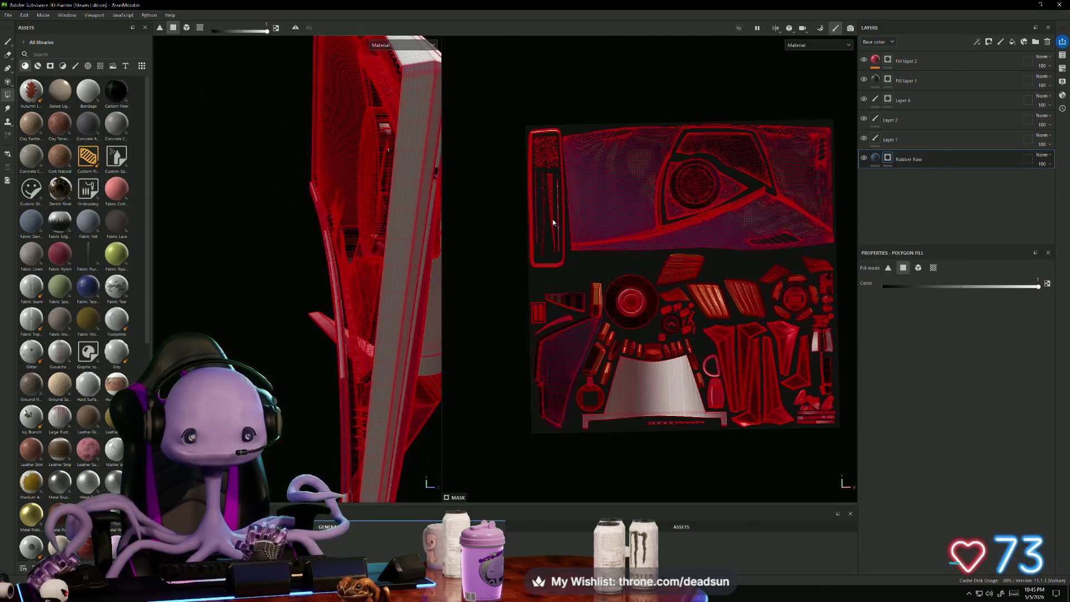
{"action": "scroll", "coordinate": [556, 170], "scroll_direction": "up", "scroll_amount": 5}
{"action": "scroll", "coordinate": [556, 169], "scroll_direction": "up", "scroll_amount": 2}
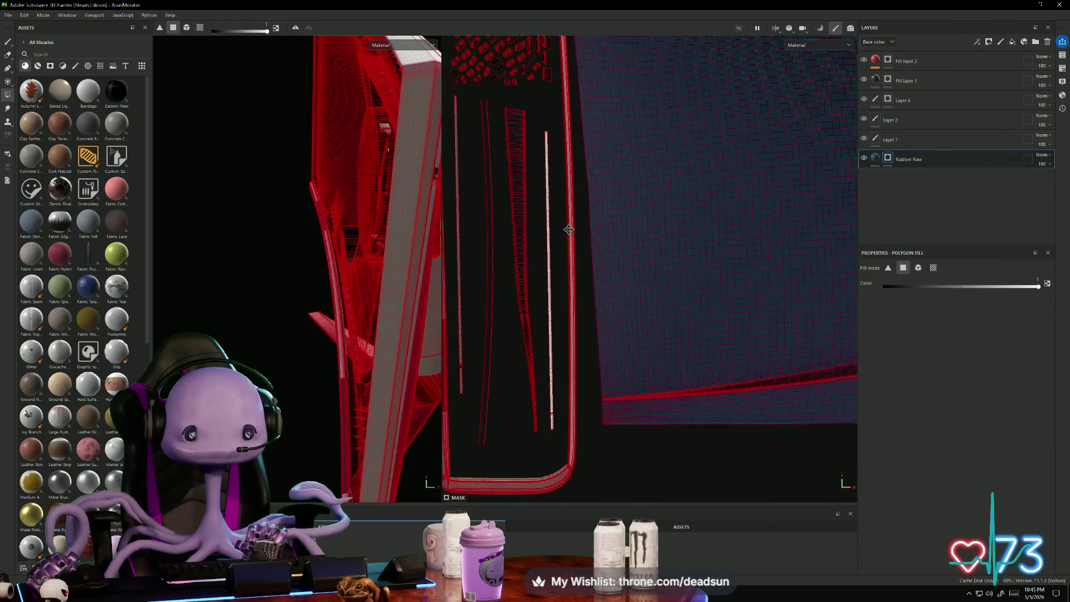
{"action": "scroll", "coordinate": [569, 229], "scroll_direction": "up", "scroll_amount": 2}
{"action": "scroll", "coordinate": [564, 172], "scroll_direction": "up", "scroll_amount": 1}
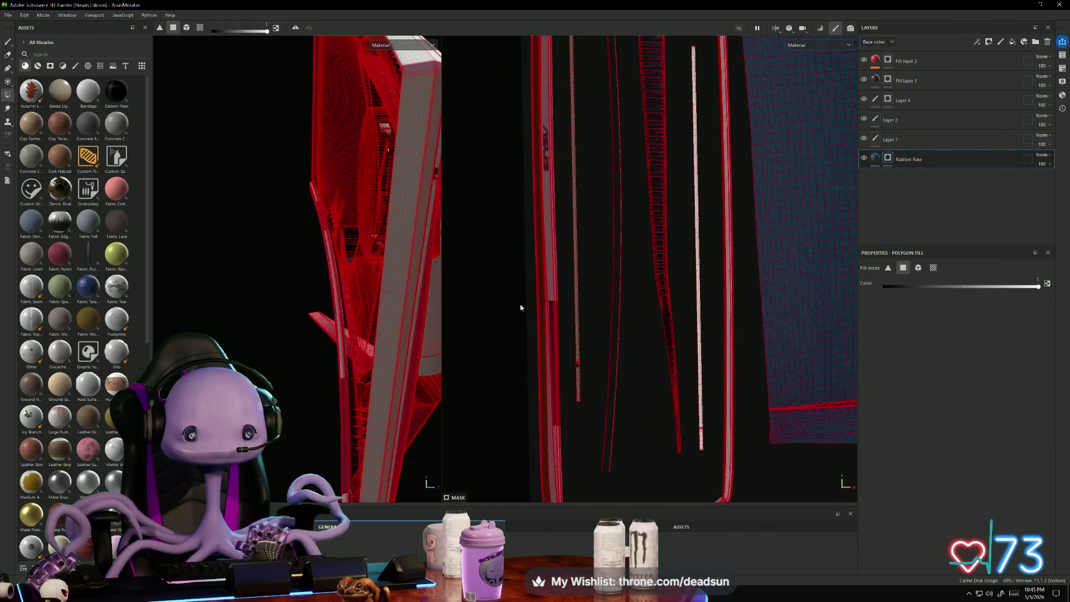
{"action": "middle_click_drag", "start_coordinate": [521, 307], "coordinate": [537, 224]}
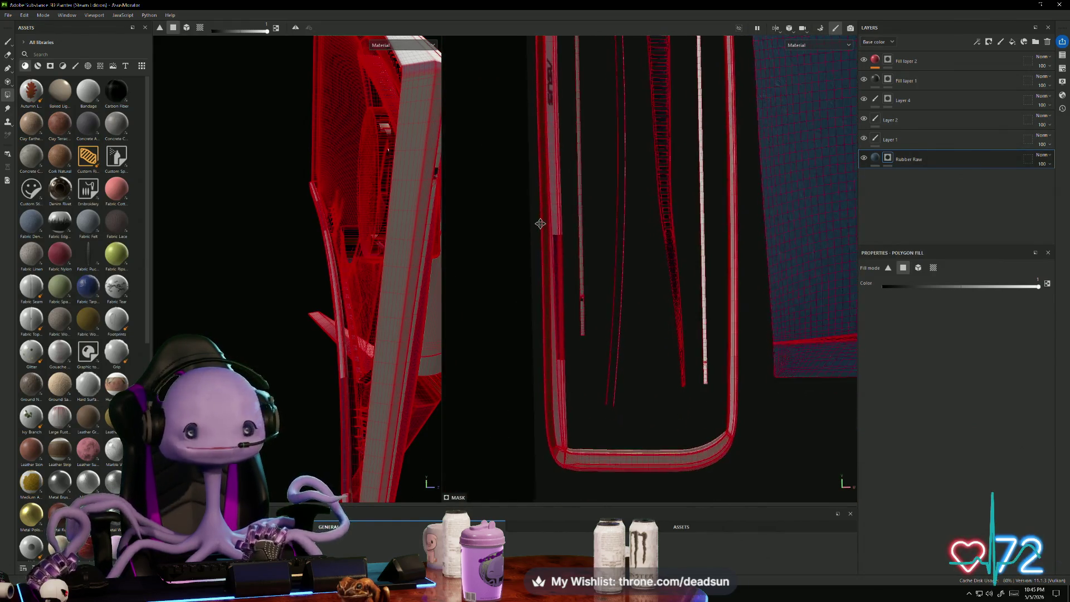
{"action": "left_click", "coordinate": [7, 54]}
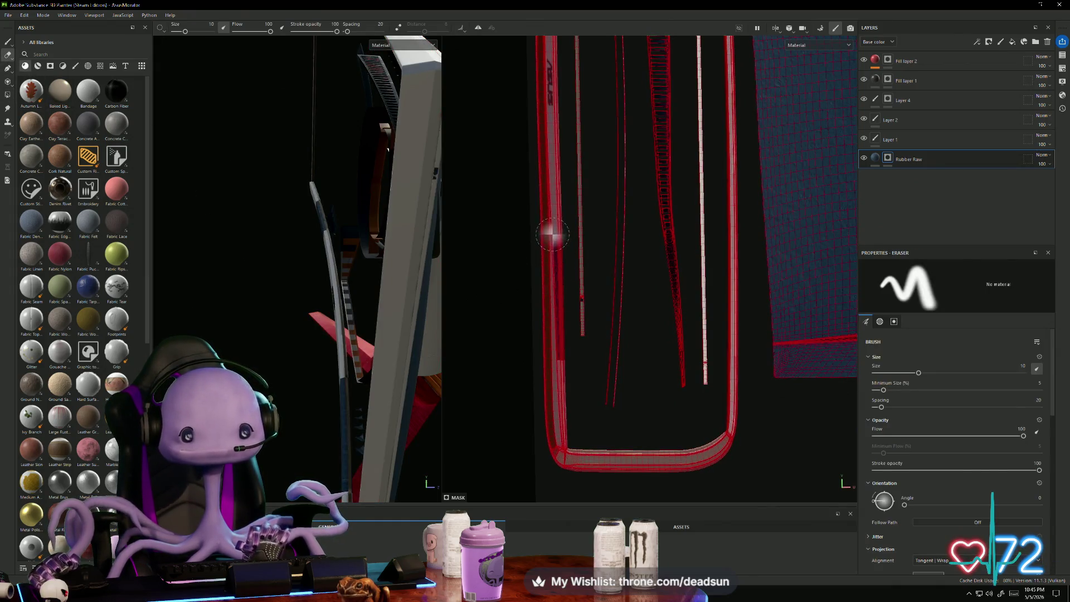
Step: Erase the stray blue paint from the left and vertical monitor frame strips
{"action": "left_click", "coordinate": [552, 235]}
{"action": "left_click", "coordinate": [561, 354]}
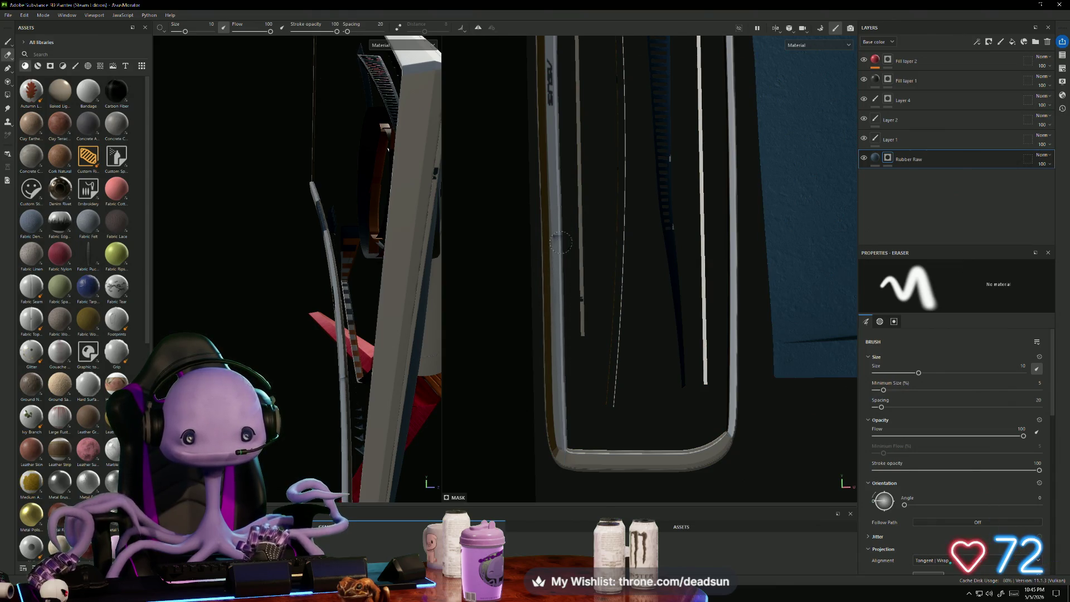
{"action": "mouse_move", "coordinate": [412, 329]}
{"action": "left_mouse_down", "text": "alt"}
{"action": "mouse_move", "coordinate": [326, 363]}
{"action": "mouse_move", "coordinate": [223, 296]}
{"action": "mouse_move", "coordinate": [303, 313]}
{"action": "mouse_move", "coordinate": [319, 288]}
{"action": "mouse_move", "coordinate": [413, 321]}
{"action": "left_mouse_up", "text": "alt"}
{"action": "middle_click_drag", "start_coordinate": [716, 88], "coordinate": [653, 217]}
{"action": "scroll", "coordinate": [652, 216], "scroll_direction": "down", "scroll_amount": 5}
{"action": "scroll", "coordinate": [605, 301], "scroll_direction": "up", "scroll_amount": 5}
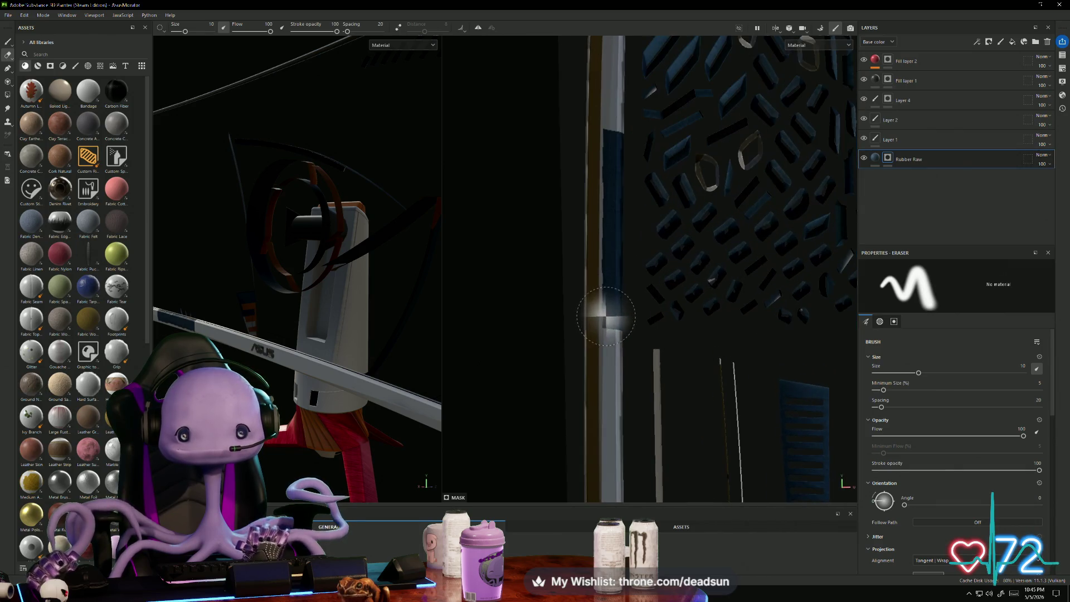
{"action": "mouse_move", "coordinate": [610, 287]}
{"action": "left_mouse_down"}
{"action": "mouse_move", "coordinate": [615, 343]}
{"action": "mouse_move", "coordinate": [606, 288]}
{"action": "left_mouse_up"}
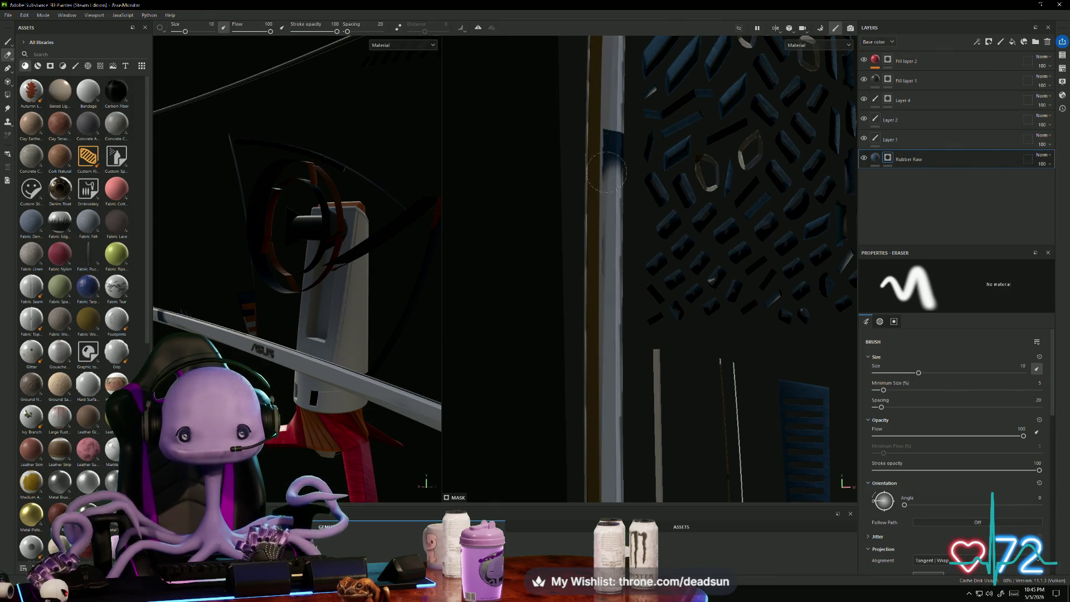
{"action": "mouse_move", "coordinate": [597, 167]}
{"action": "left_mouse_down"}
{"action": "mouse_move", "coordinate": [608, 136]}
{"action": "mouse_move", "coordinate": [610, 165]}
{"action": "left_mouse_up"}
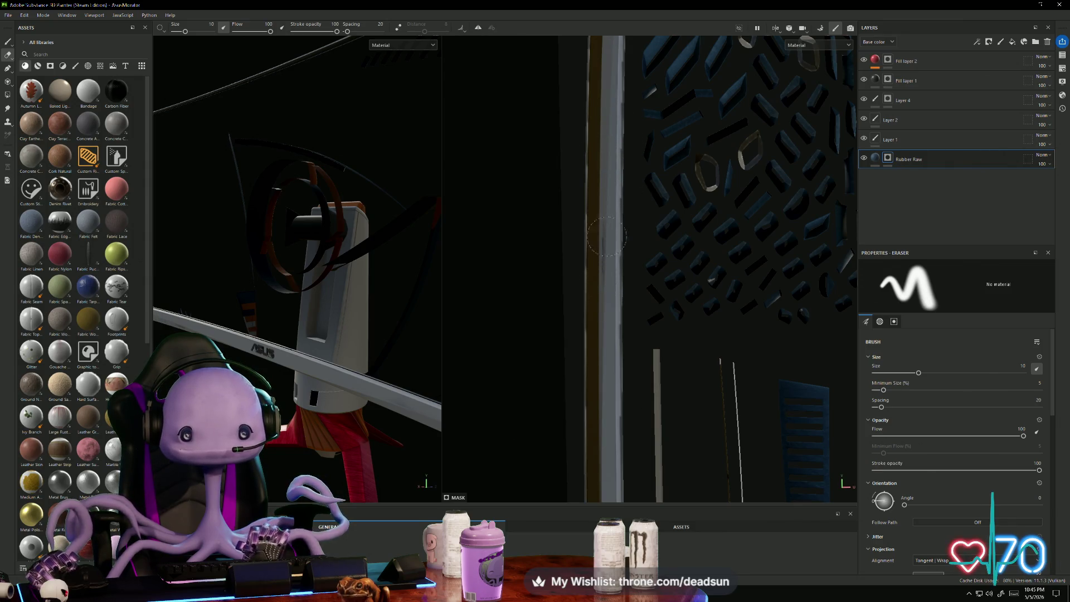
{"action": "left_click_drag", "start_coordinate": [607, 237], "coordinate": [603, 252]}
Step: Review the PC case and monitor stand, reframe the UV islands, and return to polygon fill
{"action": "left_click_drag", "start_coordinate": [606, 299], "coordinate": [586, 225], "text": "alt"}
{"action": "mouse_move", "coordinate": [355, 370]}
{"action": "left_mouse_down", "text": "alt"}
{"action": "mouse_move", "coordinate": [346, 381]}
{"action": "mouse_move", "coordinate": [380, 403]}
{"action": "mouse_move", "coordinate": [337, 412]}
{"action": "mouse_move", "coordinate": [365, 399]}
{"action": "mouse_move", "coordinate": [304, 395]}
{"action": "left_mouse_up", "text": "alt"}
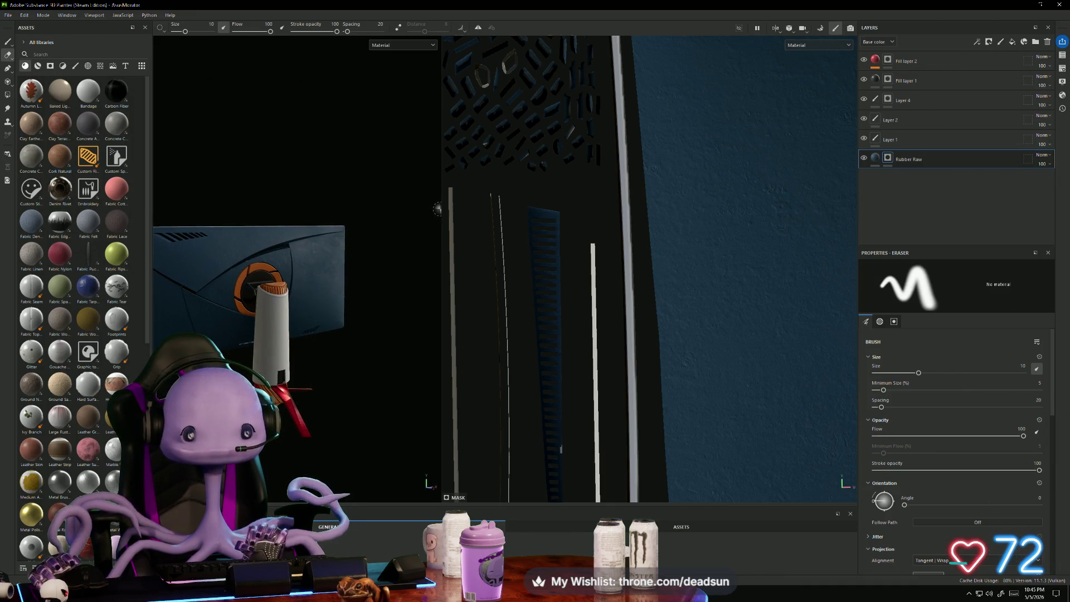
{"action": "left_click_drag", "start_coordinate": [458, 214], "coordinate": [649, 214]}
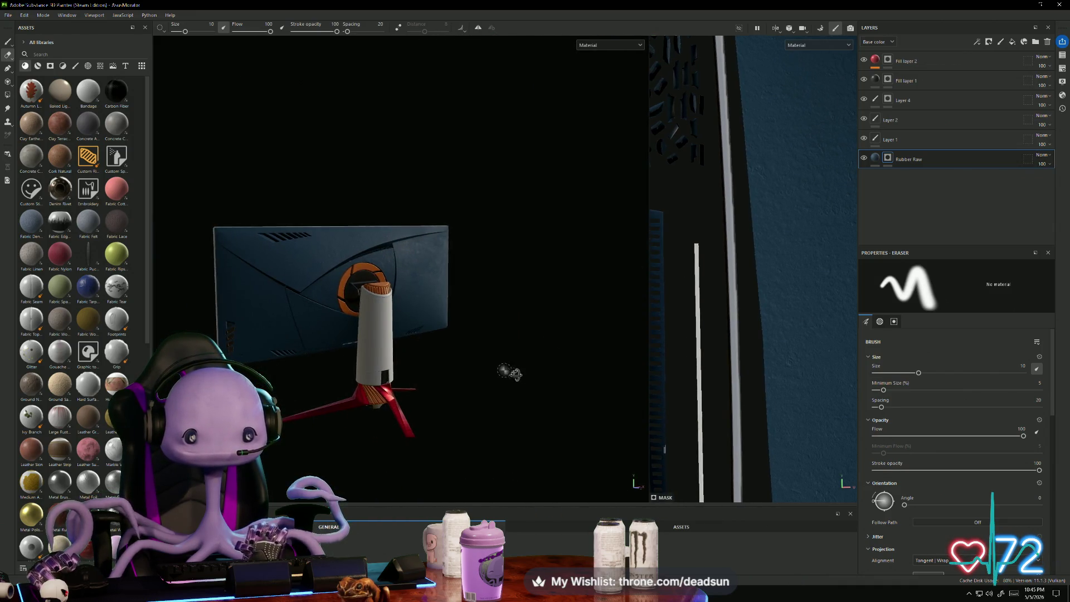
{"action": "mouse_move", "coordinate": [507, 370]}
{"action": "left_mouse_down", "text": "alt"}
{"action": "mouse_move", "coordinate": [611, 373]}
{"action": "mouse_move", "coordinate": [556, 376]}
{"action": "left_mouse_up", "text": "alt"}
{"action": "mouse_move", "coordinate": [697, 368]}
{"action": "left_mouse_down", "text": "alt"}
{"action": "mouse_move", "coordinate": [777, 383]}
{"action": "mouse_move", "coordinate": [798, 401]}
{"action": "left_mouse_up", "text": "alt"}
{"action": "scroll", "coordinate": [786, 401], "scroll_direction": "down", "scroll_amount": 5}
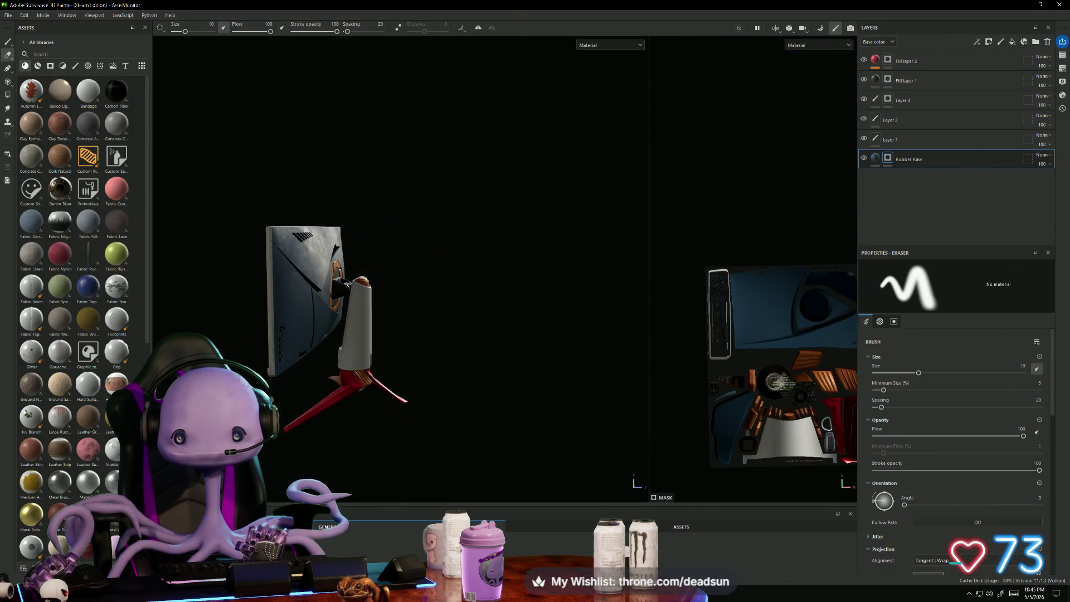
{"action": "middle_click_drag", "start_coordinate": [756, 446], "coordinate": [756, 324]}
{"action": "scroll", "coordinate": [755, 323], "scroll_direction": "up", "scroll_amount": 2}
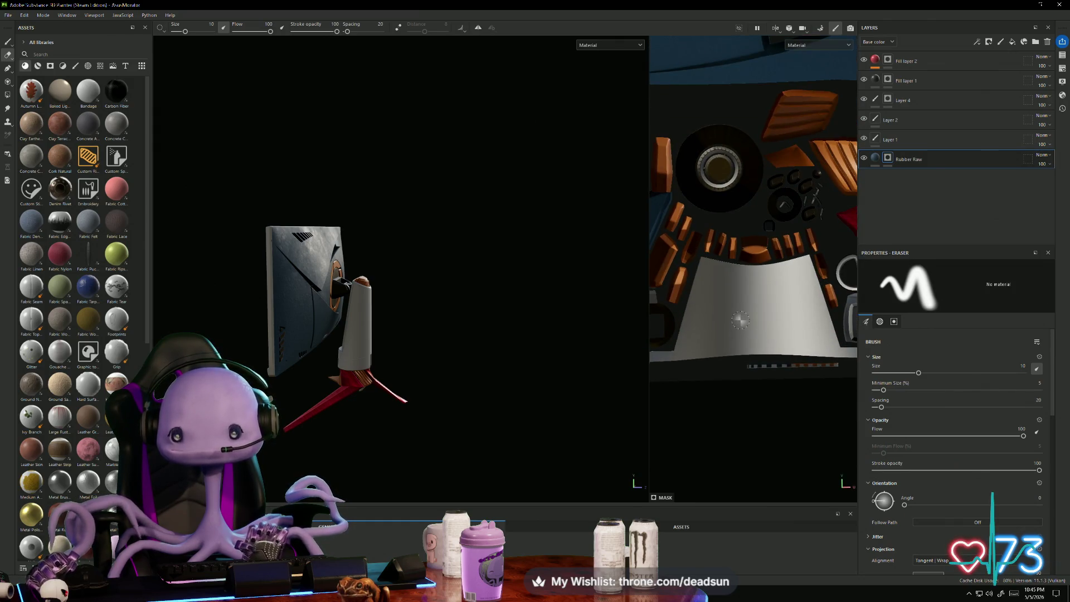
{"action": "left_click", "coordinate": [8, 96]}
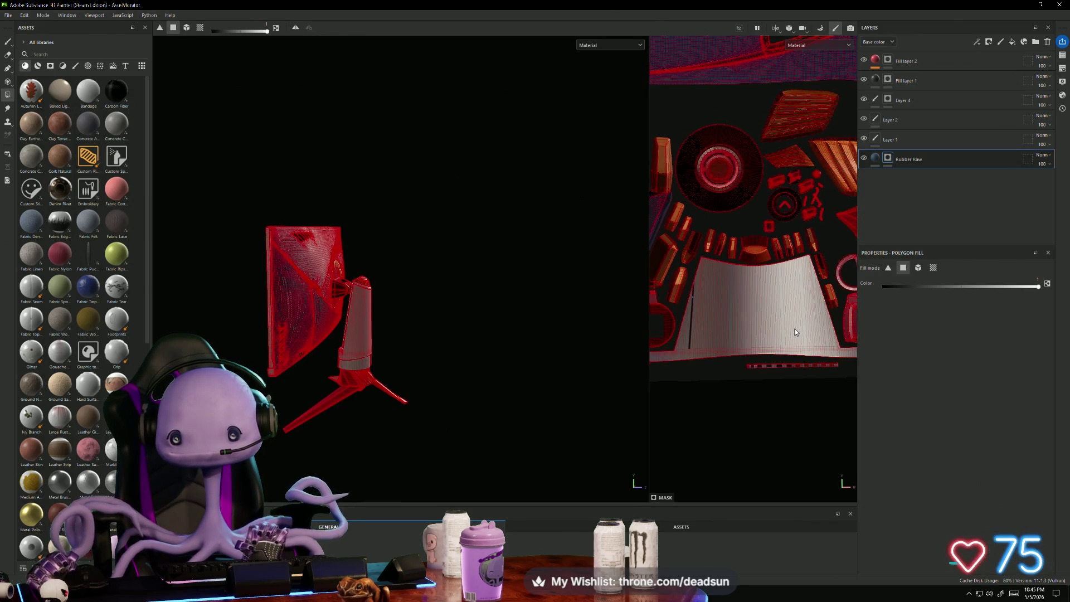
Step: Fill the large UV island's polygons and bottom edge dark blue
{"action": "left_click_drag", "start_coordinate": [692, 297], "coordinate": [824, 328]}
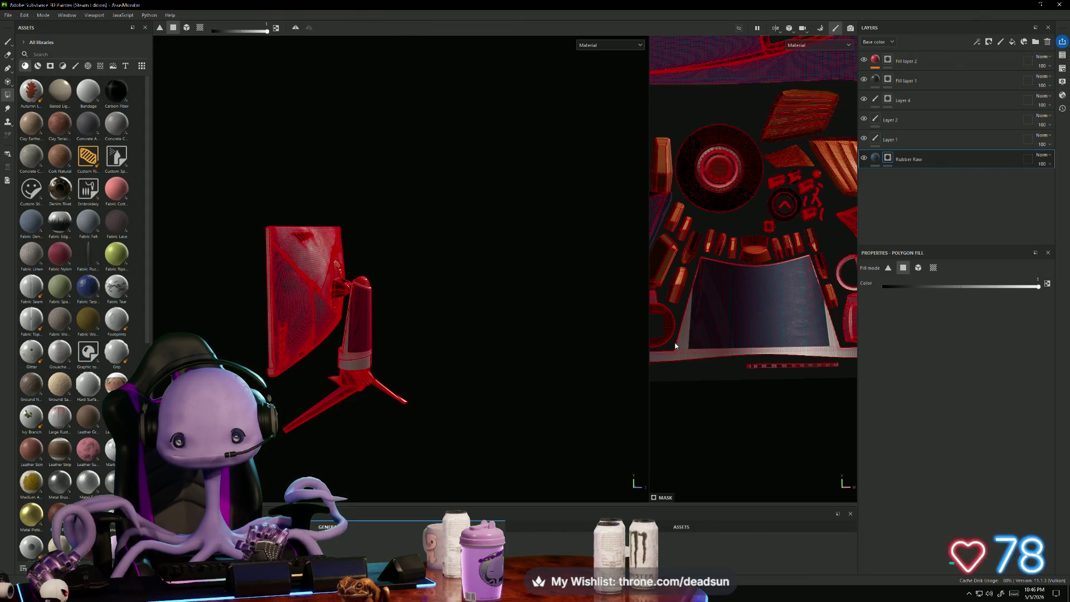
{"action": "left_click_drag", "start_coordinate": [675, 343], "coordinate": [840, 360]}
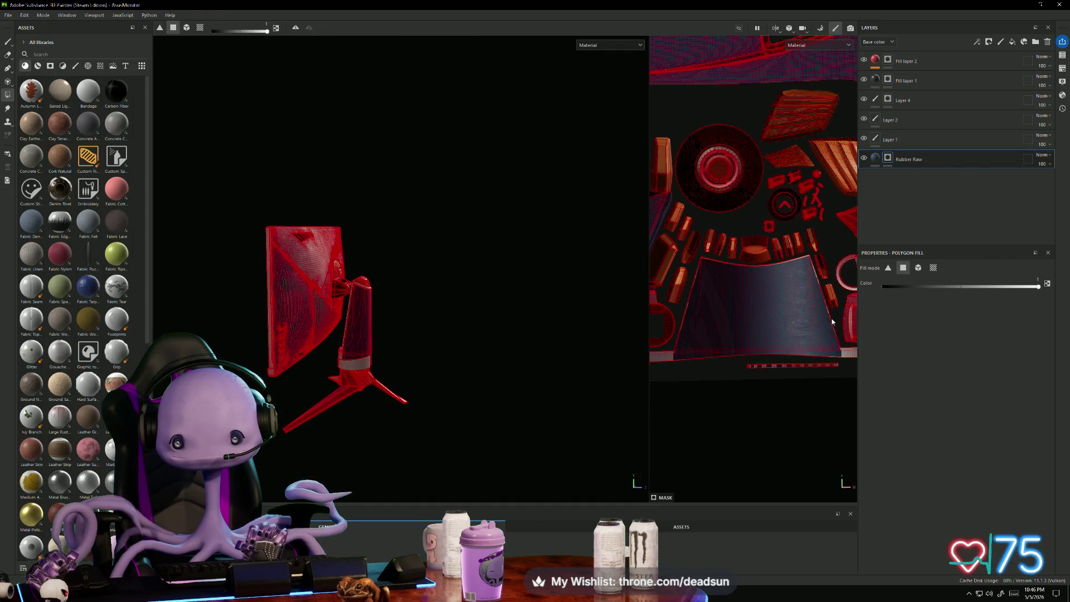
{"action": "scroll", "coordinate": [817, 307], "scroll_direction": "up", "scroll_amount": 5}
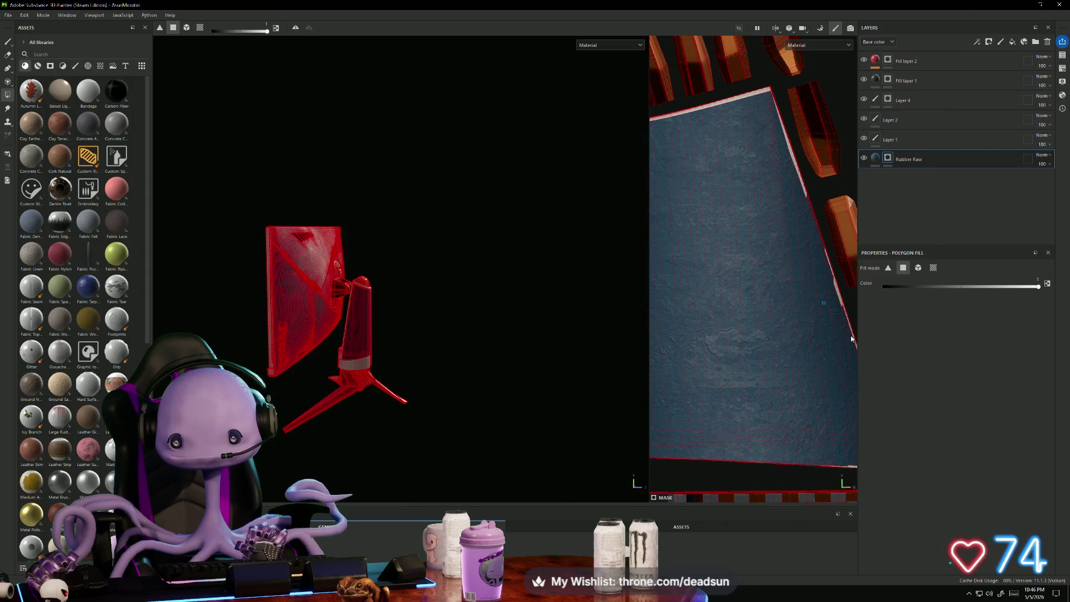
{"action": "left_click_drag", "start_coordinate": [854, 343], "coordinate": [853, 342]}
{"action": "scroll", "coordinate": [780, 313], "scroll_direction": "up", "scroll_amount": 3}
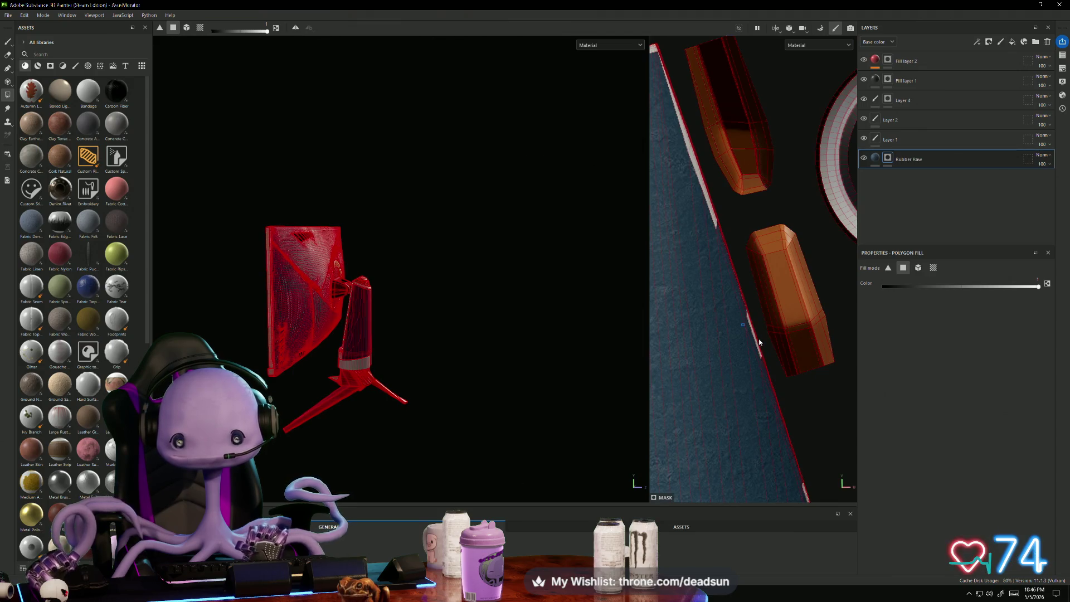
{"action": "left_click_drag", "start_coordinate": [757, 341], "coordinate": [757, 342]}
{"action": "middle_click_drag", "start_coordinate": [758, 342], "coordinate": [693, 350]}
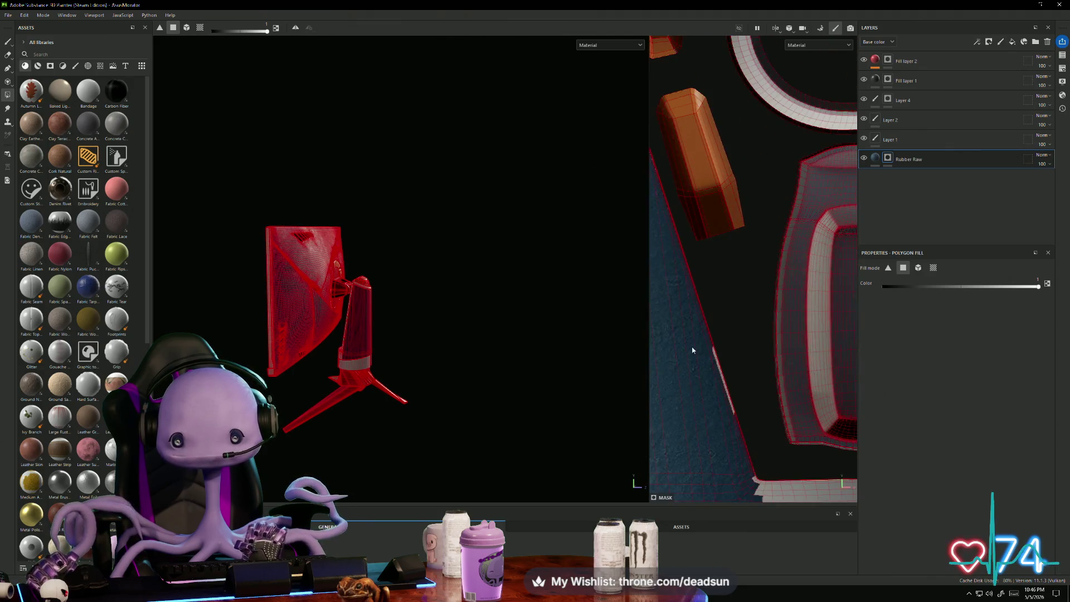
Step: Correct the fill along the white edge strip and enlarge the 2D texture view
{"action": "left_click_drag", "start_coordinate": [696, 334], "coordinate": [744, 415], "text": "ctrl"}
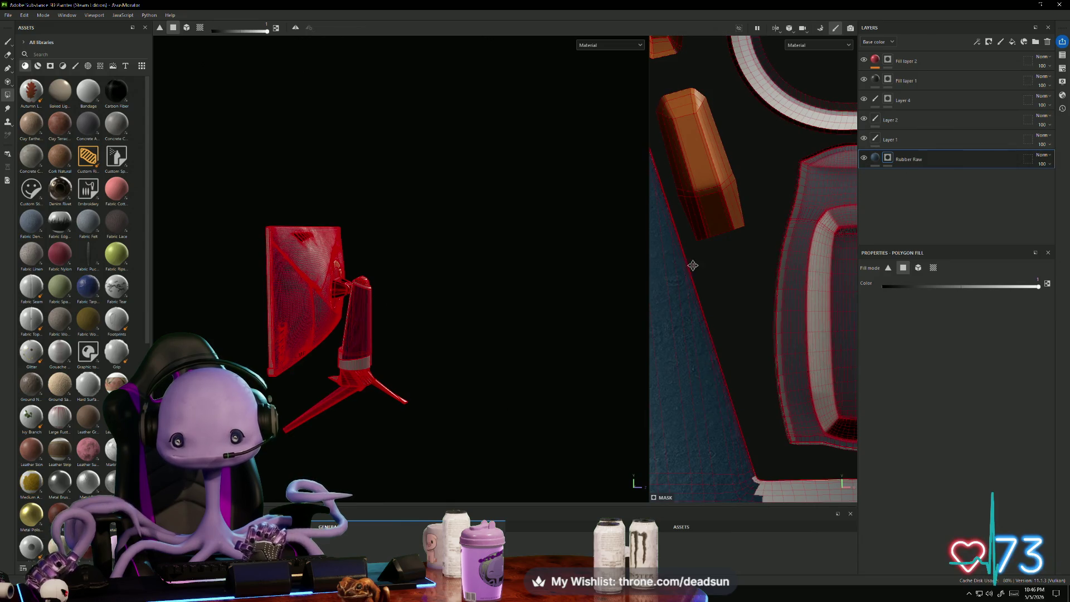
{"action": "mouse_move", "coordinate": [693, 265]}
{"action": "middle_mouse_down"}
{"action": "mouse_move", "coordinate": [818, 419]}
{"action": "mouse_move", "coordinate": [739, 243]}
{"action": "middle_mouse_up"}
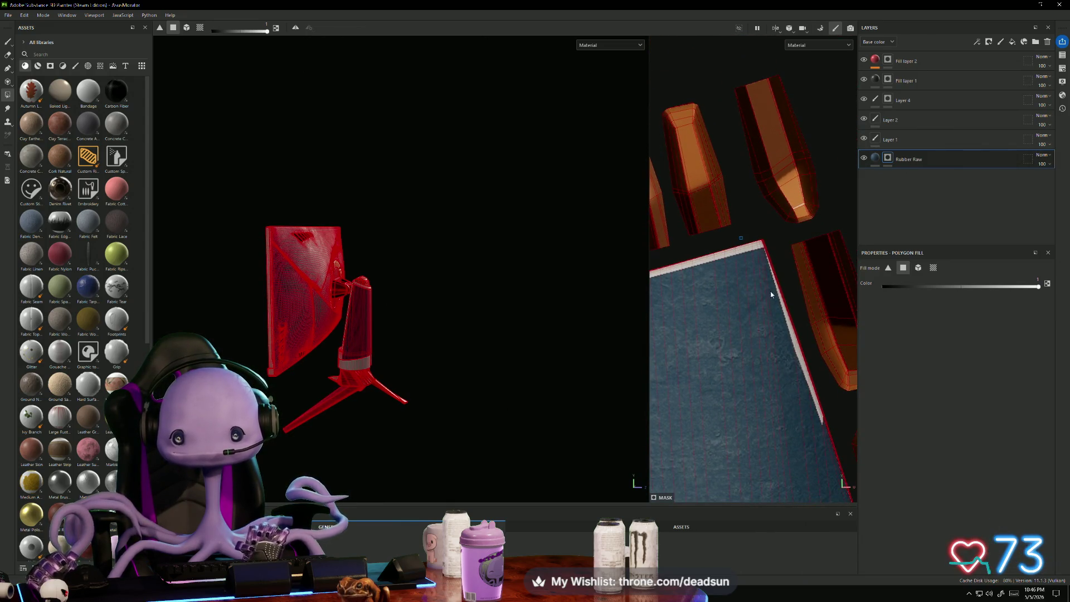
{"action": "left_click_drag", "start_coordinate": [777, 309], "coordinate": [779, 310], "text": "ctrl"}
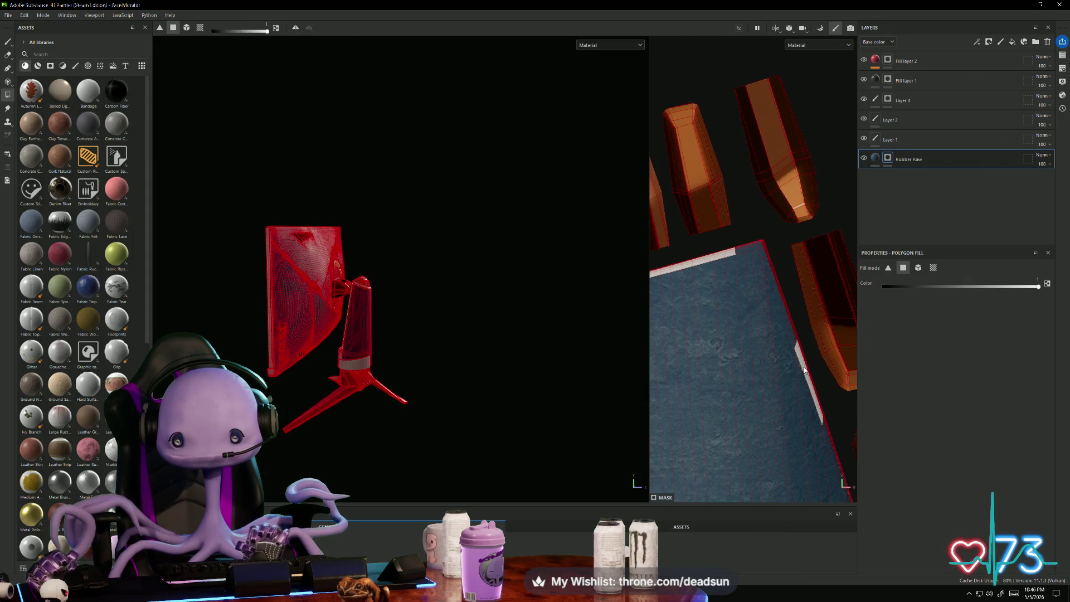
{"action": "left_click_drag", "start_coordinate": [804, 366], "coordinate": [804, 365], "text": "ctrl"}
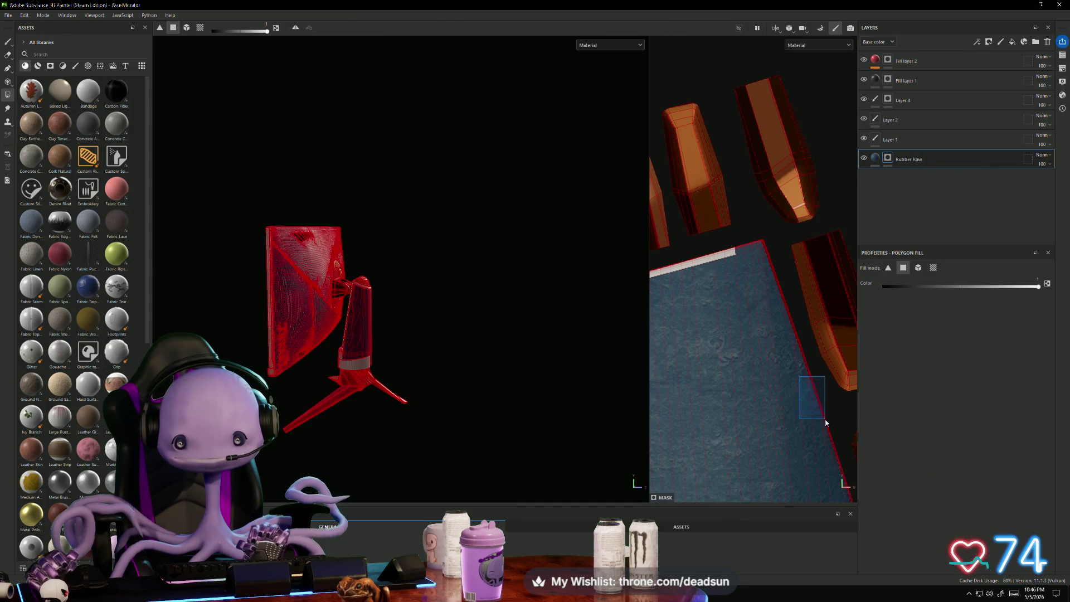
{"action": "left_click_drag", "start_coordinate": [826, 422], "coordinate": [909, 396], "text": "alt"}
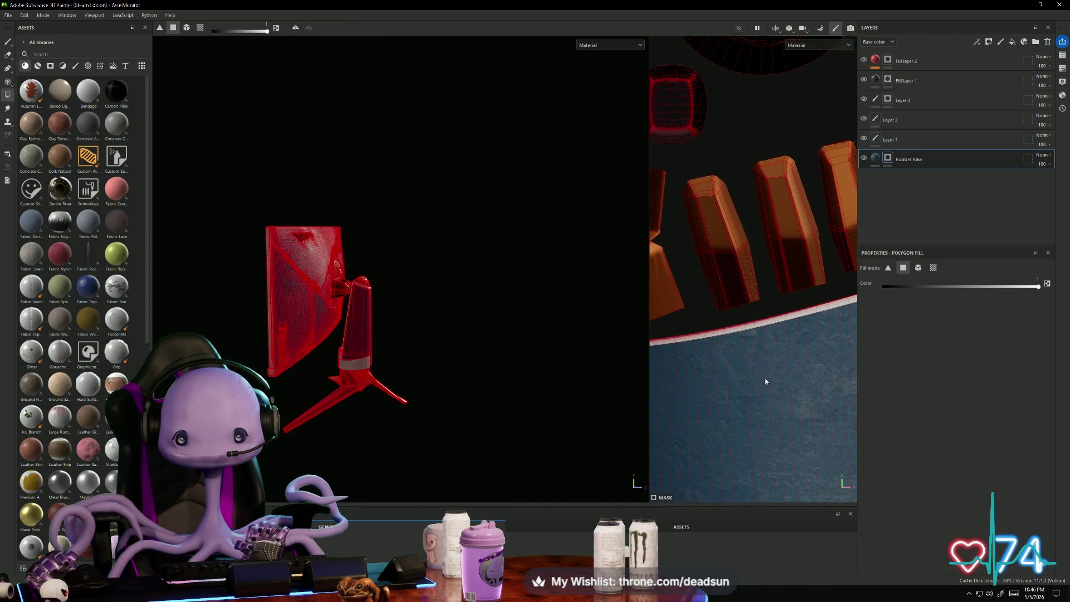
{"action": "left_click_drag", "start_coordinate": [785, 338], "coordinate": [711, 357], "text": "alt"}
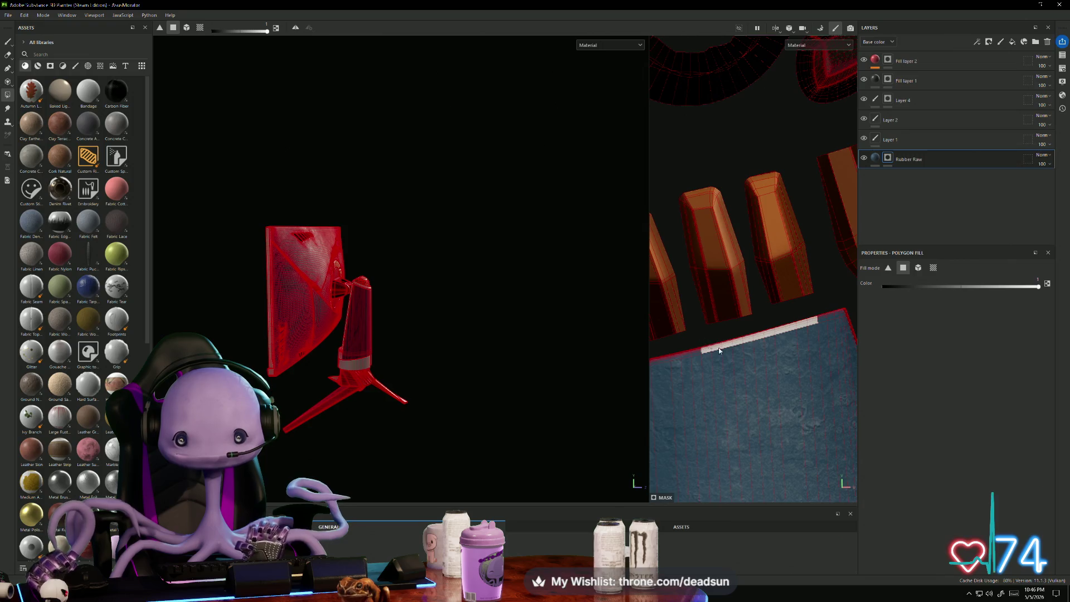
{"action": "left_click_drag", "start_coordinate": [774, 390], "coordinate": [702, 336]}
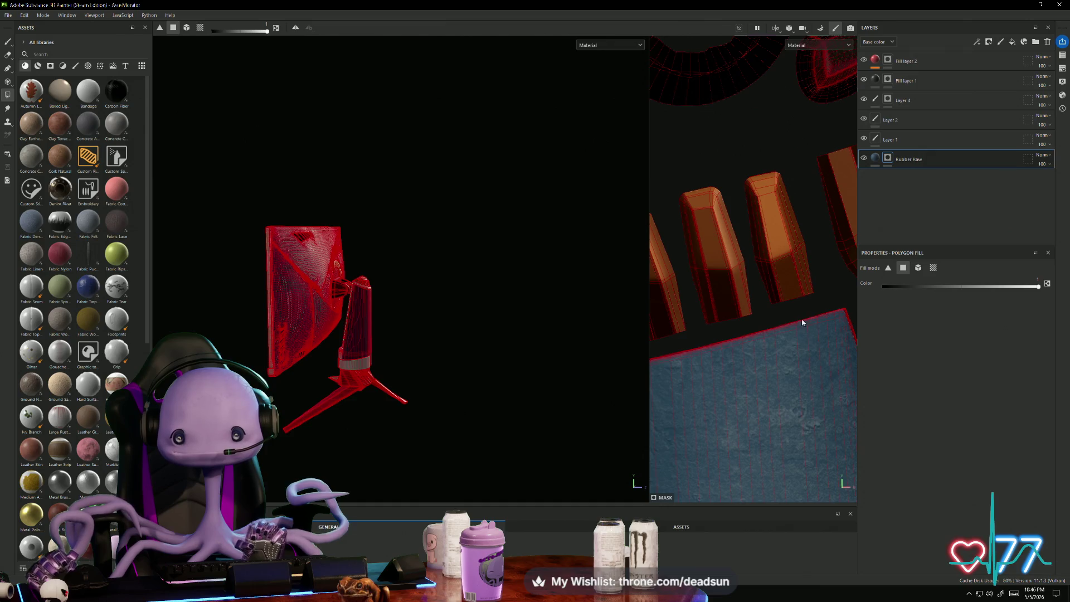
{"action": "mouse_move", "coordinate": [723, 379]}
{"action": "left_mouse_down", "text": "alt"}
{"action": "mouse_move", "coordinate": [754, 370]}
{"action": "mouse_move", "coordinate": [716, 355]}
{"action": "left_mouse_up", "text": "alt"}
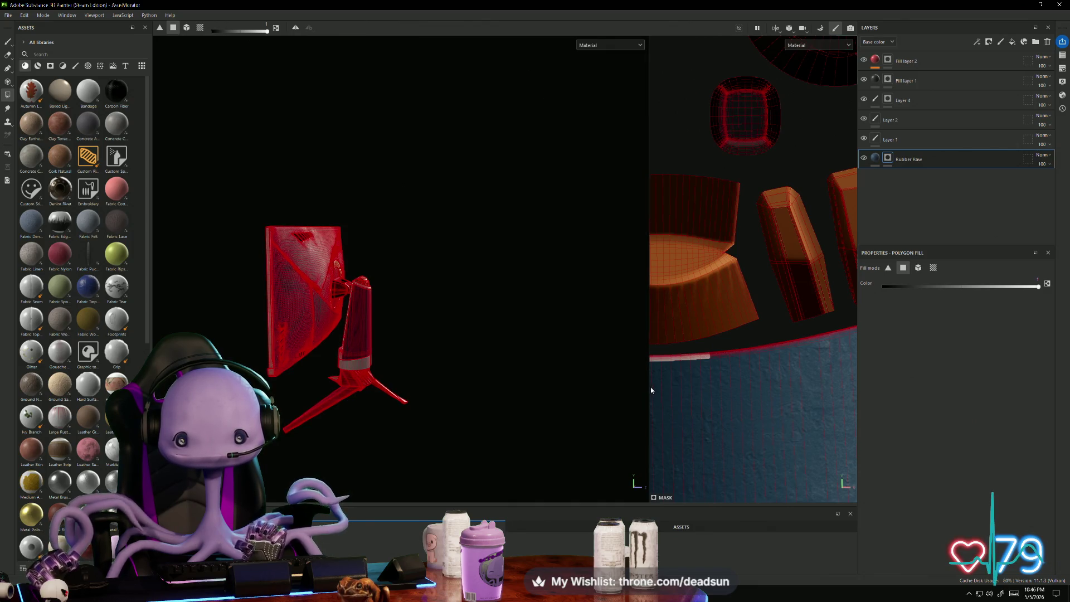
{"action": "left_click_drag", "start_coordinate": [649, 387], "coordinate": [450, 388]}
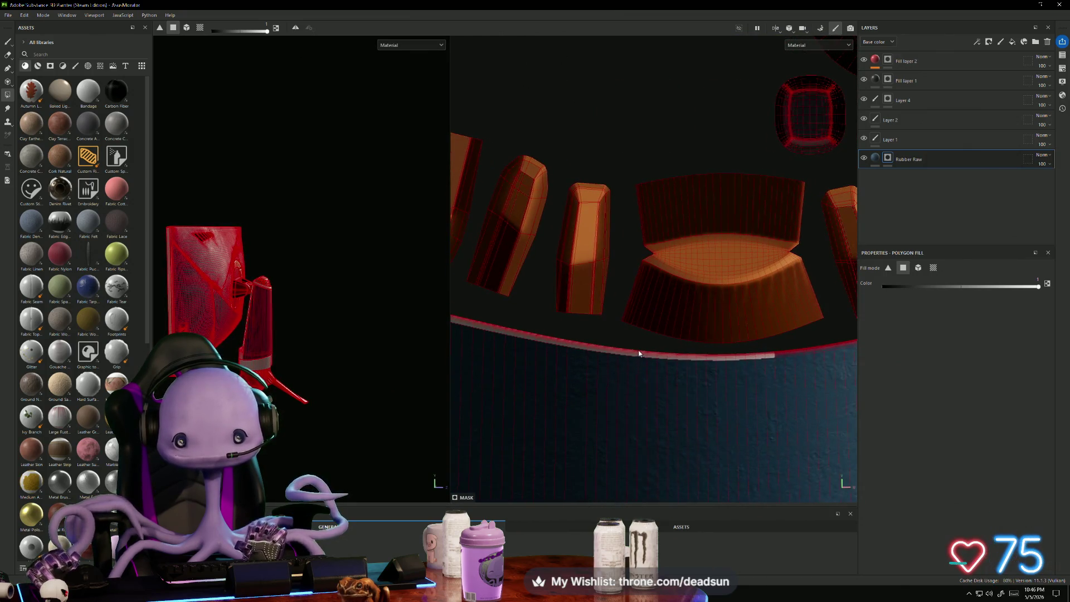
Step: Fill the grey edge band along the blue island's top-left and left edges
{"action": "mouse_move", "coordinate": [638, 350]}
{"action": "left_mouse_down"}
{"action": "mouse_move", "coordinate": [693, 381]}
{"action": "mouse_move", "coordinate": [783, 403]}
{"action": "left_mouse_up"}
{"action": "mouse_move", "coordinate": [681, 389]}
{"action": "left_mouse_down", "text": "alt"}
{"action": "mouse_move", "coordinate": [679, 409]}
{"action": "mouse_move", "coordinate": [618, 359]}
{"action": "left_mouse_up", "text": "alt"}
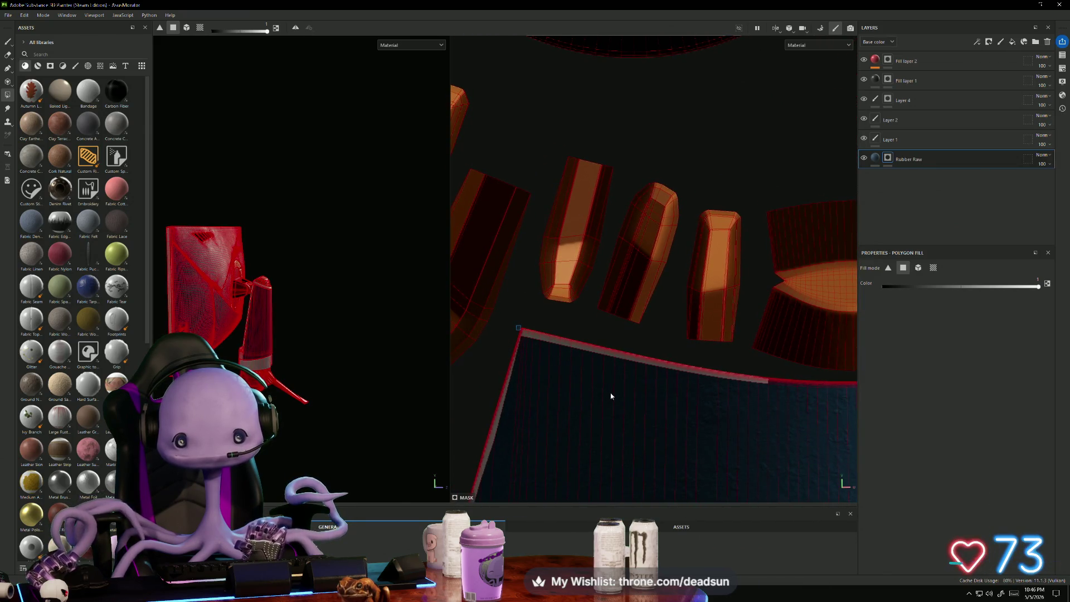
{"action": "left_click_drag", "start_coordinate": [602, 350], "coordinate": [603, 351]}
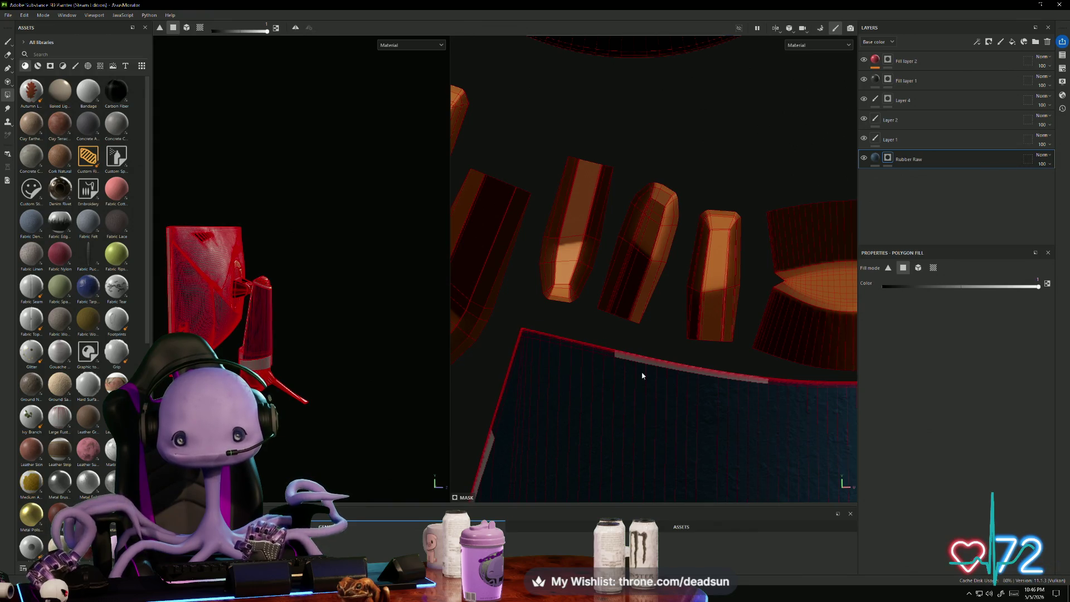
{"action": "left_click_drag", "start_coordinate": [680, 397], "coordinate": [682, 396]}
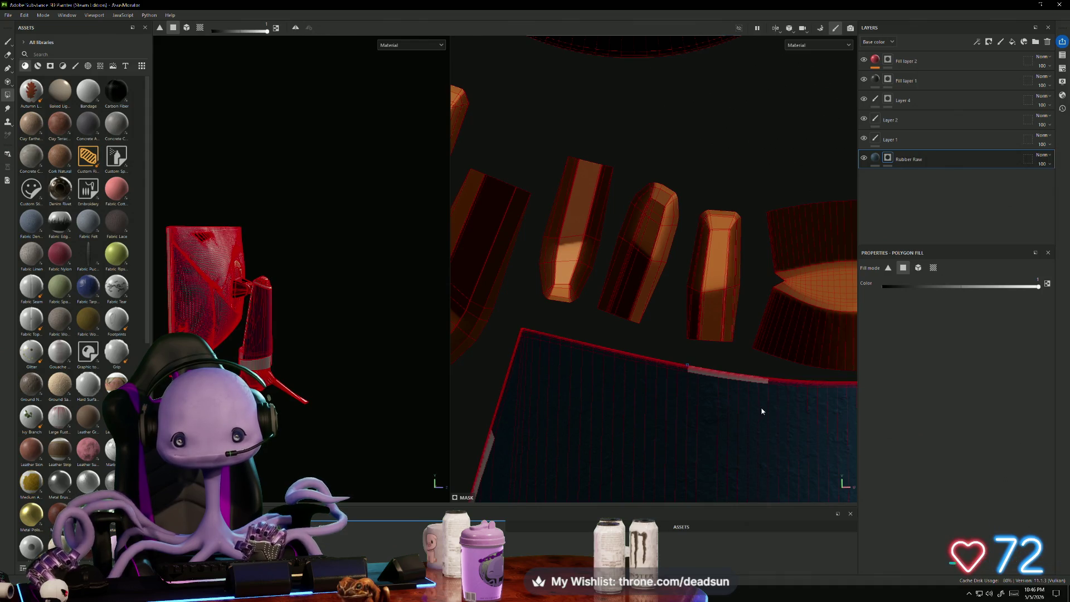
{"action": "left_click_drag", "start_coordinate": [767, 413], "coordinate": [768, 410]}
{"action": "mouse_move", "coordinate": [768, 409]}
{"action": "middle_mouse_down", "text": "alt"}
{"action": "mouse_move", "coordinate": [647, 406]}
{"action": "mouse_move", "coordinate": [776, 207]}
{"action": "middle_mouse_up", "text": "alt"}
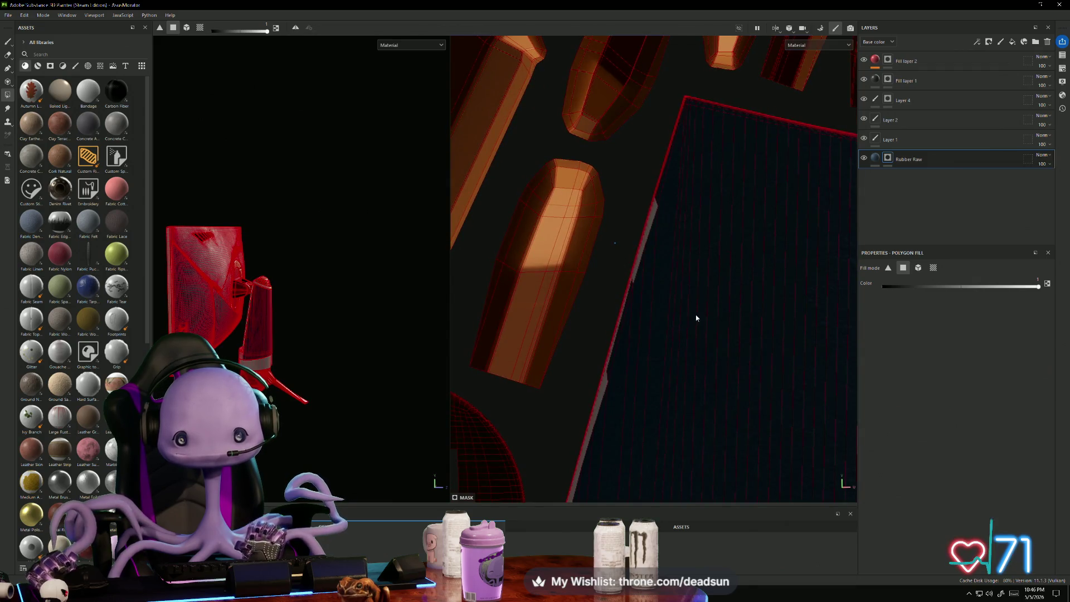
{"action": "mouse_move", "coordinate": [664, 283]}
{"action": "left_mouse_down"}
{"action": "mouse_move", "coordinate": [616, 243]}
{"action": "mouse_move", "coordinate": [647, 210]}
{"action": "left_mouse_up"}
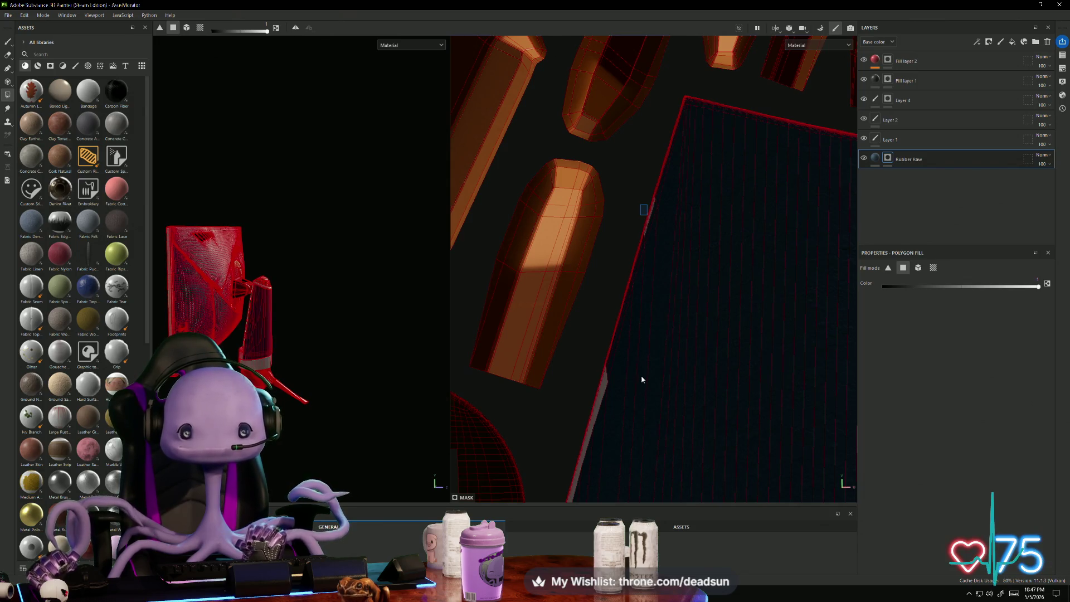
Step: Fill the grey bevel strip, the strip below the ring, and the island's strip dark blue
{"action": "mouse_move", "coordinate": [643, 380]}
{"action": "middle_mouse_down", "text": "alt"}
{"action": "mouse_move", "coordinate": [738, 125]}
{"action": "mouse_move", "coordinate": [690, 128]}
{"action": "middle_mouse_up", "text": "alt"}
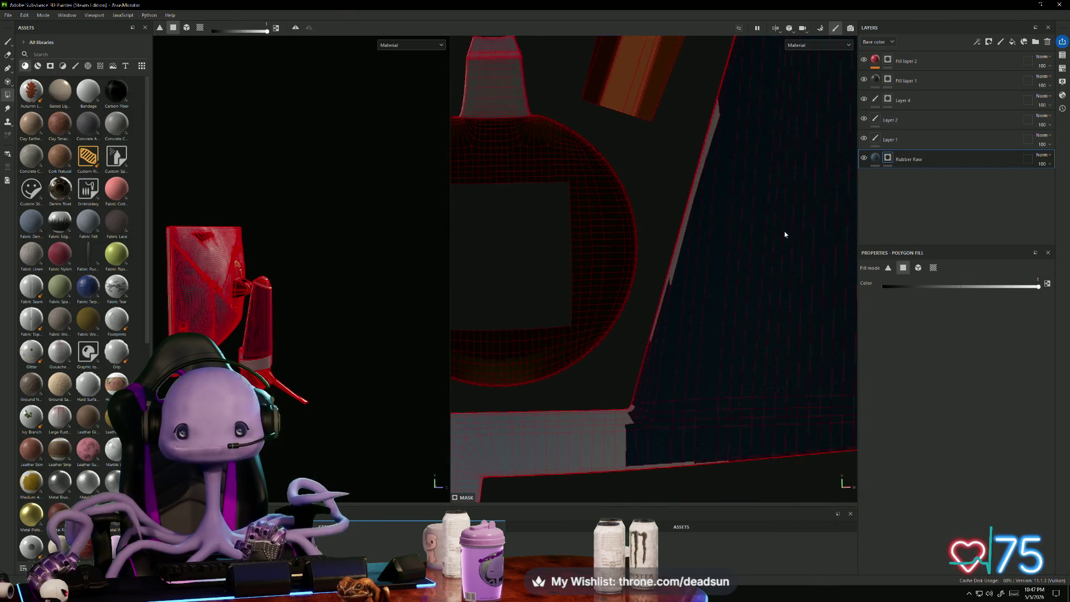
{"action": "left_click", "coordinate": [659, 206]}
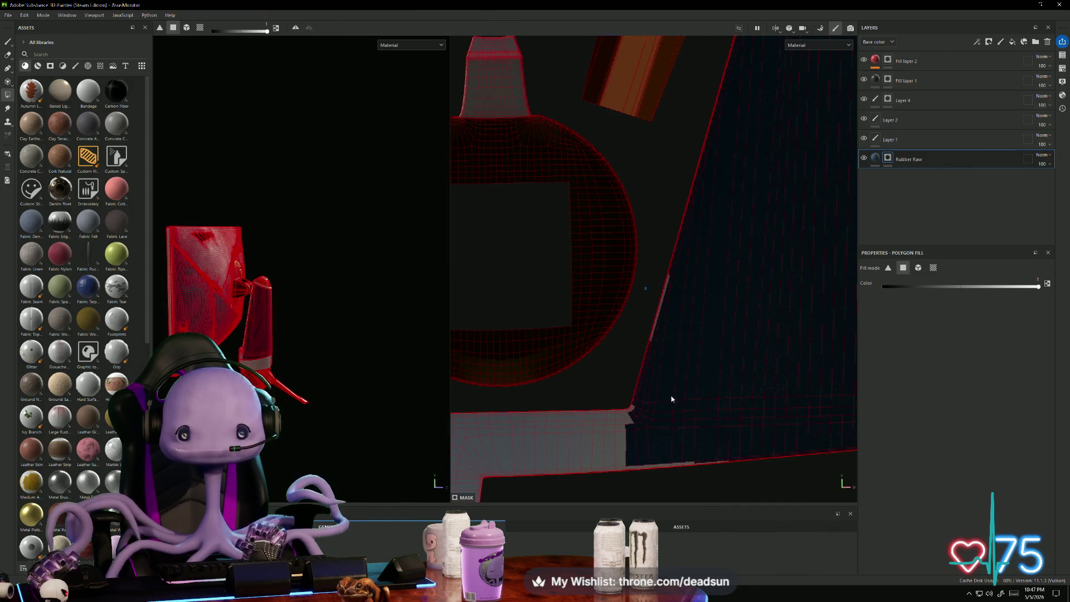
{"action": "mouse_move", "coordinate": [671, 399]}
{"action": "middle_mouse_down", "text": "alt"}
{"action": "mouse_move", "coordinate": [772, 232]}
{"action": "mouse_move", "coordinate": [760, 246]}
{"action": "middle_mouse_up", "text": "alt"}
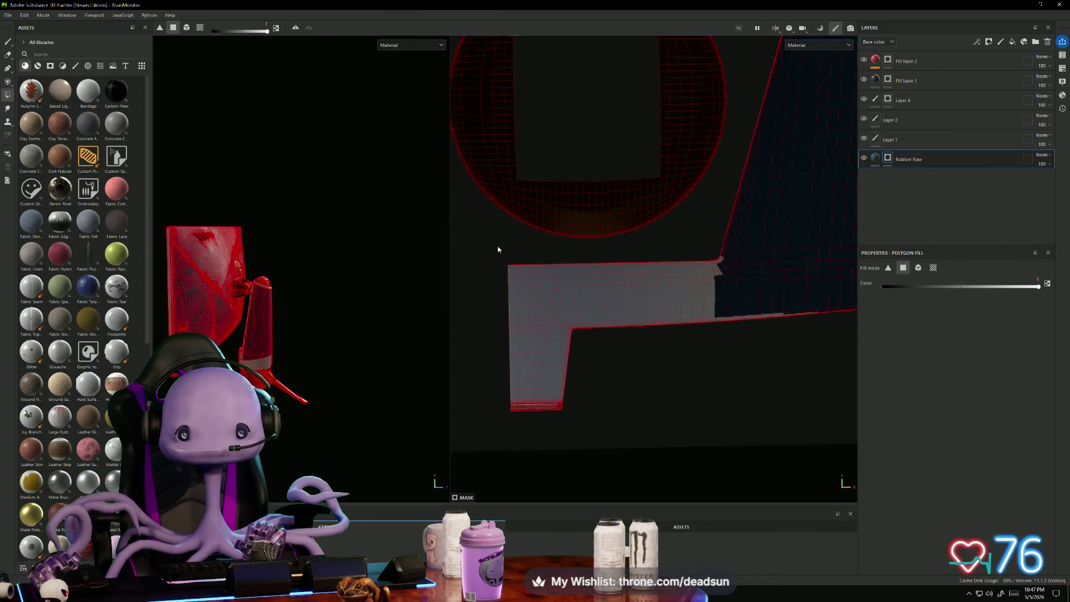
{"action": "mouse_move", "coordinate": [497, 245]}
{"action": "left_mouse_down"}
{"action": "mouse_move", "coordinate": [716, 366]}
{"action": "mouse_move", "coordinate": [848, 418]}
{"action": "mouse_move", "coordinate": [845, 432]}
{"action": "left_mouse_up"}
{"action": "mouse_move", "coordinate": [788, 363]}
{"action": "middle_mouse_down", "text": "alt"}
{"action": "mouse_move", "coordinate": [714, 335]}
{"action": "mouse_move", "coordinate": [503, 336]}
{"action": "mouse_move", "coordinate": [512, 317]}
{"action": "middle_mouse_up", "text": "alt"}
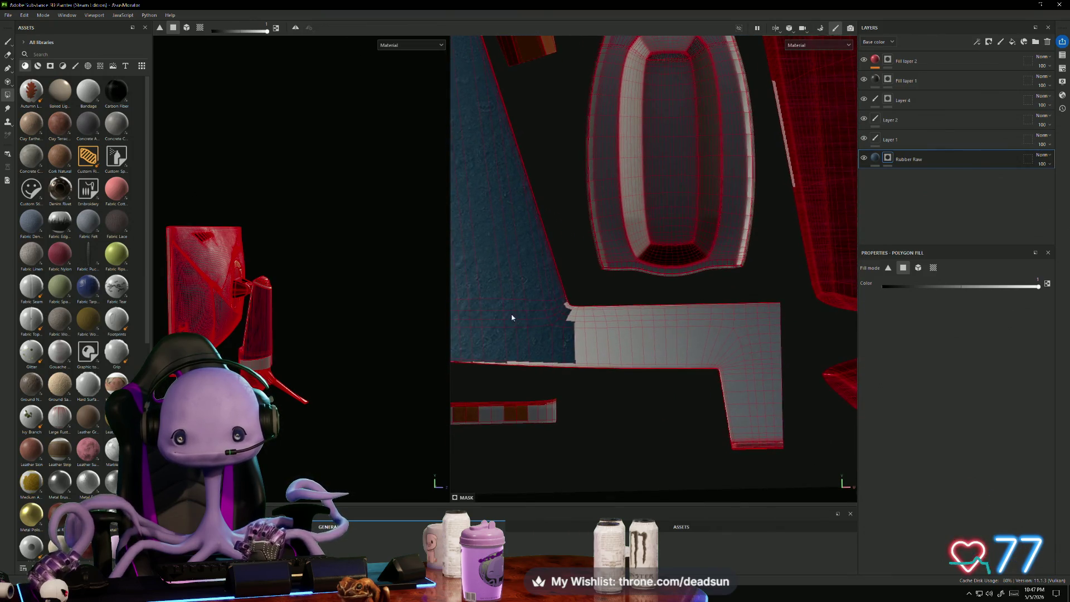
{"action": "mouse_move", "coordinate": [728, 383]}
{"action": "left_mouse_down"}
{"action": "mouse_move", "coordinate": [803, 391]}
{"action": "mouse_move", "coordinate": [760, 378]}
{"action": "left_mouse_up"}
{"action": "mouse_move", "coordinate": [760, 378]}
{"action": "middle_mouse_down", "text": "alt"}
{"action": "mouse_move", "coordinate": [664, 349]}
{"action": "mouse_move", "coordinate": [556, 351]}
{"action": "middle_mouse_up", "text": "alt"}
Step: Fill the L-shaped strip's grey corner and orbit to check the monitor's back and stand
{"action": "middle_click_drag", "start_coordinate": [736, 356], "coordinate": [582, 309], "text": "alt"}
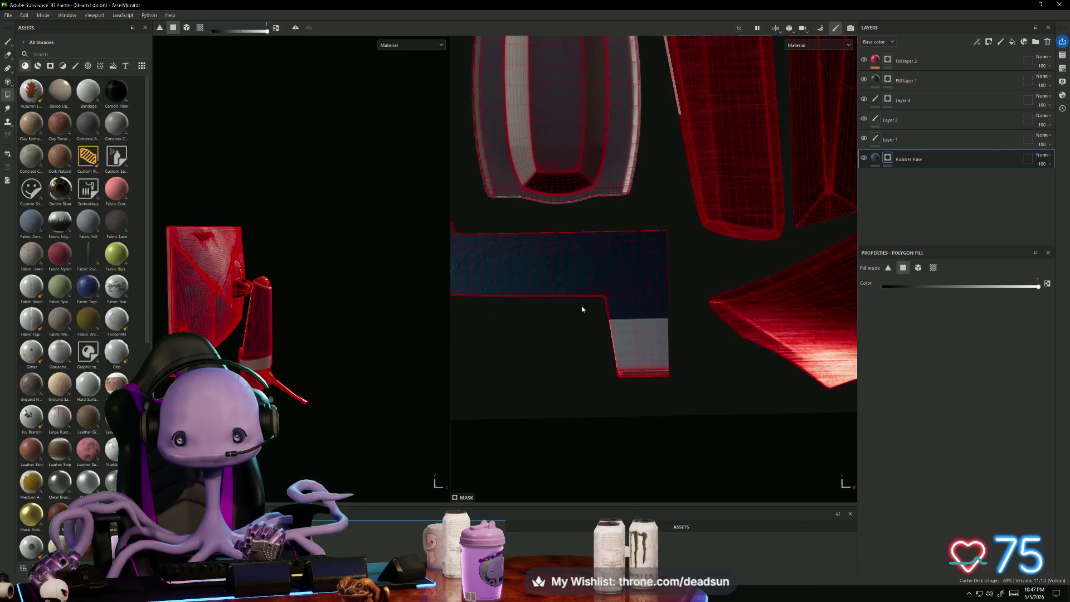
{"action": "left_click_drag", "start_coordinate": [596, 308], "coordinate": [673, 401]}
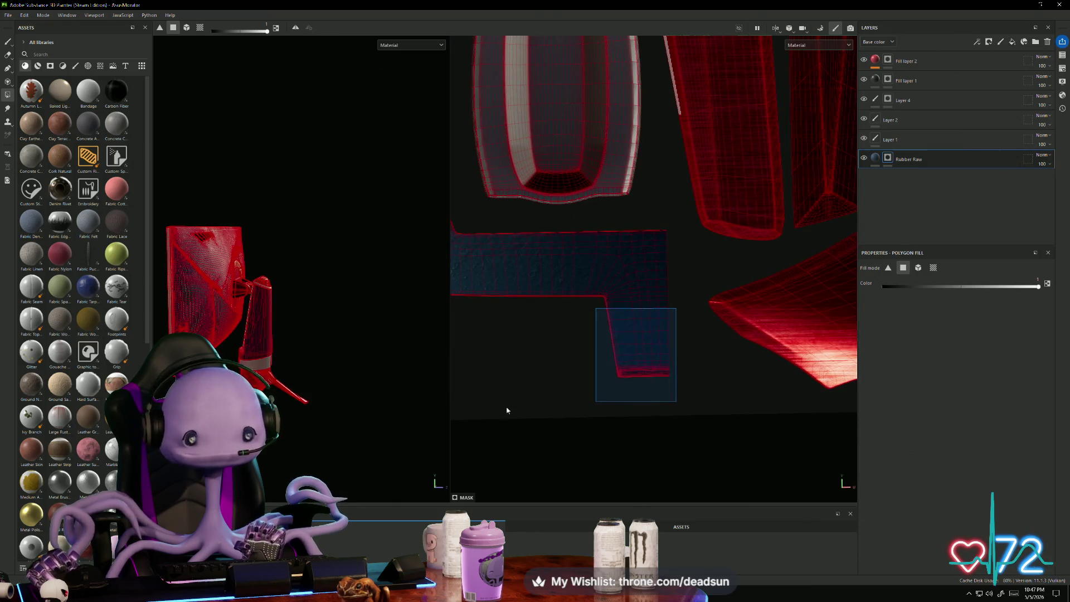
{"action": "mouse_move", "coordinate": [361, 415]}
{"action": "left_mouse_down", "text": "alt"}
{"action": "mouse_move", "coordinate": [306, 444]}
{"action": "mouse_move", "coordinate": [353, 428]}
{"action": "mouse_move", "coordinate": [375, 389]}
{"action": "mouse_move", "coordinate": [498, 366]}
{"action": "mouse_move", "coordinate": [456, 418]}
{"action": "left_mouse_up", "text": "alt"}
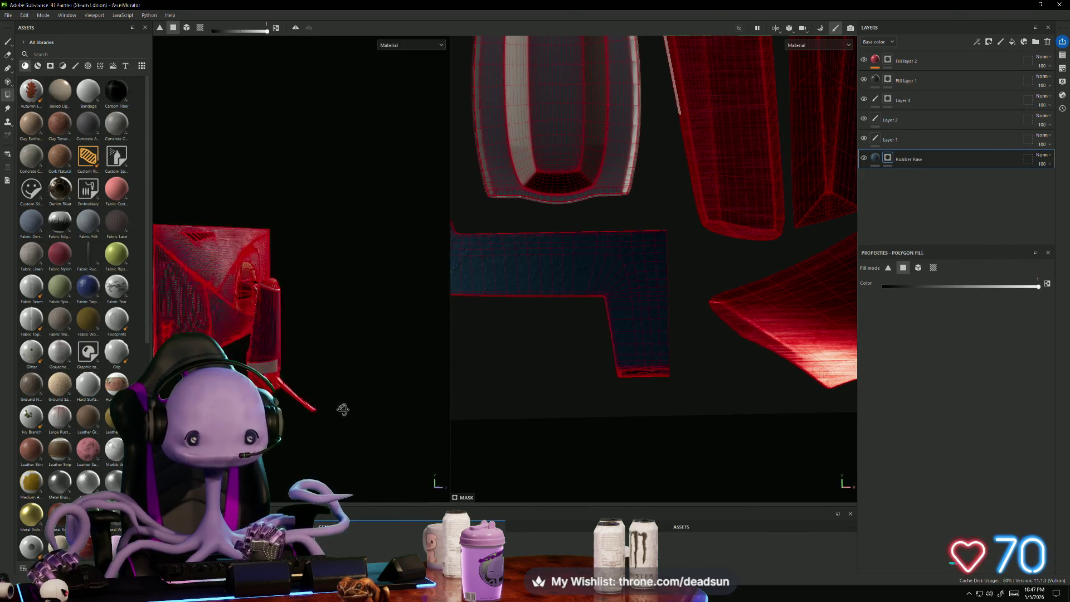
{"action": "left_click_drag", "start_coordinate": [341, 409], "coordinate": [329, 415], "text": "alt"}
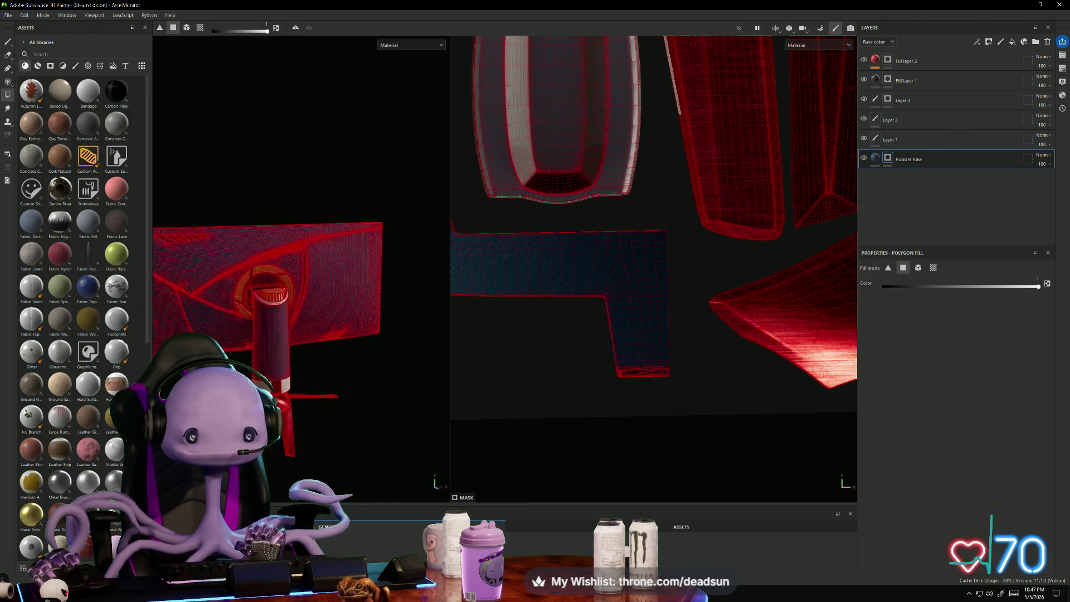
{"action": "left_click", "coordinate": [8, 42]}
{"action": "mouse_move", "coordinate": [318, 170]}
{"action": "left_mouse_down", "text": "alt"}
{"action": "mouse_move", "coordinate": [370, 171]}
{"action": "mouse_move", "coordinate": [378, 193]}
{"action": "mouse_move", "coordinate": [270, 186]}
{"action": "left_mouse_up", "text": "alt"}
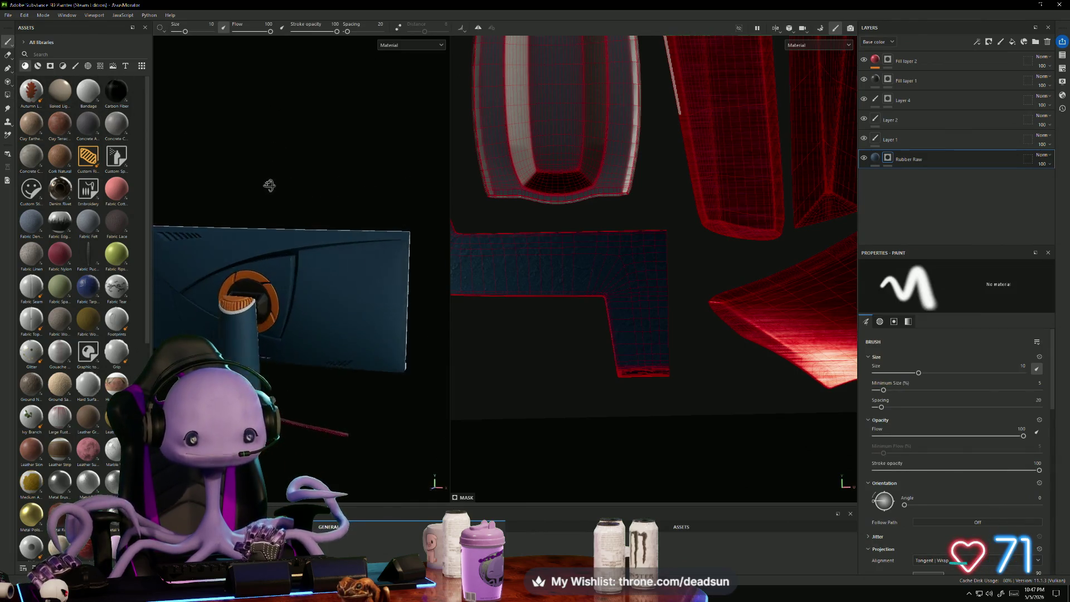
Step: Orbit and zoom around the monitor to review its dark blue back and red stand
{"action": "scroll", "coordinate": [236, 181], "scroll_direction": "up", "scroll_amount": 5}
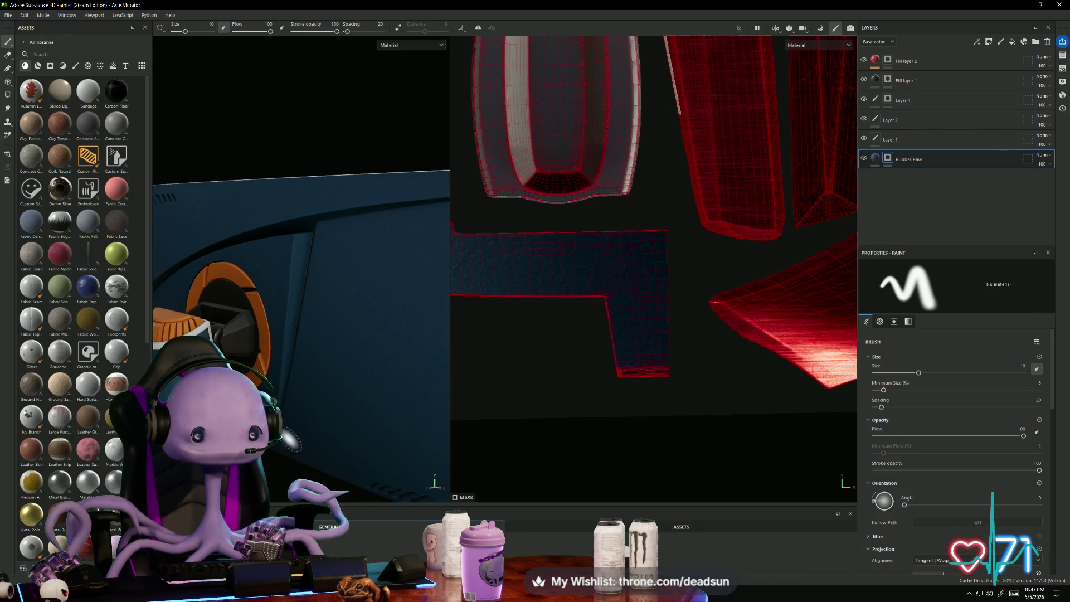
{"action": "mouse_move", "coordinate": [334, 361]}
{"action": "left_mouse_down", "text": "alt"}
{"action": "mouse_move", "coordinate": [306, 366]}
{"action": "mouse_move", "coordinate": [262, 342]}
{"action": "mouse_move", "coordinate": [305, 366]}
{"action": "left_mouse_up", "text": "alt"}
{"action": "mouse_move", "coordinate": [321, 381]}
{"action": "left_mouse_down", "text": "alt"}
{"action": "mouse_move", "coordinate": [442, 423]}
{"action": "mouse_move", "coordinate": [480, 411]}
{"action": "mouse_move", "coordinate": [416, 390]}
{"action": "left_mouse_up", "text": "alt"}
{"action": "scroll", "coordinate": [416, 389], "scroll_direction": "down", "scroll_amount": 5}
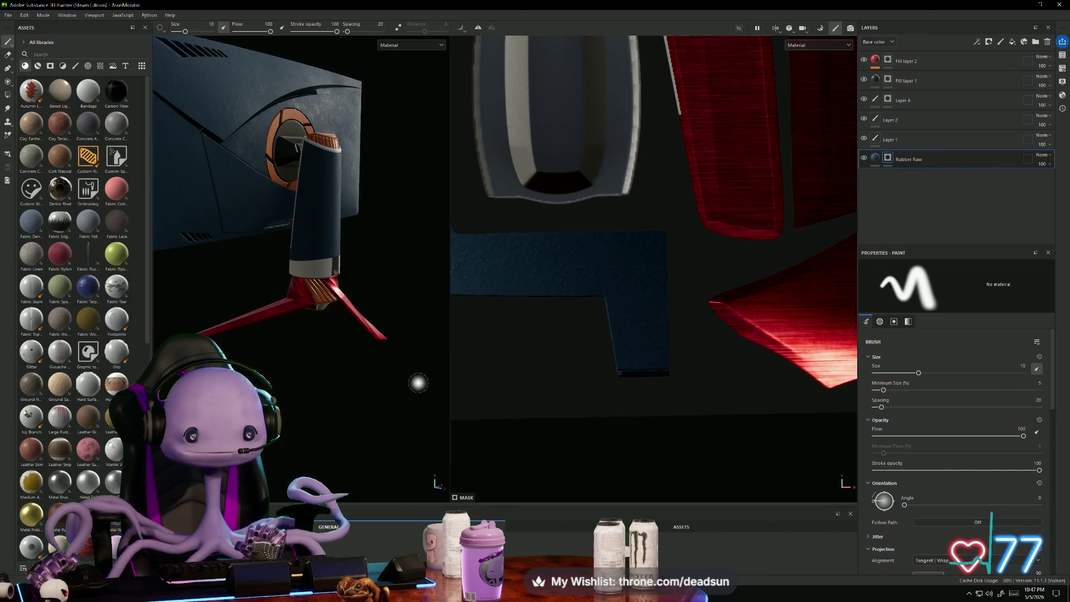
{"action": "mouse_move", "coordinate": [335, 375]}
{"action": "left_mouse_down", "text": "alt"}
{"action": "mouse_move", "coordinate": [375, 440]}
{"action": "mouse_move", "coordinate": [404, 390]}
{"action": "mouse_move", "coordinate": [335, 387]}
{"action": "mouse_move", "coordinate": [346, 387]}
{"action": "left_mouse_up", "text": "alt"}
{"action": "scroll", "coordinate": [335, 387], "scroll_direction": "up", "scroll_amount": 3}
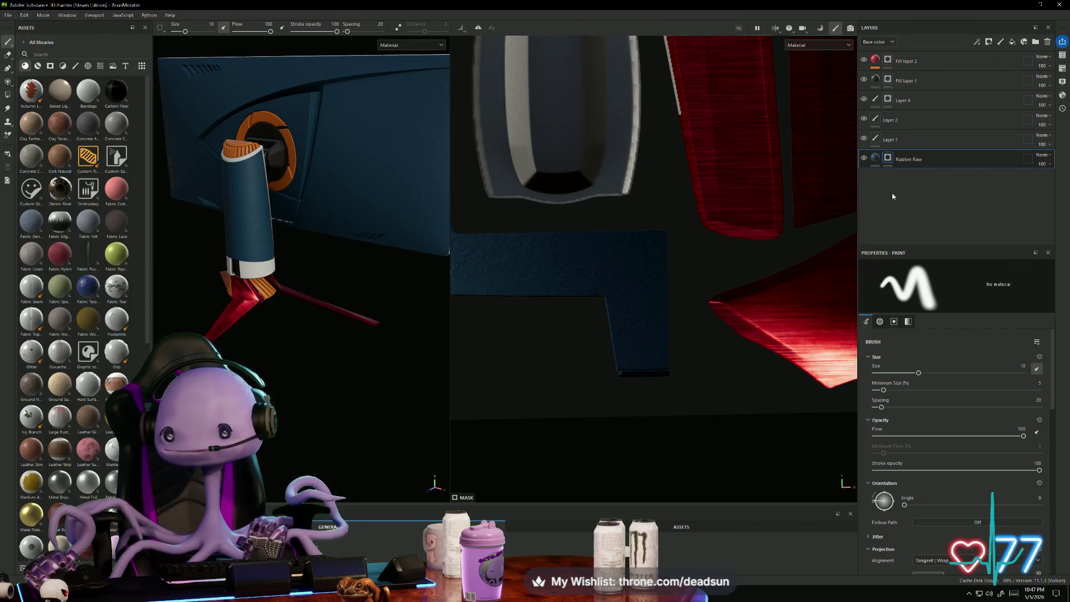
{"action": "left_click", "coordinate": [874, 163]}
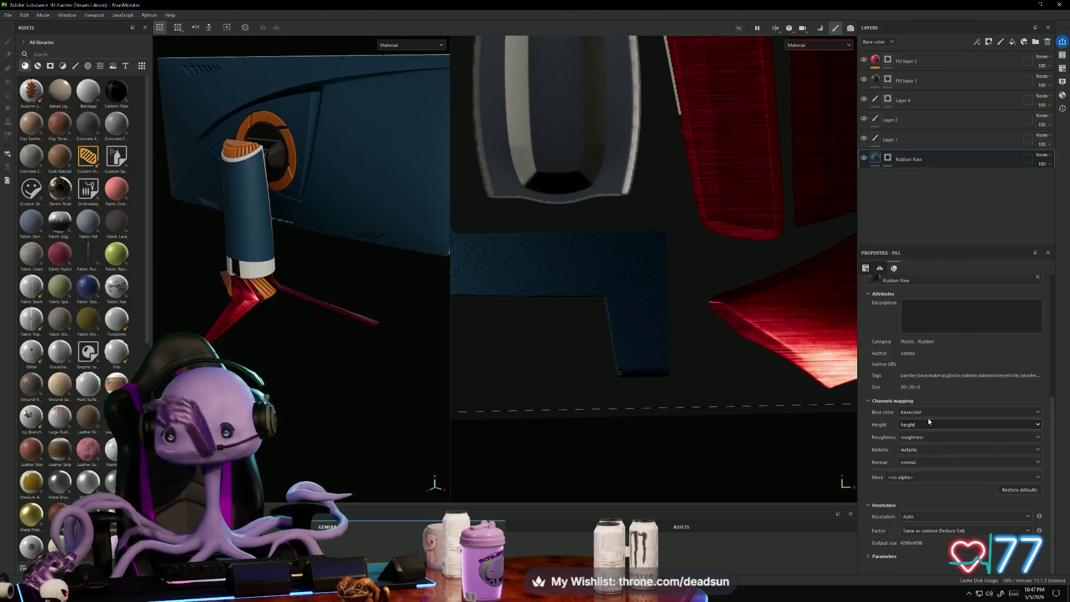
{"action": "scroll", "coordinate": [928, 409], "scroll_direction": "up", "scroll_amount": 5}
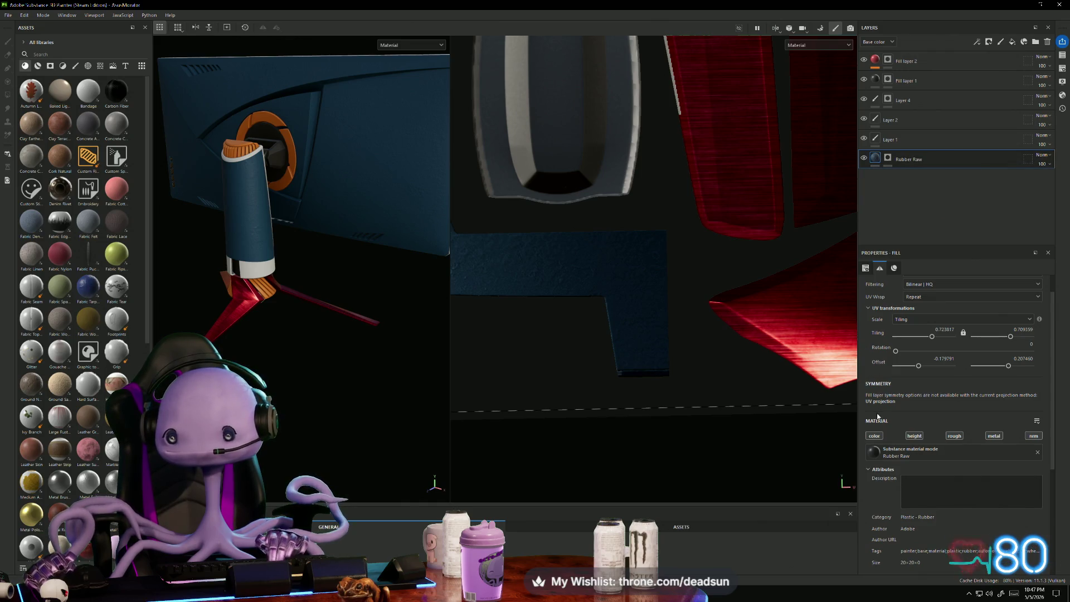
{"action": "left_click", "coordinate": [876, 456]}
{"action": "key", "text": "Escape"}
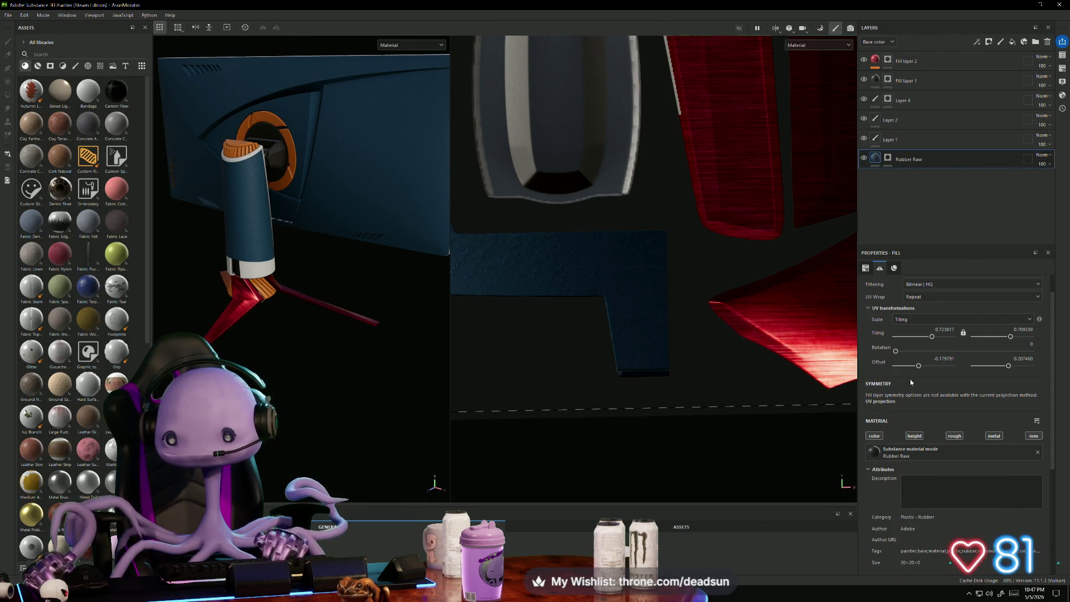
{"action": "scroll", "coordinate": [912, 383], "scroll_direction": "up", "scroll_amount": 2}
{"action": "scroll", "coordinate": [909, 348], "scroll_direction": "down", "scroll_amount": 8}
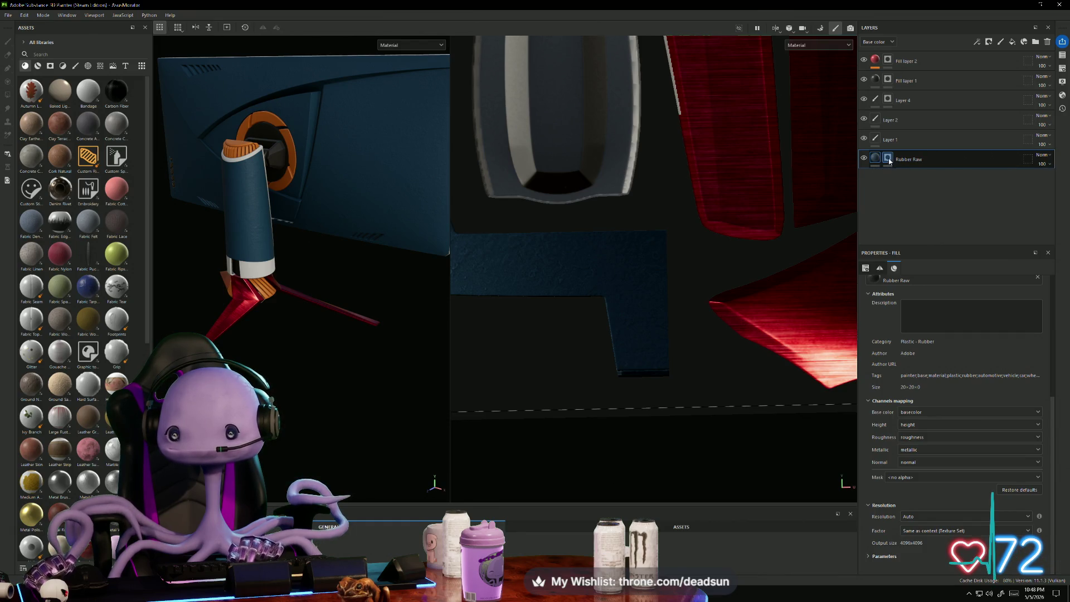
{"action": "key", "text": "1"}
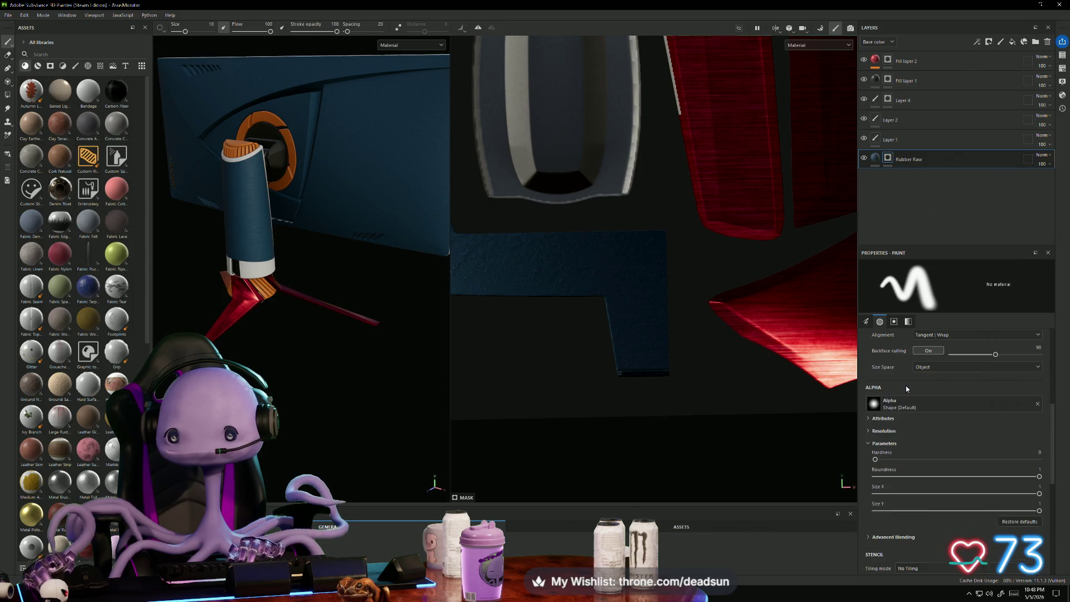
Step: Select Fill layer 1 with Polygon Fill active, showing the whole UV layout and a front monitor view
{"action": "scroll", "coordinate": [907, 388], "scroll_direction": "up", "scroll_amount": 5}
{"action": "mouse_move", "coordinate": [334, 379]}
{"action": "left_mouse_down", "text": "alt"}
{"action": "mouse_move", "coordinate": [418, 398]}
{"action": "mouse_move", "coordinate": [254, 384]}
{"action": "mouse_move", "coordinate": [318, 346]}
{"action": "mouse_move", "coordinate": [382, 412]}
{"action": "mouse_move", "coordinate": [423, 416]}
{"action": "mouse_move", "coordinate": [223, 424]}
{"action": "mouse_move", "coordinate": [285, 413]}
{"action": "mouse_move", "coordinate": [276, 400]}
{"action": "mouse_move", "coordinate": [336, 401]}
{"action": "left_mouse_up", "text": "alt"}
{"action": "scroll", "coordinate": [301, 223], "scroll_direction": "down", "scroll_amount": 3}
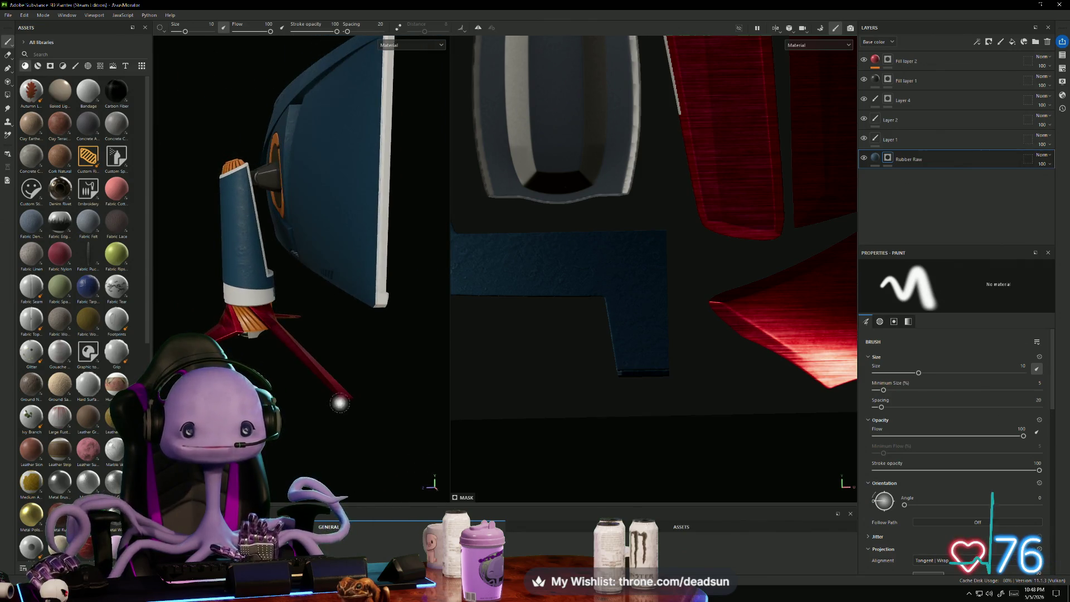
{"action": "middle_click_drag", "start_coordinate": [686, 280], "coordinate": [651, 402]}
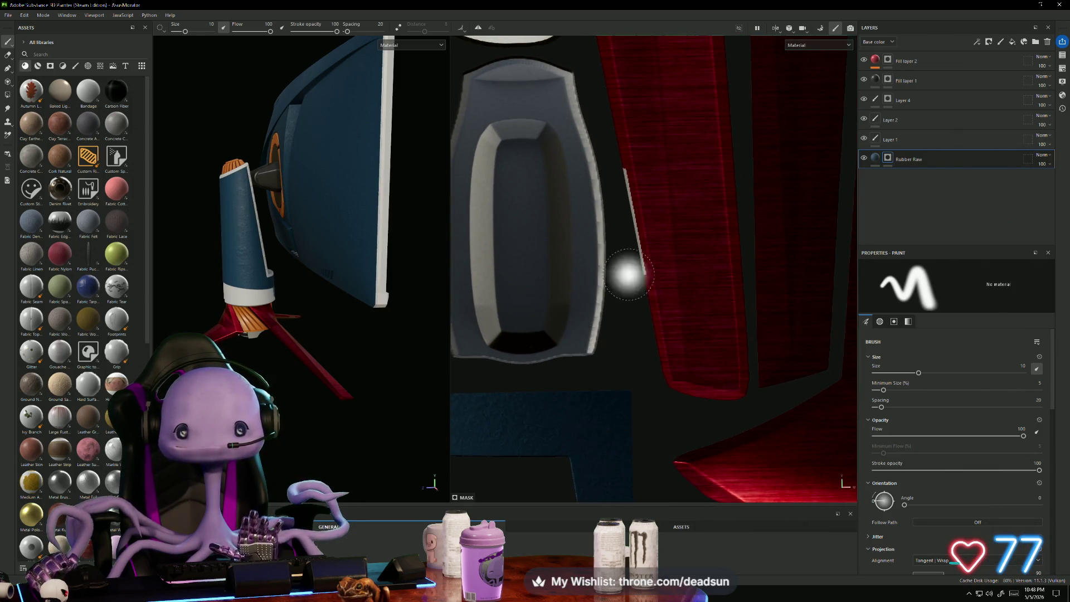
{"action": "left_click", "coordinate": [887, 81]}
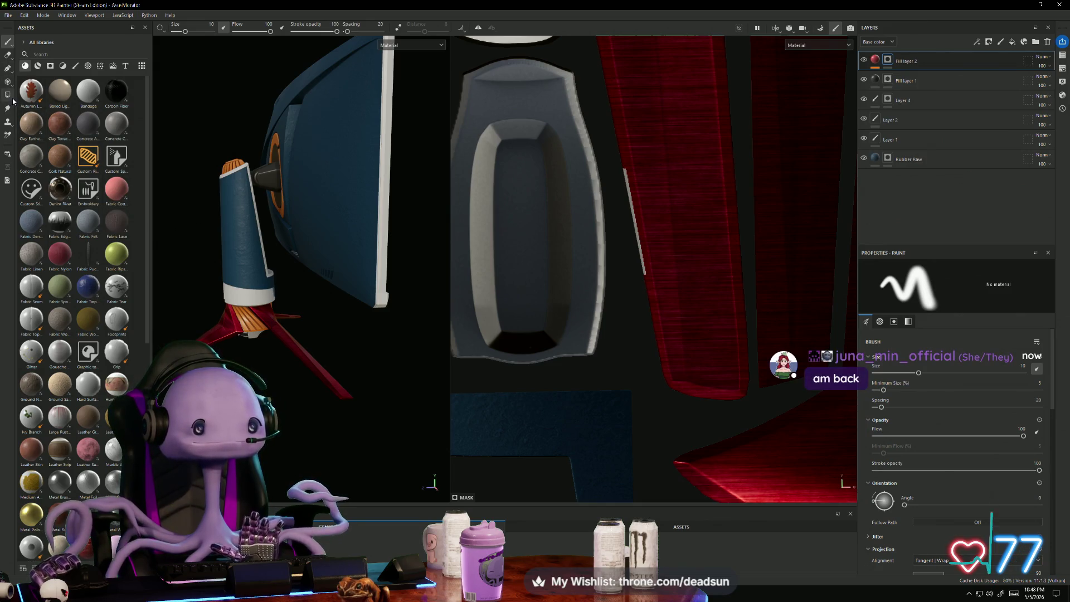
{"action": "left_click", "coordinate": [7, 82]}
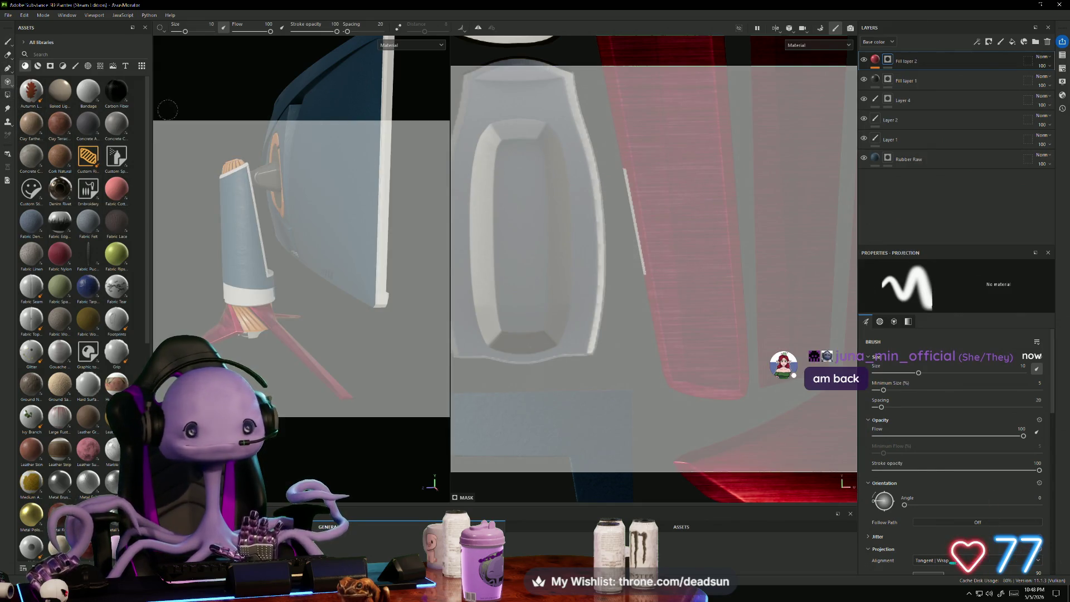
{"action": "left_click", "coordinate": [8, 95]}
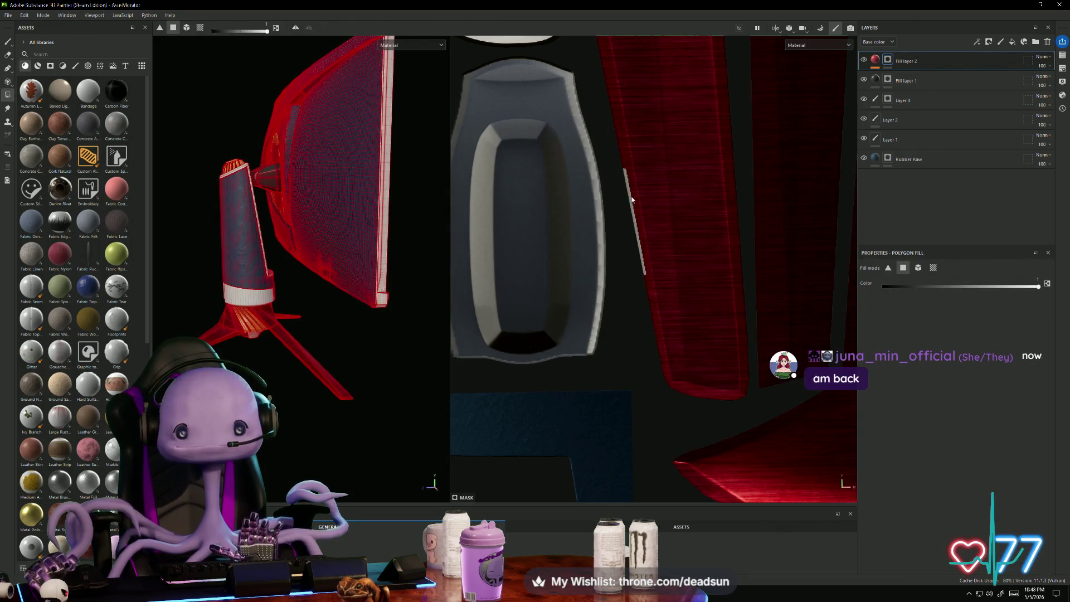
{"action": "scroll", "coordinate": [632, 199], "scroll_direction": "down", "scroll_amount": 2}
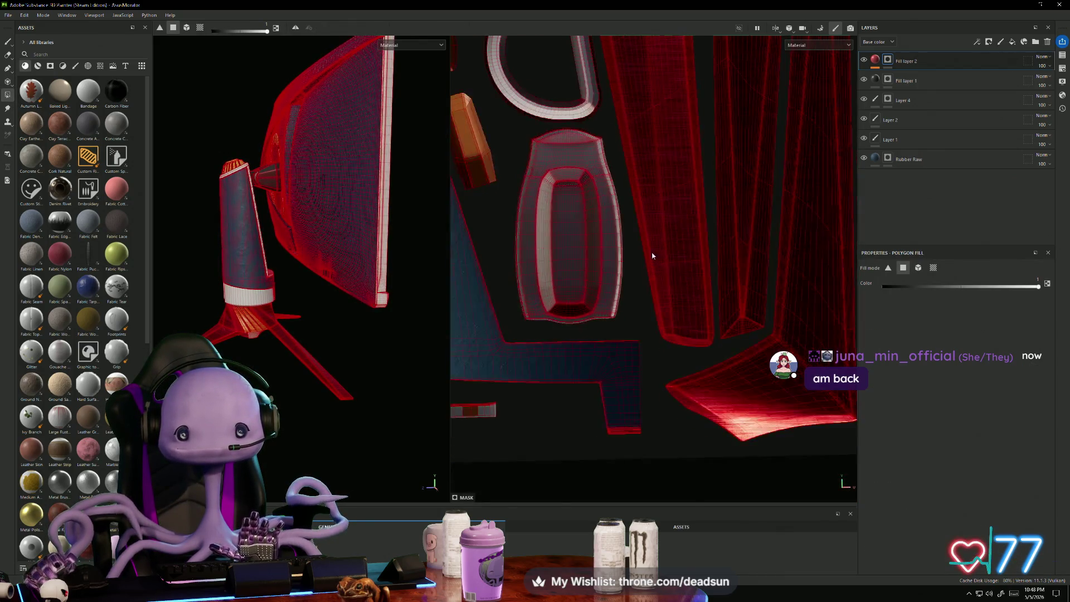
{"action": "scroll", "coordinate": [652, 256], "scroll_direction": "down", "scroll_amount": 4}
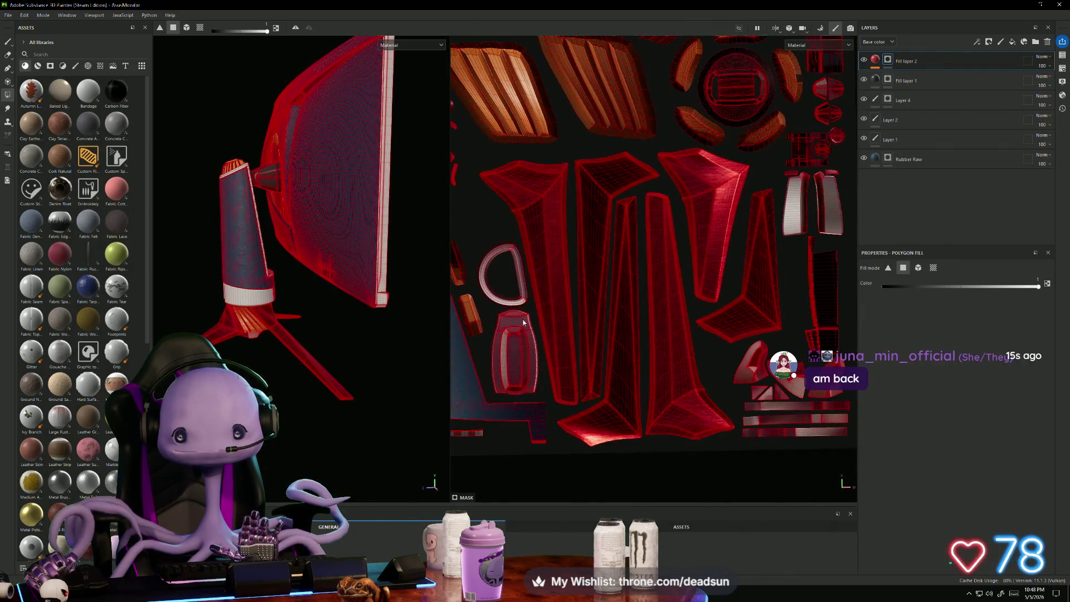
{"action": "mouse_move", "coordinate": [301, 223]}
{"action": "left_mouse_down", "text": "alt"}
{"action": "mouse_move", "coordinate": [379, 223]}
{"action": "mouse_move", "coordinate": [296, 410]}
{"action": "mouse_move", "coordinate": [293, 387]}
{"action": "left_mouse_up", "text": "alt"}
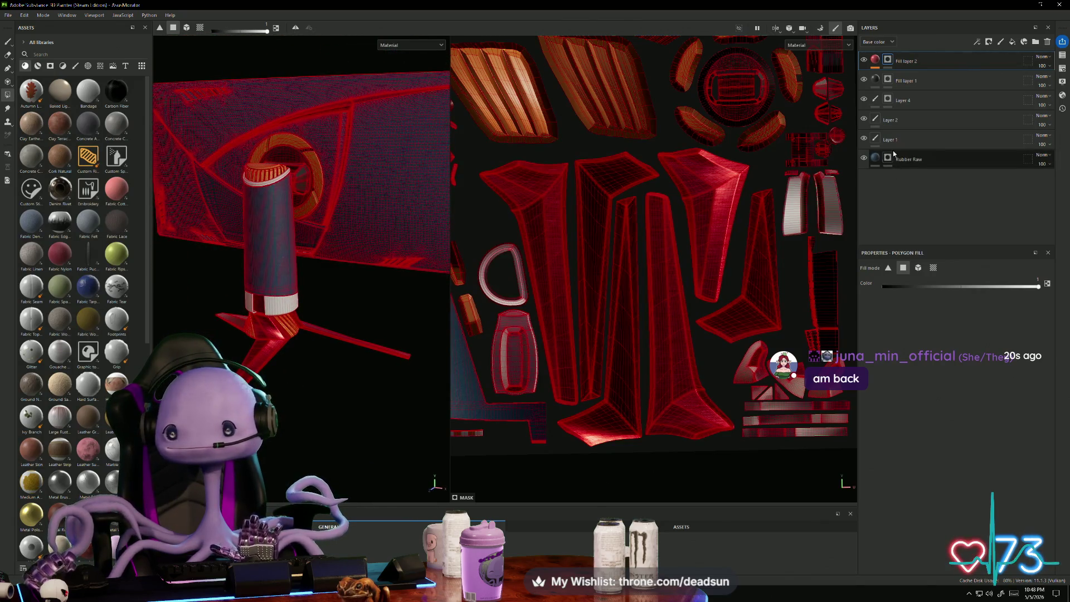
{"action": "left_click", "coordinate": [879, 158]}
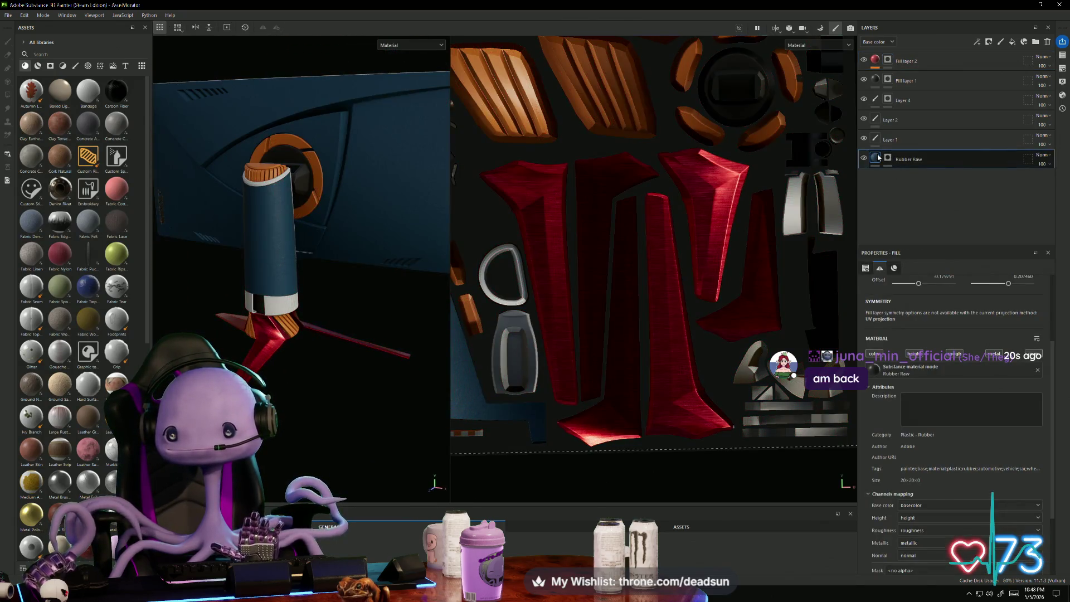
Step: Inspect the Rubber Raw layer's mask and name, then return to its fill settings
{"action": "left_click", "coordinate": [874, 370]}
{"action": "left_click", "coordinate": [874, 369]}
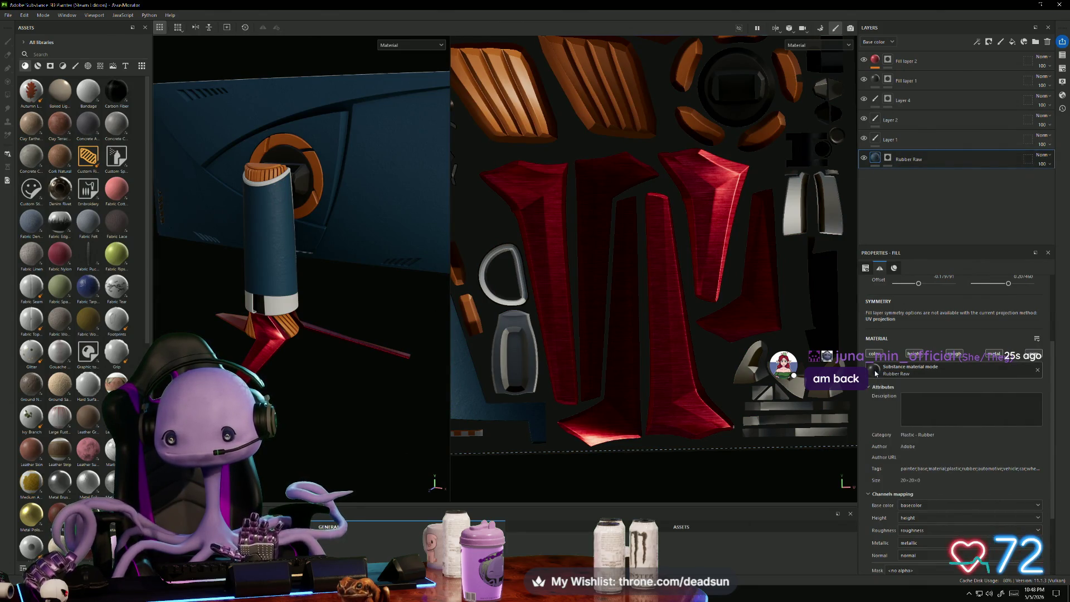
{"action": "scroll", "coordinate": [903, 322], "scroll_direction": "down", "scroll_amount": 3}
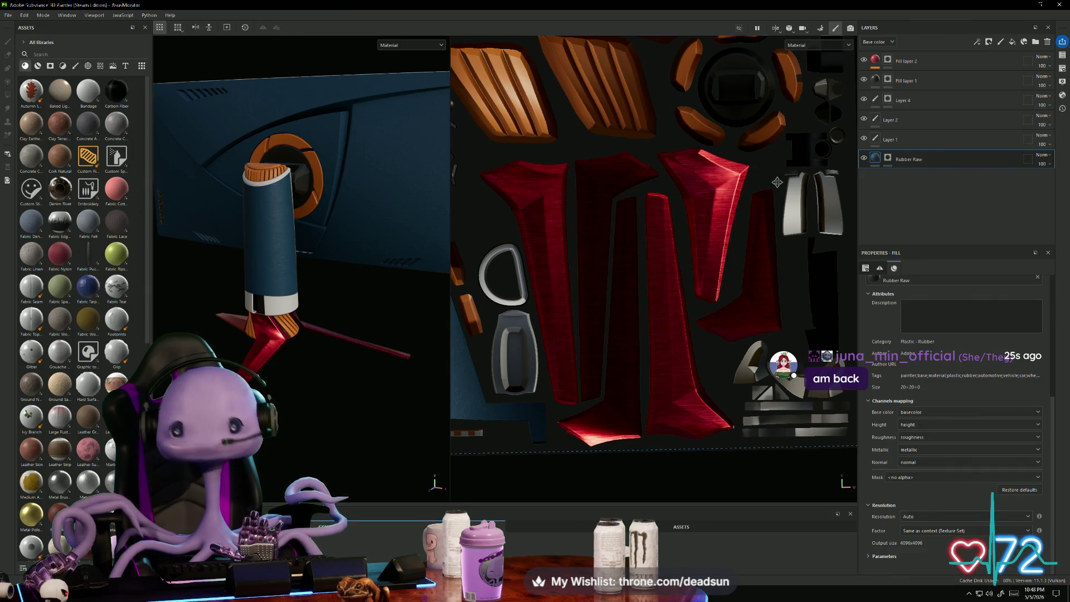
{"action": "left_click", "coordinate": [889, 159]}
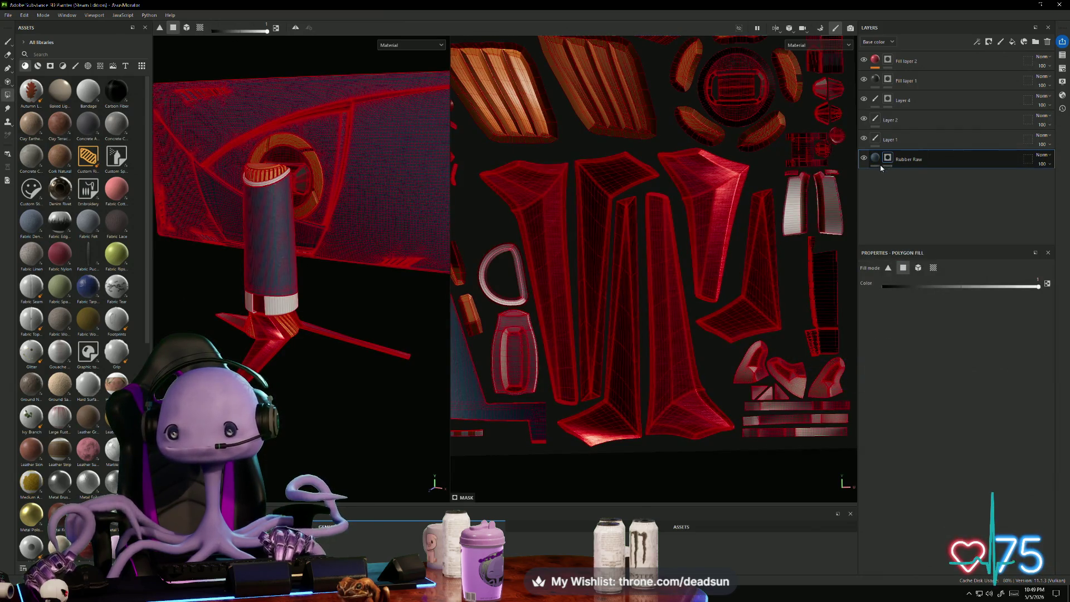
{"action": "double_click", "coordinate": [931, 159]}
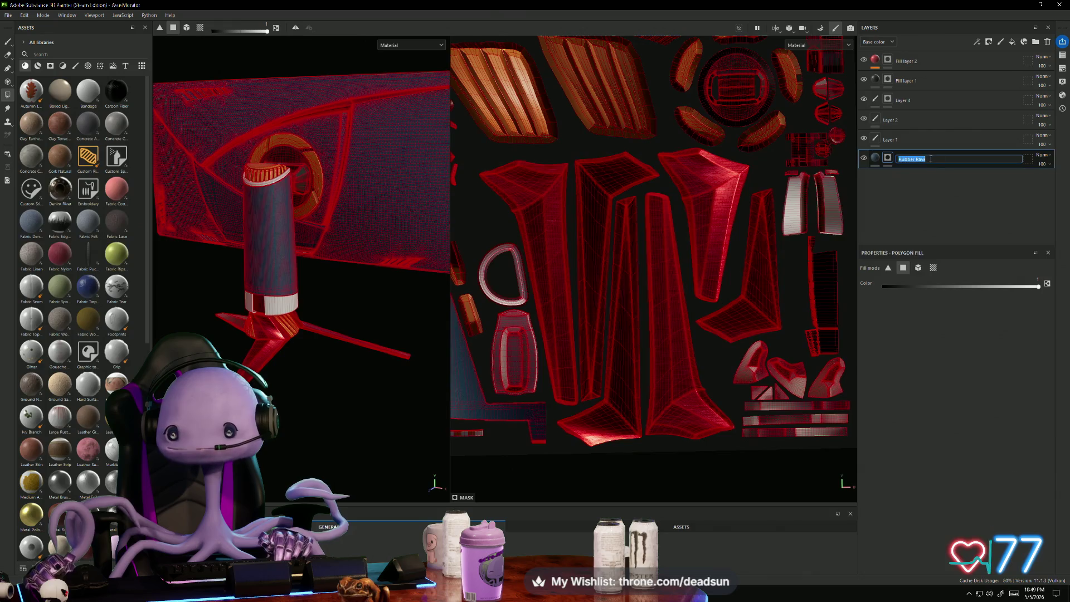
{"action": "left_click", "coordinate": [875, 159]}
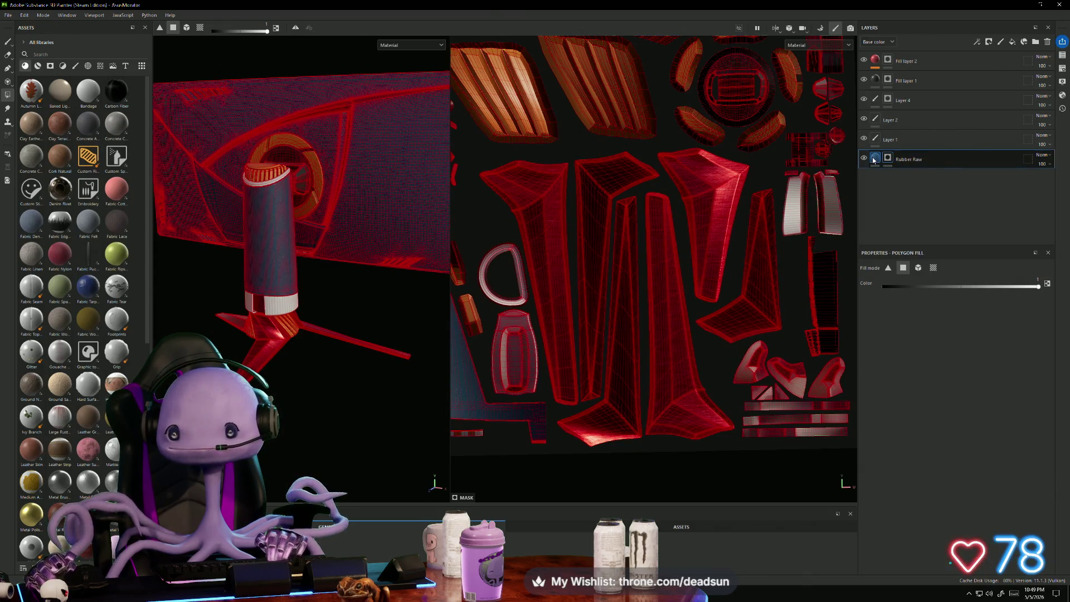
Step: Toggle the material's color channel off and on, and collapse the property sections
{"action": "scroll", "coordinate": [921, 343], "scroll_direction": "up", "scroll_amount": 5}
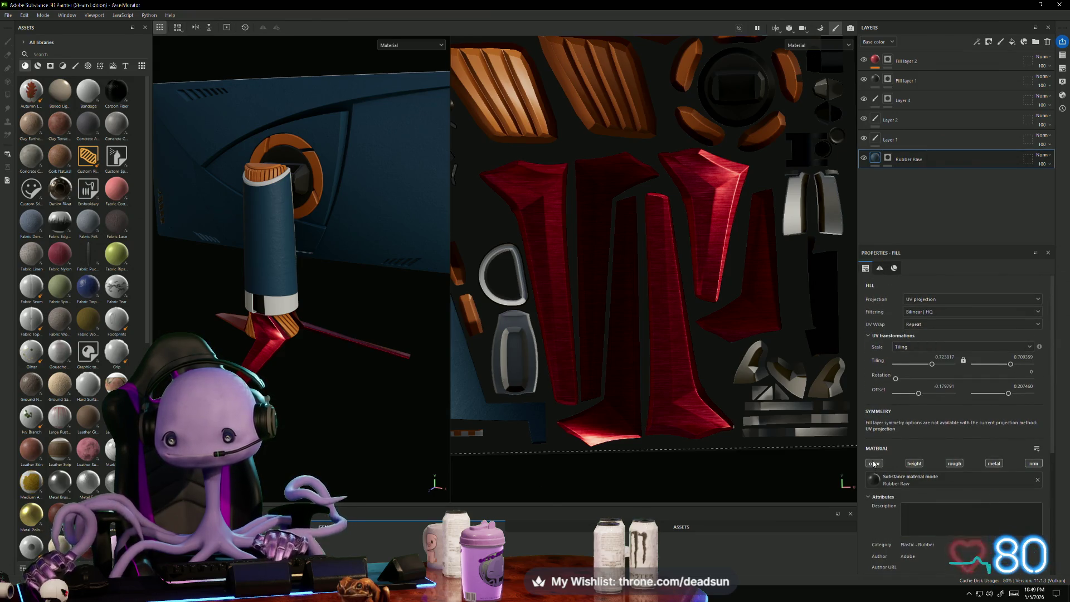
{"action": "left_click", "coordinate": [874, 464]}
{"action": "left_click", "coordinate": [874, 464]}
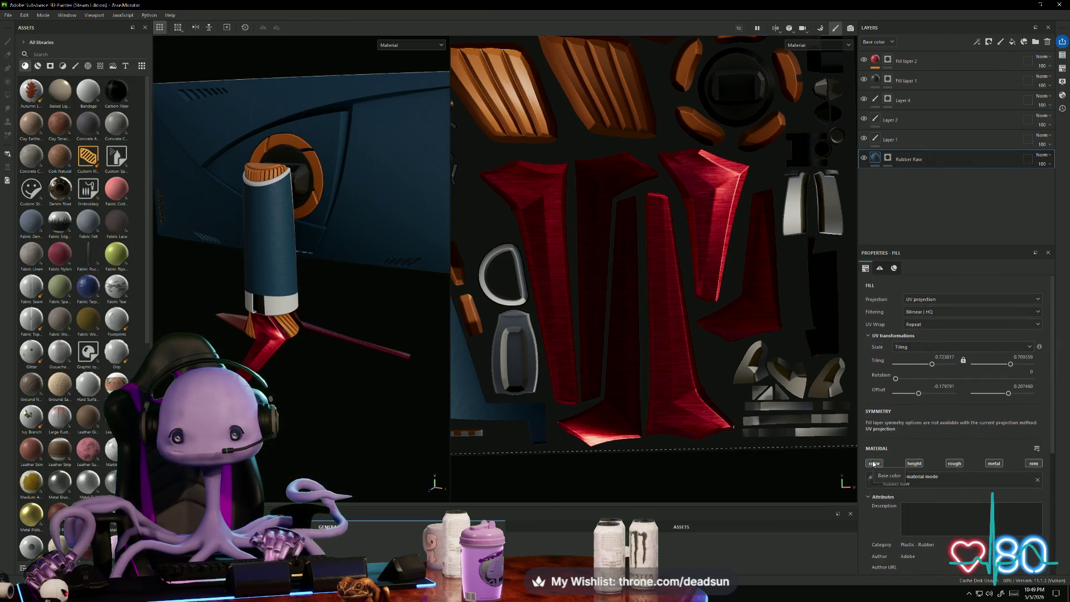
{"action": "scroll", "coordinate": [884, 386], "scroll_direction": "down", "scroll_amount": 3}
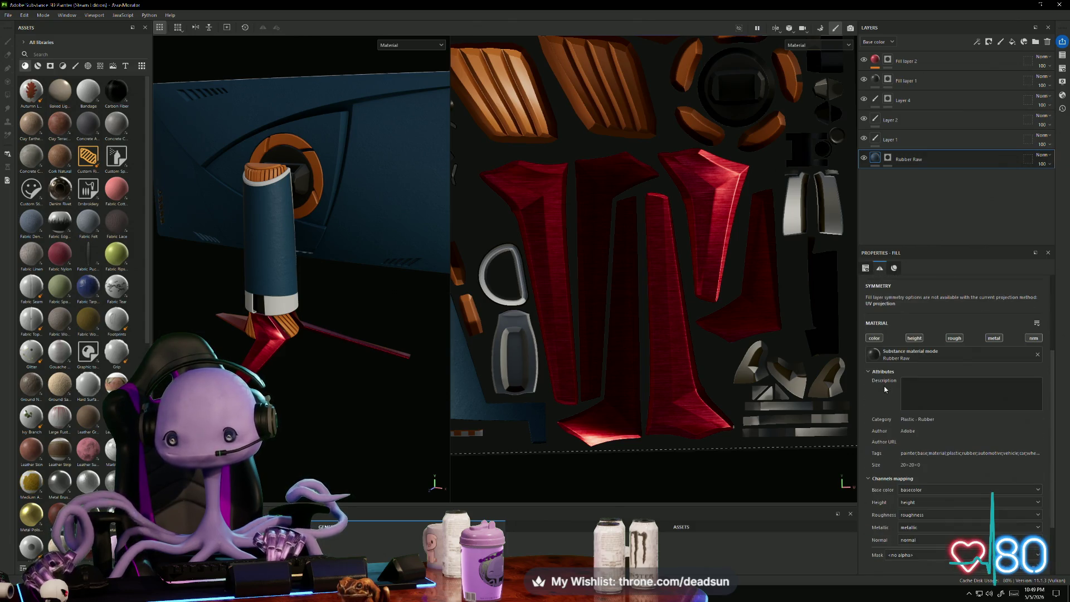
{"action": "left_click", "coordinate": [869, 372]}
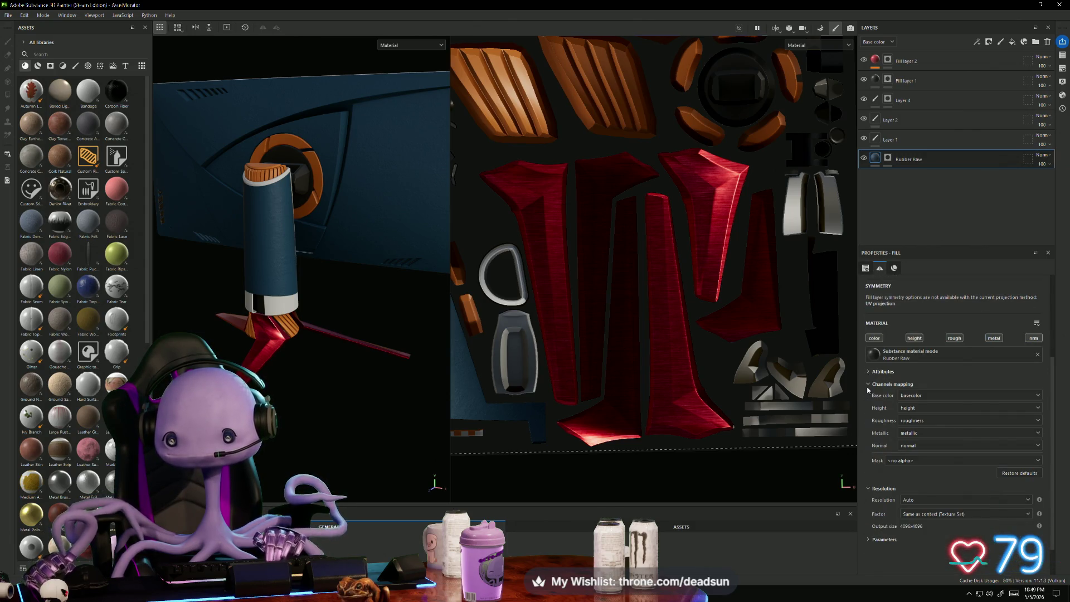
{"action": "left_click", "coordinate": [868, 384]}
{"action": "left_click", "coordinate": [868, 396]}
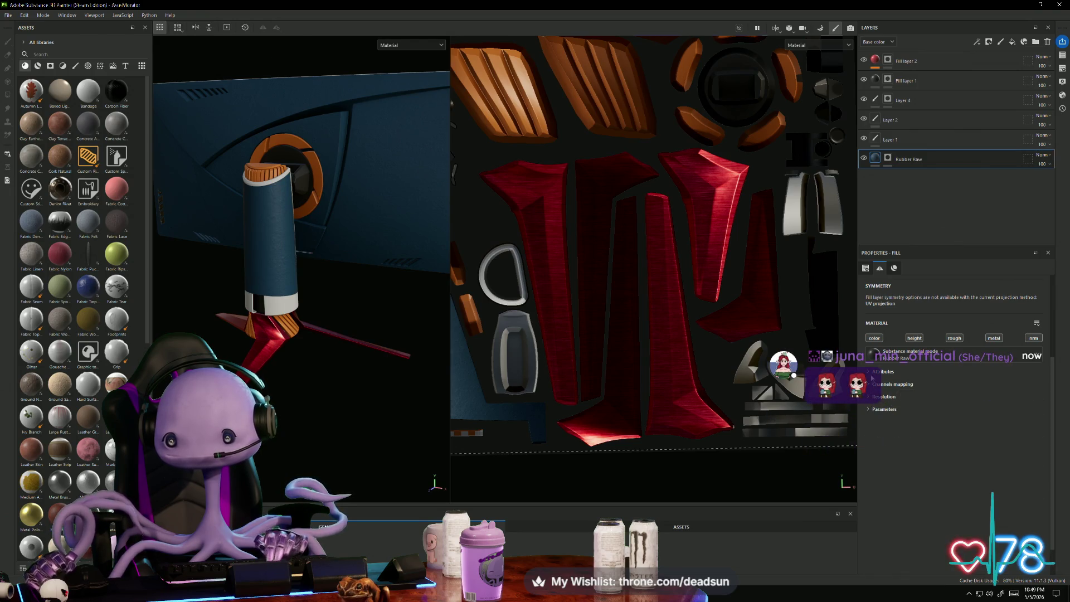
{"action": "left_click", "coordinate": [868, 373]}
{"action": "left_click", "coordinate": [868, 373]}
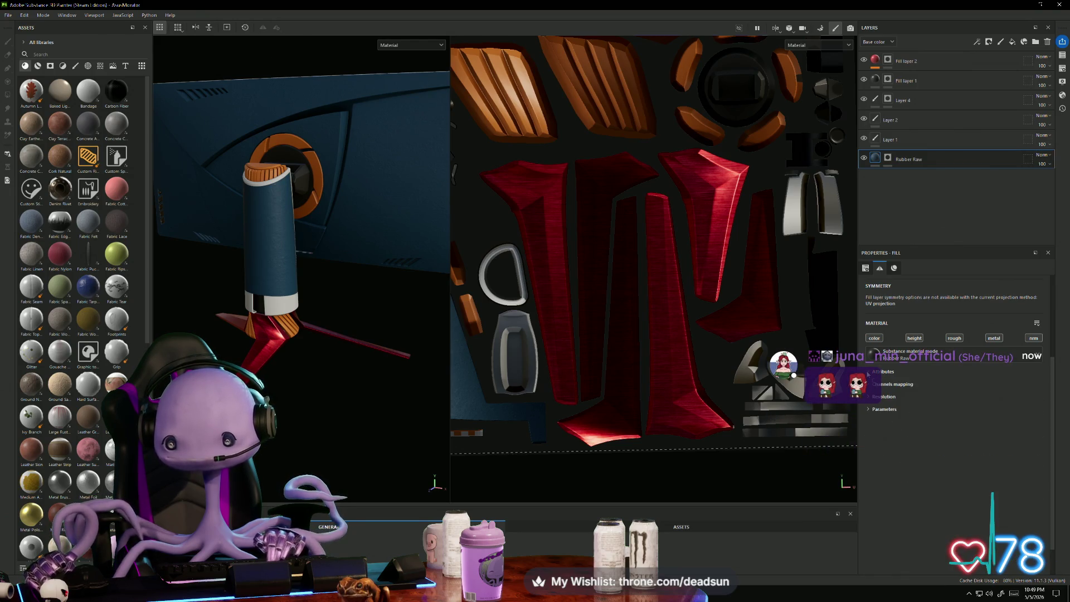
Step: Orbit and zoom the model to view the blue tube from below
{"action": "mouse_move", "coordinate": [287, 399]}
{"action": "left_mouse_down", "text": "alt"}
{"action": "mouse_move", "coordinate": [399, 405]}
{"action": "mouse_move", "coordinate": [310, 387]}
{"action": "mouse_move", "coordinate": [357, 374]}
{"action": "left_mouse_up", "text": "alt"}
{"action": "scroll", "coordinate": [399, 406], "scroll_direction": "up", "scroll_amount": 3}
{"action": "scroll", "coordinate": [336, 269], "scroll_direction": "down", "scroll_amount": 3}
{"action": "left_click_drag", "start_coordinate": [337, 270], "coordinate": [415, 366], "text": "alt"}
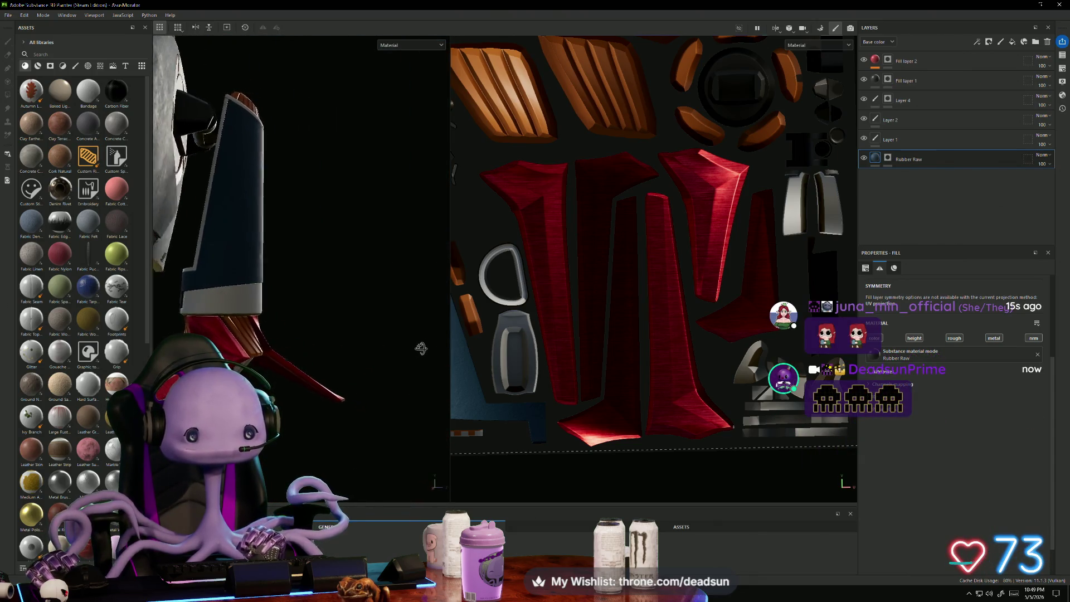
Step: Pan the UV layout view and switch between the fill's projection and material settings
{"action": "scroll", "coordinate": [543, 377], "scroll_direction": "down", "scroll_amount": 2}
{"action": "scroll", "coordinate": [535, 372], "scroll_direction": "up", "scroll_amount": 2}
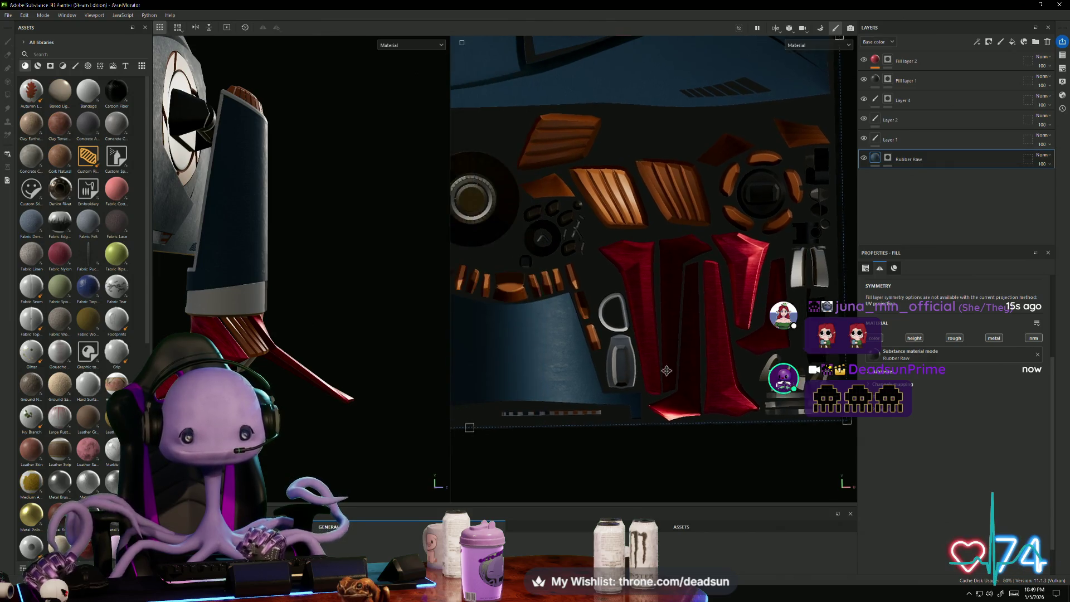
{"action": "scroll", "coordinate": [497, 380], "scroll_direction": "down", "scroll_amount": 2}
{"action": "scroll", "coordinate": [497, 381], "scroll_direction": "up", "scroll_amount": 3}
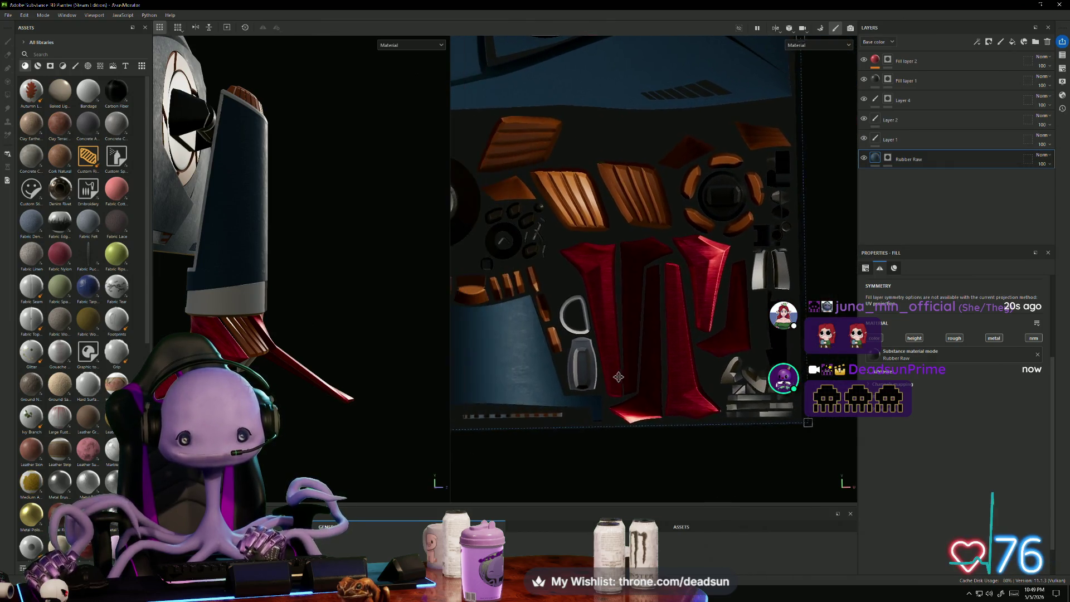
{"action": "mouse_move", "coordinate": [557, 359]}
{"action": "middle_mouse_down"}
{"action": "mouse_move", "coordinate": [705, 347]}
{"action": "mouse_move", "coordinate": [718, 364]}
{"action": "middle_mouse_up"}
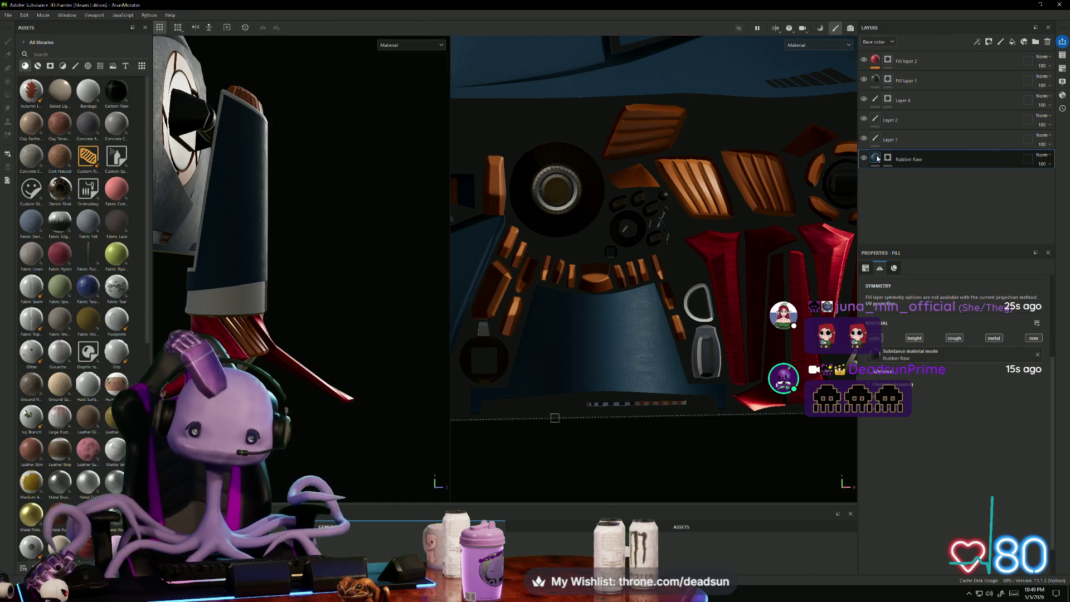
{"action": "mouse_move", "coordinate": [883, 163]}
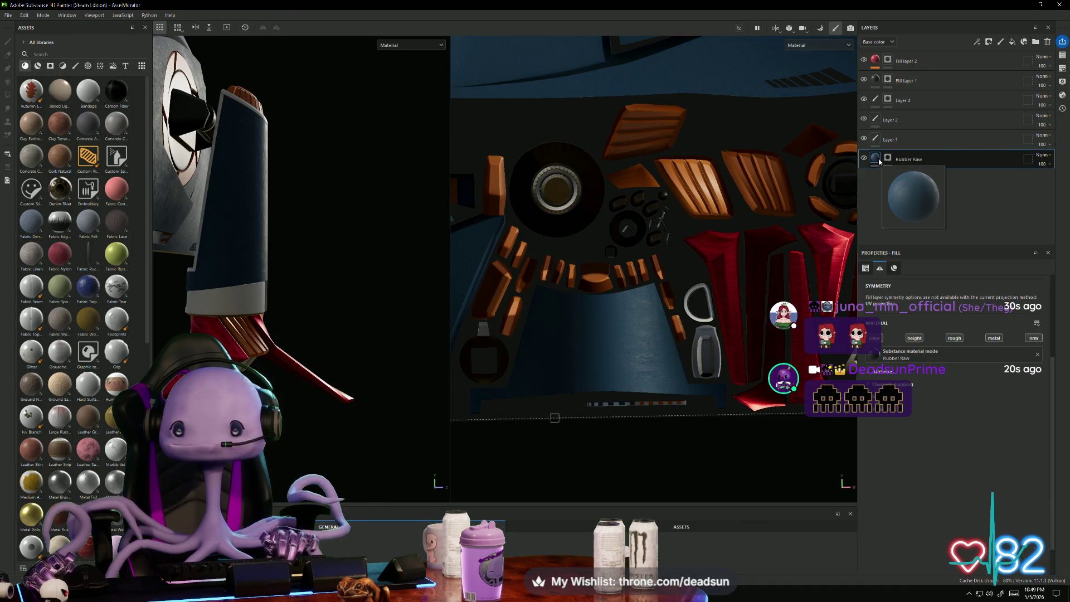
{"action": "left_click", "coordinate": [866, 270]}
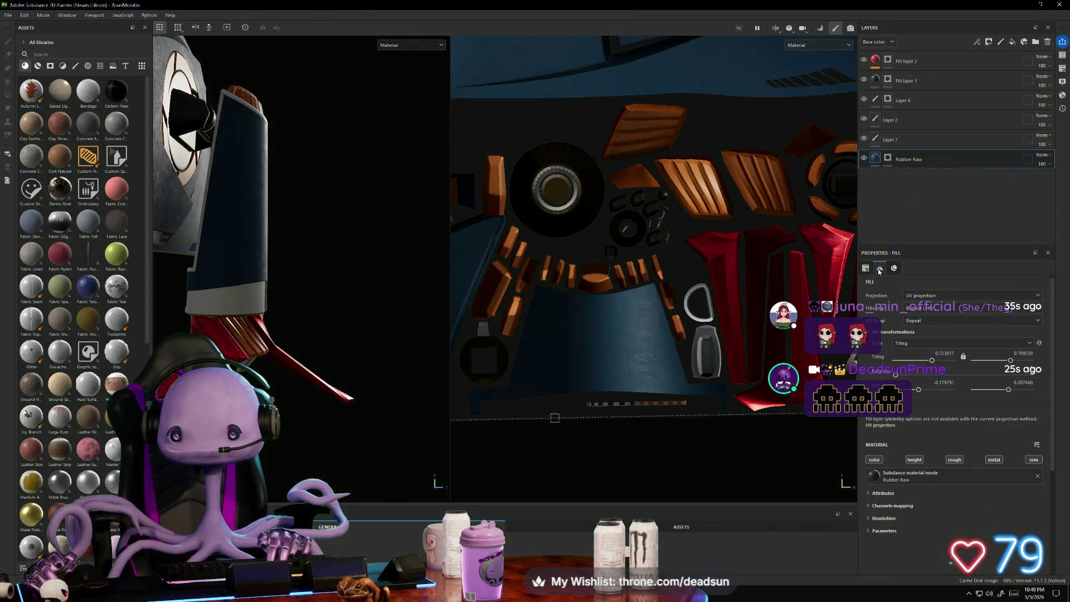
{"action": "left_click", "coordinate": [880, 270]}
{"action": "left_click", "coordinate": [866, 268]}
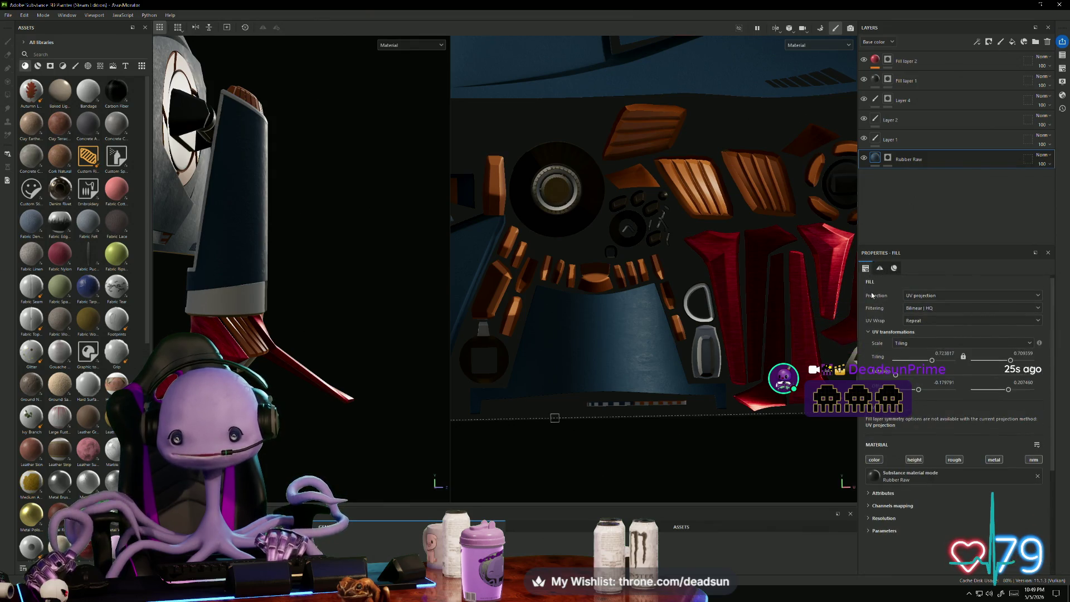
{"action": "scroll", "coordinate": [925, 361], "scroll_direction": "up", "scroll_amount": 1}
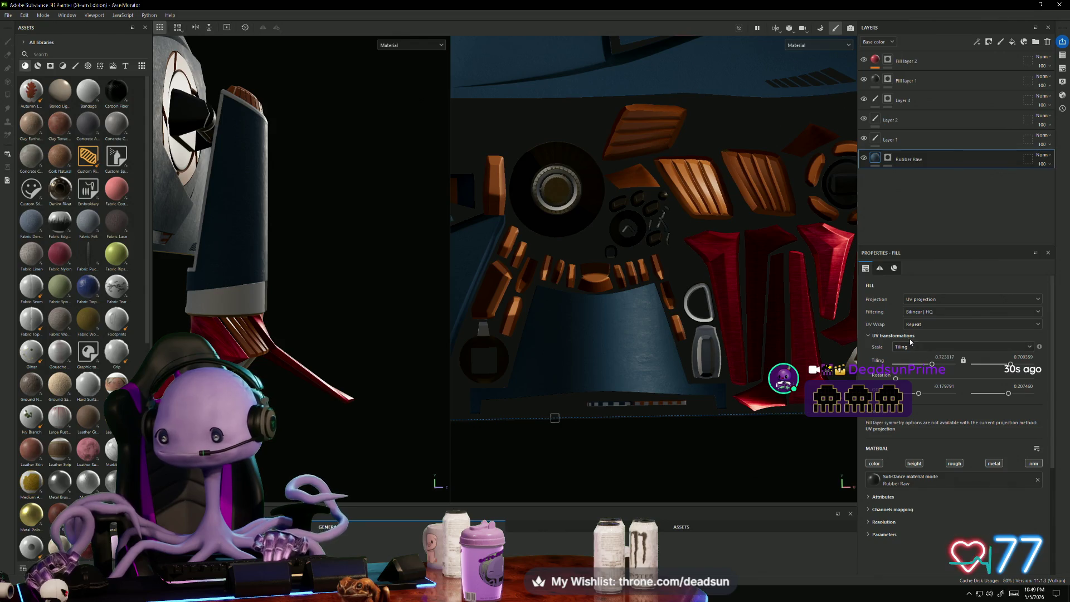
{"action": "scroll", "coordinate": [910, 338], "scroll_direction": "down", "scroll_amount": 3}
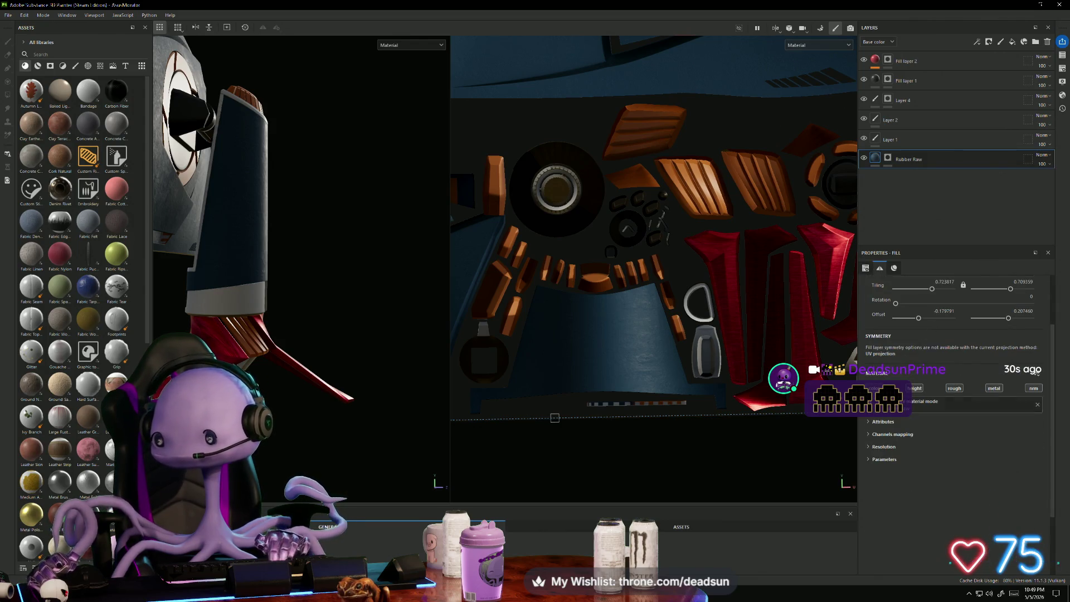
Step: Expand the Rubber Raw fill's Attributes and Channels mapping, then open its Color parameter
{"action": "left_click", "coordinate": [869, 422]}
{"action": "scroll", "coordinate": [870, 446], "scroll_direction": "down", "scroll_amount": 2}
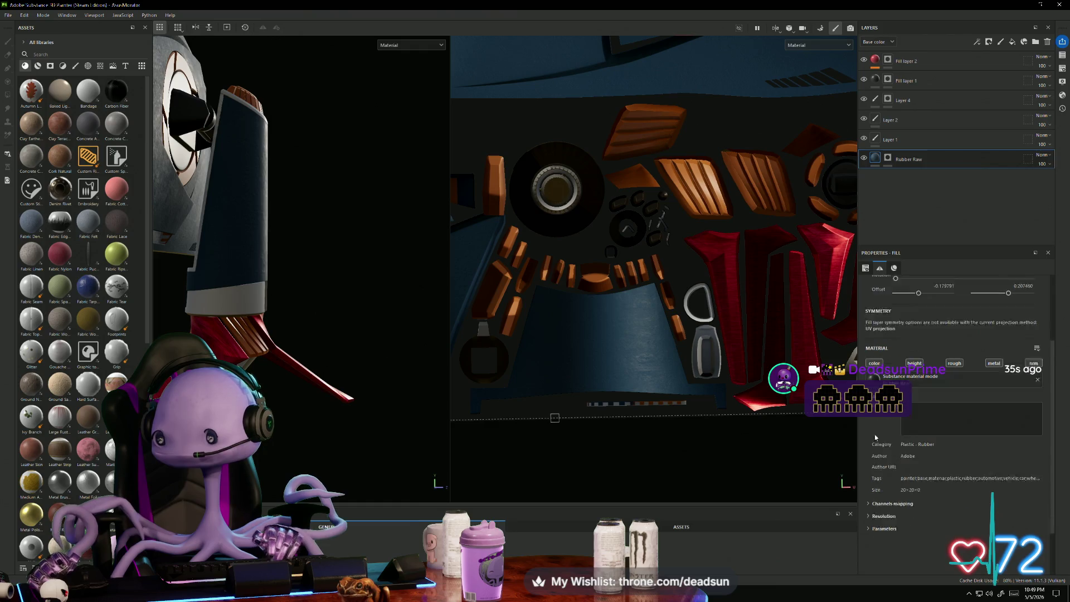
{"action": "left_click", "coordinate": [868, 479]}
{"action": "scroll", "coordinate": [875, 474], "scroll_direction": "down", "scroll_amount": 2}
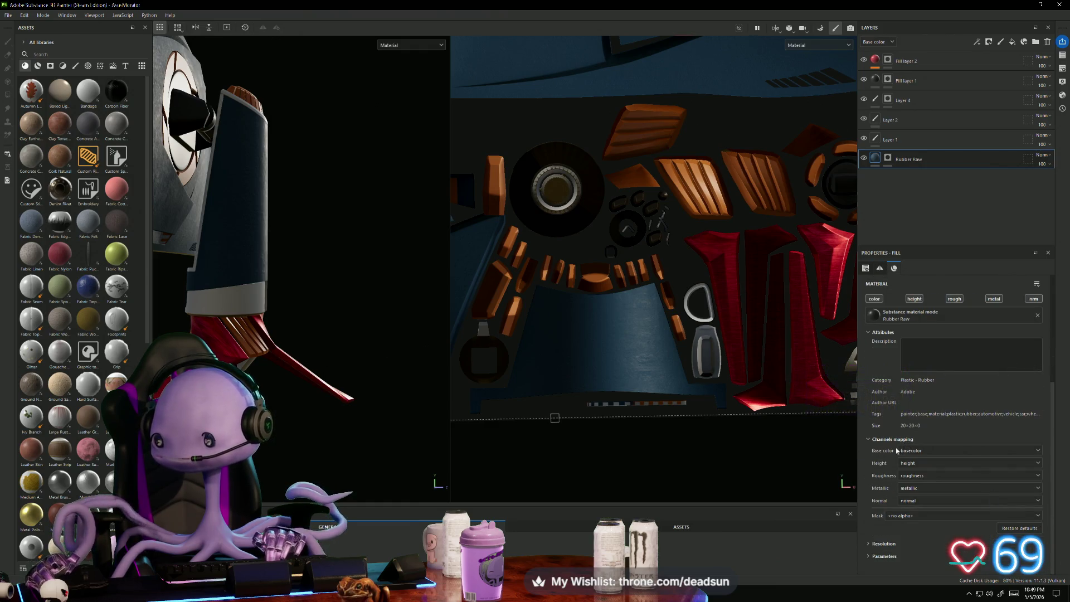
{"action": "left_click", "coordinate": [868, 558]}
{"action": "scroll", "coordinate": [915, 474], "scroll_direction": "down", "scroll_amount": 5}
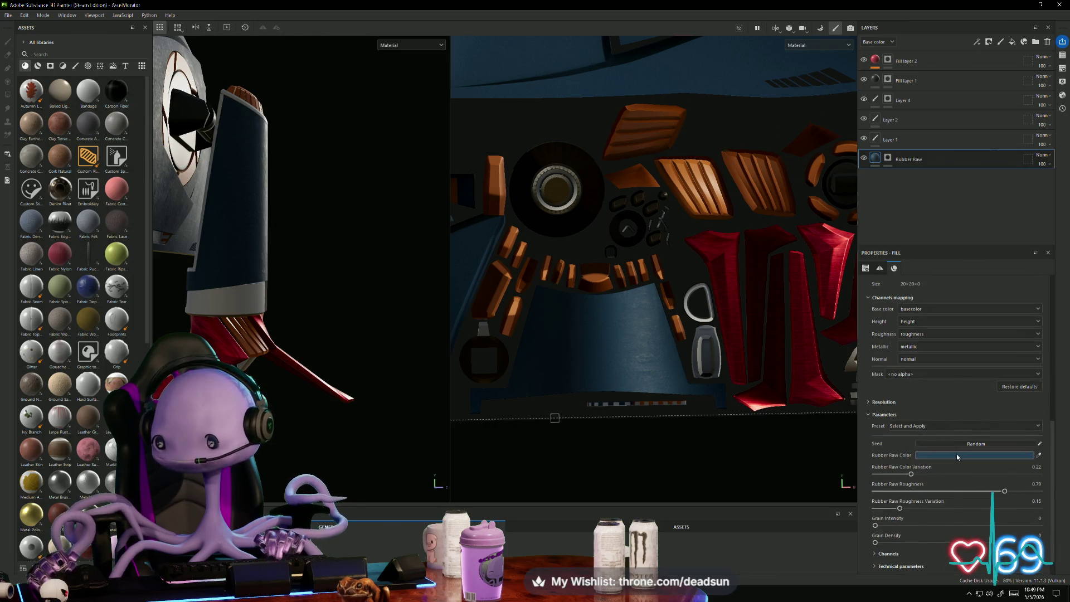
Step: Darken the Rubber Raw colour almost to black, shifted to a deep saturated navy
{"action": "left_click", "coordinate": [923, 453]}
{"action": "mouse_move", "coordinate": [914, 451]}
{"action": "left_mouse_down"}
{"action": "mouse_move", "coordinate": [879, 454]}
{"action": "mouse_move", "coordinate": [884, 467]}
{"action": "left_mouse_up"}
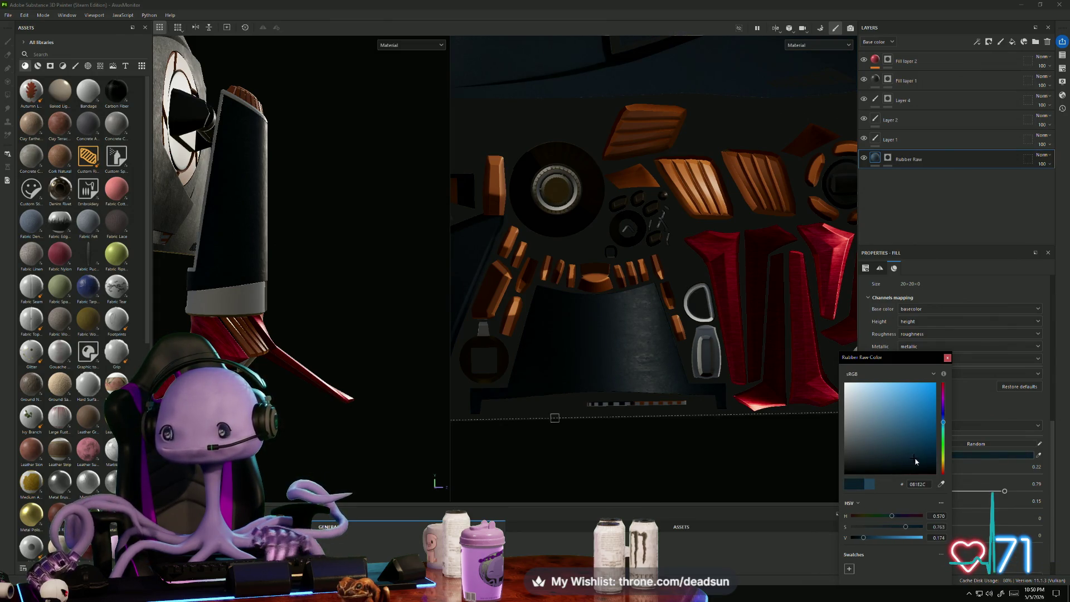
{"action": "left_click_drag", "start_coordinate": [925, 459], "coordinate": [927, 450]}
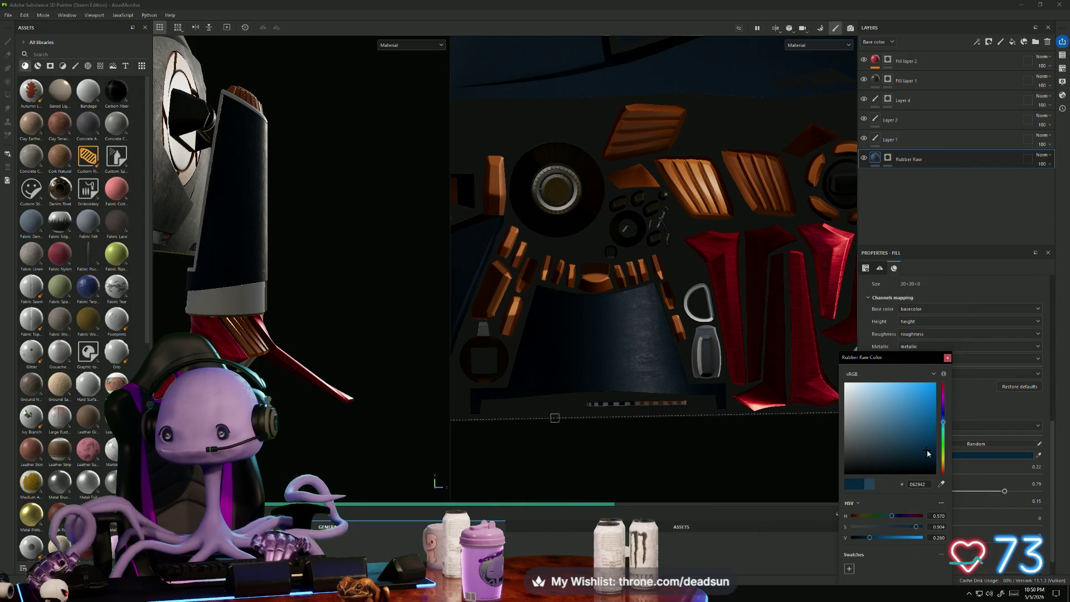
Step: Orbit the monitor model from back, side and front to check the navy rubber
{"action": "mouse_move", "coordinate": [359, 277]}
{"action": "left_mouse_down", "text": "alt"}
{"action": "mouse_move", "coordinate": [256, 351]}
{"action": "mouse_move", "coordinate": [333, 337]}
{"action": "mouse_move", "coordinate": [304, 352]}
{"action": "mouse_move", "coordinate": [368, 365]}
{"action": "mouse_move", "coordinate": [334, 378]}
{"action": "mouse_move", "coordinate": [420, 375]}
{"action": "mouse_move", "coordinate": [327, 383]}
{"action": "mouse_move", "coordinate": [321, 370]}
{"action": "left_mouse_up", "text": "alt"}
{"action": "scroll", "coordinate": [342, 362], "scroll_direction": "up", "scroll_amount": 2}
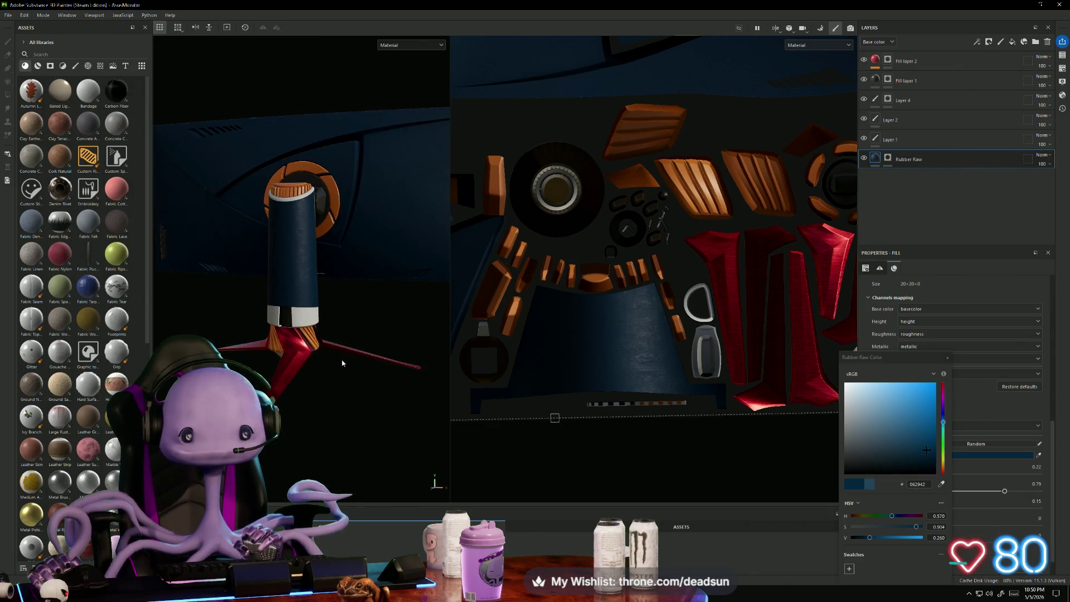
{"action": "mouse_move", "coordinate": [385, 342]}
{"action": "left_mouse_down", "text": "alt"}
{"action": "mouse_move", "coordinate": [334, 401]}
{"action": "mouse_move", "coordinate": [435, 410]}
{"action": "mouse_move", "coordinate": [411, 393]}
{"action": "mouse_move", "coordinate": [388, 411]}
{"action": "left_mouse_up", "text": "alt"}
{"action": "scroll", "coordinate": [574, 334], "scroll_direction": "up", "scroll_amount": 2}
{"action": "mouse_move", "coordinate": [574, 334]}
{"action": "middle_mouse_down"}
{"action": "mouse_move", "coordinate": [560, 394]}
{"action": "mouse_move", "coordinate": [604, 350]}
{"action": "mouse_move", "coordinate": [596, 457]}
{"action": "mouse_move", "coordinate": [626, 308]}
{"action": "mouse_move", "coordinate": [610, 308]}
{"action": "middle_mouse_up"}
{"action": "scroll", "coordinate": [609, 307], "scroll_direction": "up", "scroll_amount": 1}
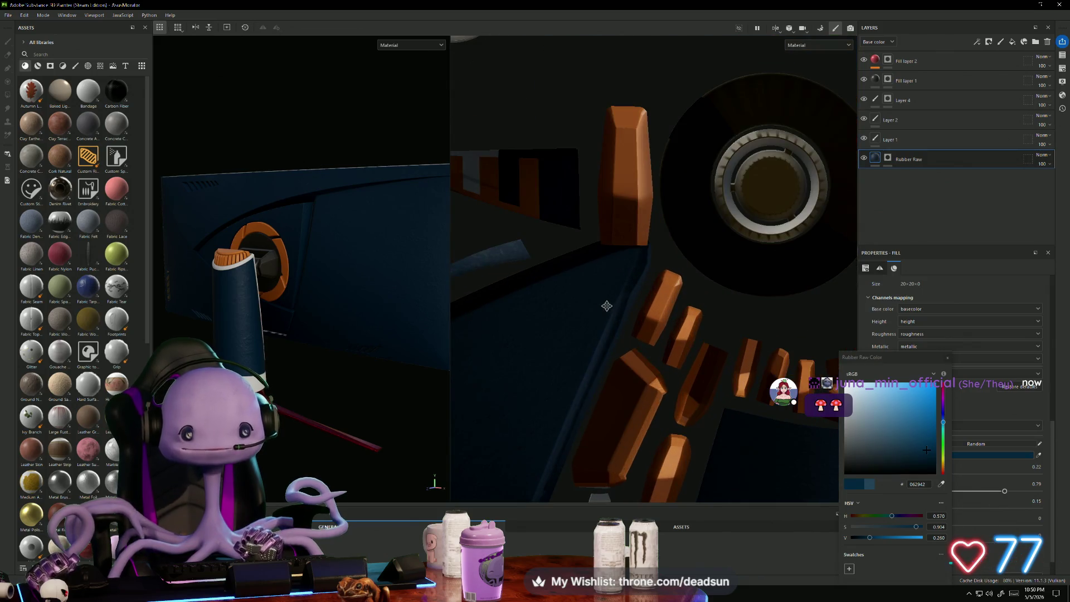
{"action": "mouse_move", "coordinate": [301, 380]}
{"action": "left_mouse_down", "text": "alt"}
{"action": "mouse_move", "coordinate": [381, 406]}
{"action": "mouse_move", "coordinate": [364, 408]}
{"action": "left_mouse_up", "text": "alt"}
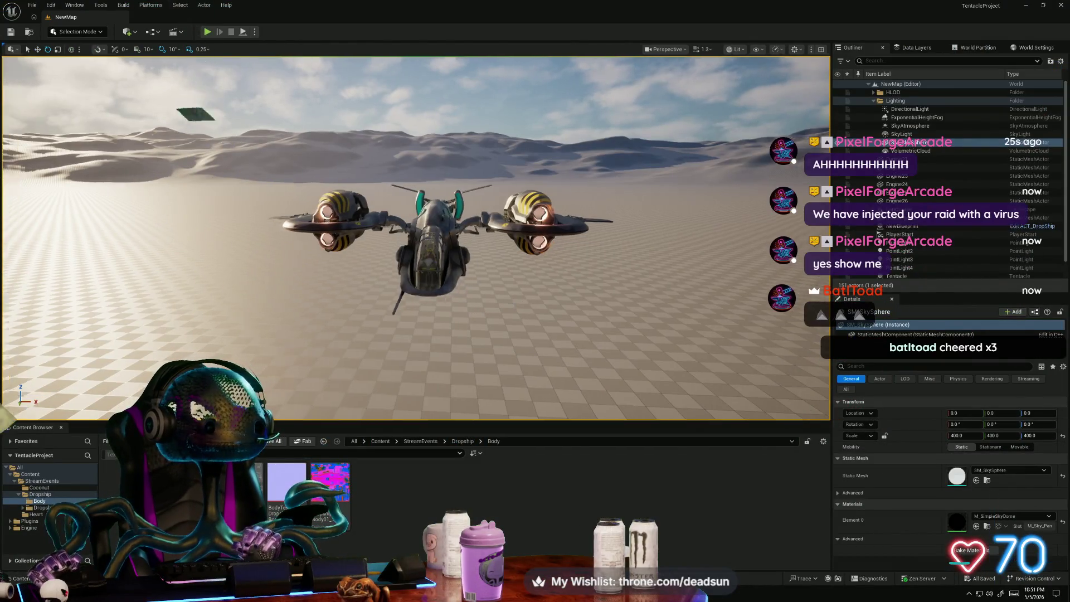
Step: Orbit the dropship from the front and from high behind, then switch to Substance Painter
{"action": "mouse_move", "coordinate": [509, 302]}
{"action": "left_mouse_down", "text": "alt"}
{"action": "mouse_move", "coordinate": [725, 281]}
{"action": "mouse_move", "coordinate": [830, 289]}
{"action": "mouse_move", "coordinate": [808, 304]}
{"action": "mouse_move", "coordinate": [770, 306]}
{"action": "mouse_move", "coordinate": [767, 334]}
{"action": "mouse_move", "coordinate": [769, 295]}
{"action": "mouse_move", "coordinate": [788, 290]}
{"action": "mouse_move", "coordinate": [842, 310]}
{"action": "mouse_move", "coordinate": [905, 293]}
{"action": "mouse_move", "coordinate": [917, 250]}
{"action": "mouse_move", "coordinate": [944, 242]}
{"action": "left_mouse_up", "text": "alt"}
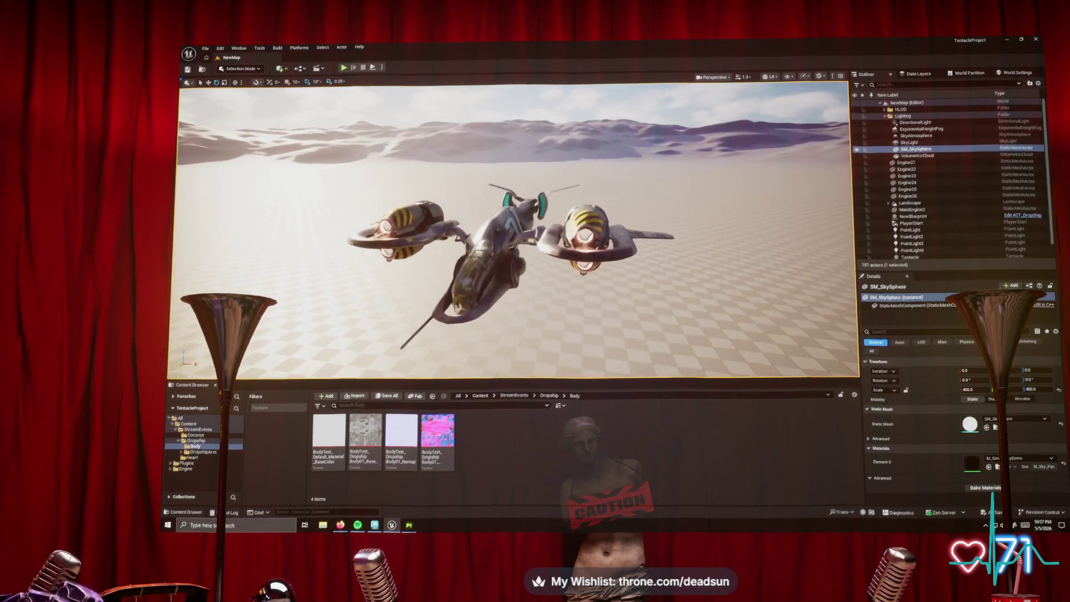
{"action": "mouse_move", "coordinate": [513, 234]}
{"action": "left_mouse_down", "text": "alt"}
{"action": "mouse_move", "coordinate": [641, 263]}
{"action": "mouse_move", "coordinate": [702, 234]}
{"action": "mouse_move", "coordinate": [825, 220]}
{"action": "mouse_move", "coordinate": [847, 201]}
{"action": "left_mouse_up", "text": "alt"}
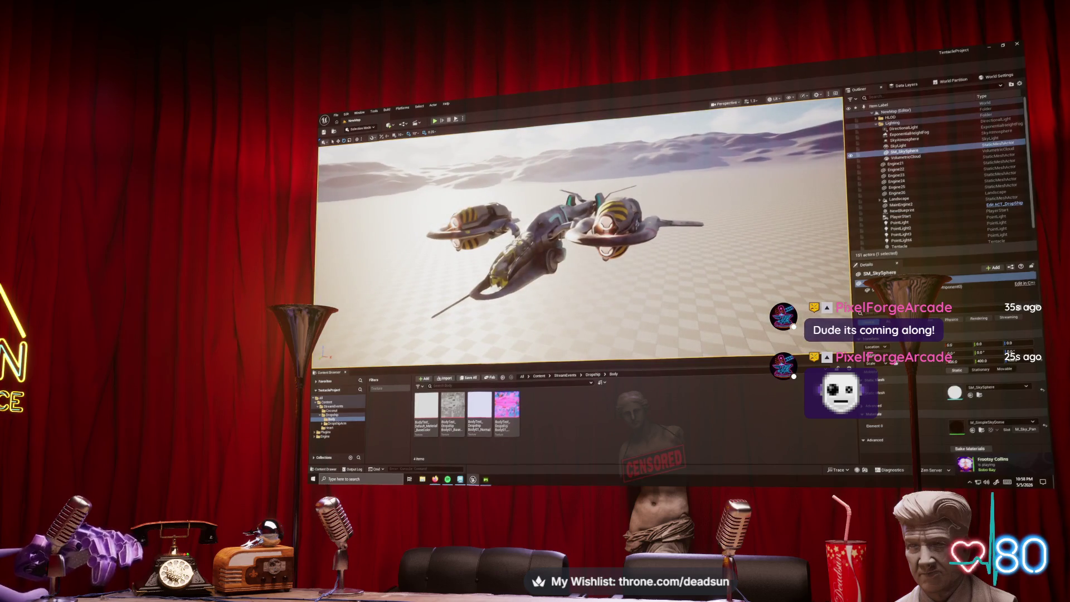
{"action": "key", "text": "alt+Tab"}
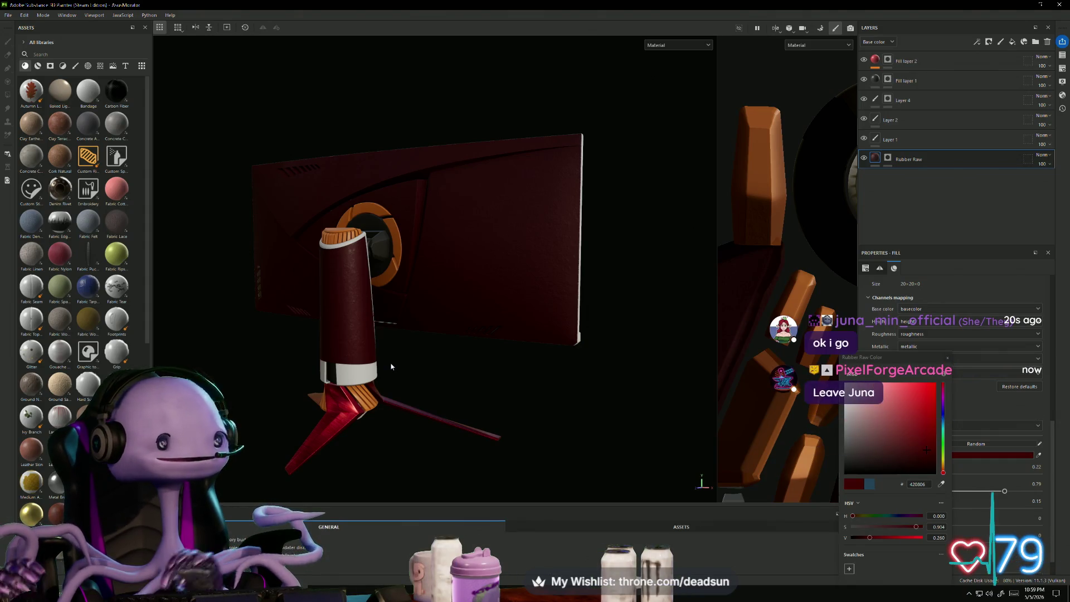
{"action": "mouse_move", "coordinate": [352, 392]}
{"action": "left_mouse_down", "text": "alt"}
{"action": "mouse_move", "coordinate": [491, 391]}
{"action": "mouse_move", "coordinate": [410, 383]}
{"action": "mouse_move", "coordinate": [702, 410]}
{"action": "mouse_move", "coordinate": [688, 375]}
{"action": "mouse_move", "coordinate": [640, 389]}
{"action": "mouse_move", "coordinate": [404, 386]}
{"action": "mouse_move", "coordinate": [267, 299]}
{"action": "mouse_move", "coordinate": [311, 218]}
{"action": "mouse_move", "coordinate": [647, 218]}
{"action": "mouse_move", "coordinate": [810, 248]}
{"action": "mouse_move", "coordinate": [884, 352]}
{"action": "left_mouse_up", "text": "alt"}
{"action": "scroll", "coordinate": [404, 385], "scroll_direction": "up", "scroll_amount": 5}
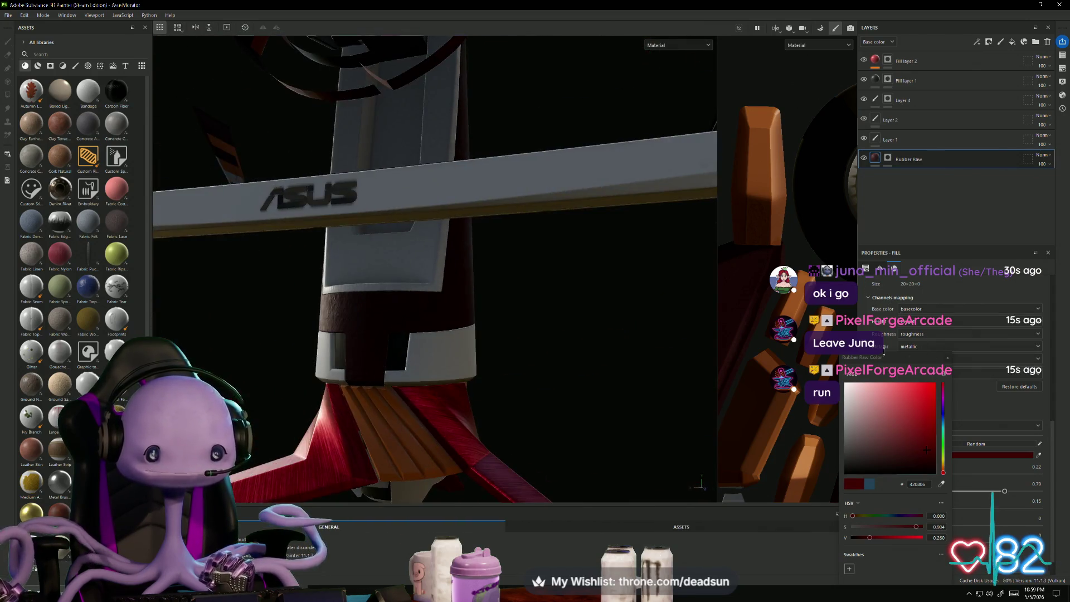
{"action": "mouse_move", "coordinate": [566, 309]}
{"action": "left_mouse_down", "text": "alt"}
{"action": "mouse_move", "coordinate": [511, 306]}
{"action": "mouse_move", "coordinate": [513, 267]}
{"action": "mouse_move", "coordinate": [196, 282]}
{"action": "mouse_move", "coordinate": [393, 333]}
{"action": "left_mouse_up", "text": "alt"}
{"action": "middle_click_drag", "start_coordinate": [393, 333], "coordinate": [341, 381], "text": "alt"}
{"action": "right_click_drag", "start_coordinate": [399, 372], "coordinate": [436, 374], "text": "alt"}
{"action": "mouse_move", "coordinate": [436, 374]}
{"action": "left_mouse_down", "text": "alt"}
{"action": "mouse_move", "coordinate": [500, 467]}
{"action": "mouse_move", "coordinate": [540, 468]}
{"action": "mouse_move", "coordinate": [447, 500]}
{"action": "mouse_move", "coordinate": [381, 454]}
{"action": "mouse_move", "coordinate": [364, 396]}
{"action": "mouse_move", "coordinate": [566, 411]}
{"action": "mouse_move", "coordinate": [529, 402]}
{"action": "left_mouse_up", "text": "alt"}
{"action": "scroll", "coordinate": [473, 363], "scroll_direction": "up", "scroll_amount": 5}
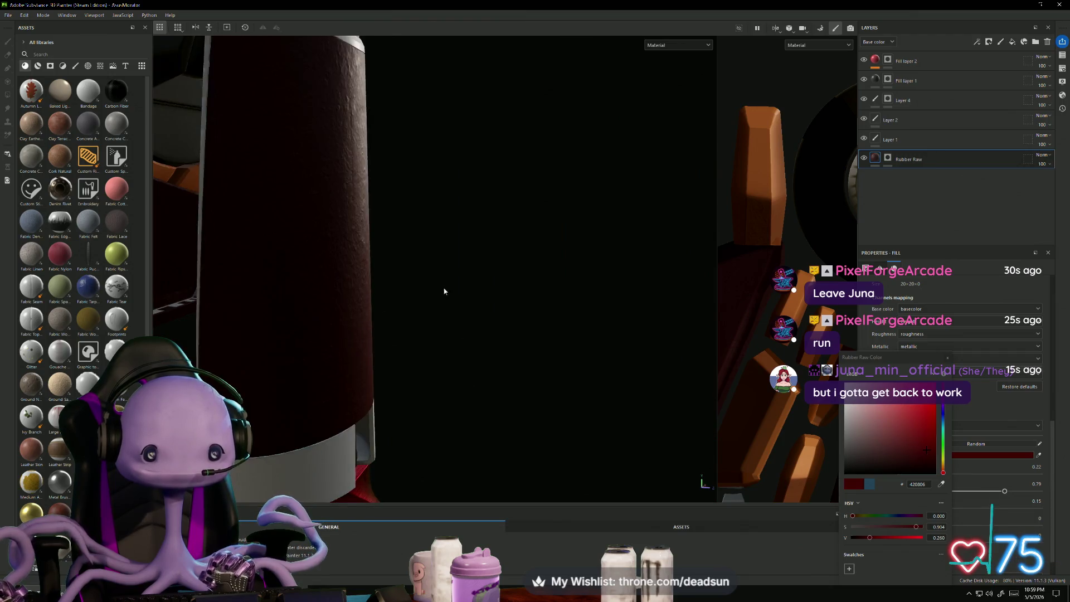
{"action": "mouse_move", "coordinate": [474, 340]}
{"action": "left_mouse_down", "text": "alt"}
{"action": "mouse_move", "coordinate": [514, 464]}
{"action": "mouse_move", "coordinate": [485, 383]}
{"action": "mouse_move", "coordinate": [497, 383]}
{"action": "mouse_move", "coordinate": [478, 390]}
{"action": "mouse_move", "coordinate": [514, 337]}
{"action": "mouse_move", "coordinate": [650, 280]}
{"action": "mouse_move", "coordinate": [680, 291]}
{"action": "mouse_move", "coordinate": [616, 303]}
{"action": "mouse_move", "coordinate": [604, 241]}
{"action": "mouse_move", "coordinate": [478, 303]}
{"action": "mouse_move", "coordinate": [423, 420]}
{"action": "mouse_move", "coordinate": [373, 376]}
{"action": "mouse_move", "coordinate": [262, 313]}
{"action": "mouse_move", "coordinate": [181, 236]}
{"action": "mouse_move", "coordinate": [268, 301]}
{"action": "mouse_move", "coordinate": [442, 318]}
{"action": "mouse_move", "coordinate": [407, 384]}
{"action": "mouse_move", "coordinate": [423, 358]}
{"action": "mouse_move", "coordinate": [270, 342]}
{"action": "mouse_move", "coordinate": [324, 203]}
{"action": "mouse_move", "coordinate": [419, 354]}
{"action": "mouse_move", "coordinate": [380, 349]}
{"action": "mouse_move", "coordinate": [385, 326]}
{"action": "mouse_move", "coordinate": [364, 334]}
{"action": "left_mouse_up", "text": "alt"}
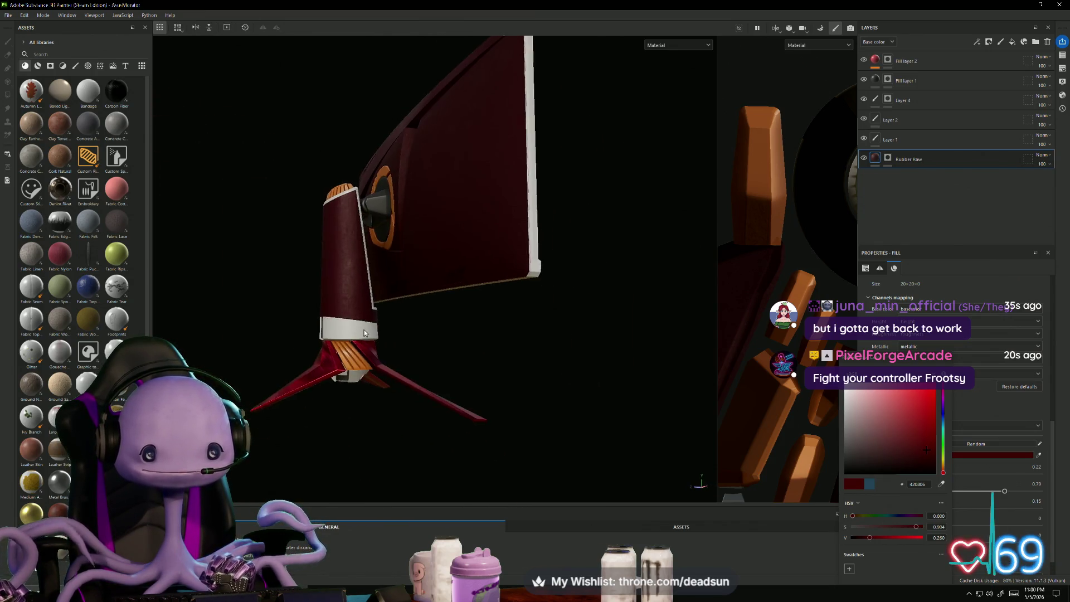
{"action": "mouse_move", "coordinate": [387, 373]}
{"action": "left_mouse_down", "text": "alt"}
{"action": "mouse_move", "coordinate": [394, 167]}
{"action": "mouse_move", "coordinate": [561, 320]}
{"action": "mouse_move", "coordinate": [708, 382]}
{"action": "left_mouse_up", "text": "alt"}
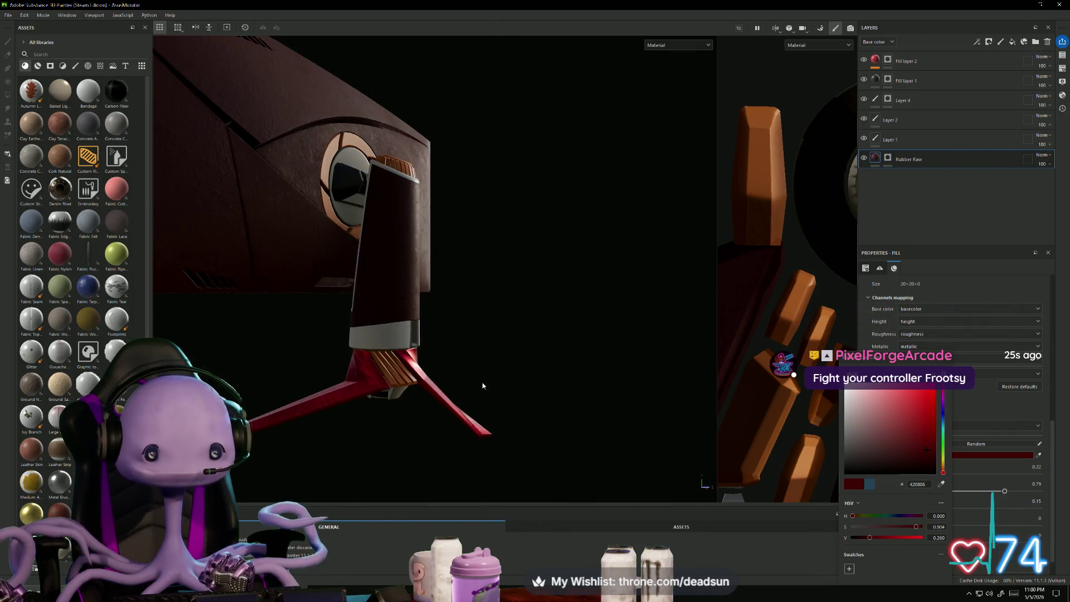
{"action": "mouse_move", "coordinate": [482, 386]}
{"action": "left_mouse_down", "text": "alt"}
{"action": "mouse_move", "coordinate": [535, 375]}
{"action": "mouse_move", "coordinate": [541, 332]}
{"action": "mouse_move", "coordinate": [296, 398]}
{"action": "left_mouse_up", "text": "alt"}
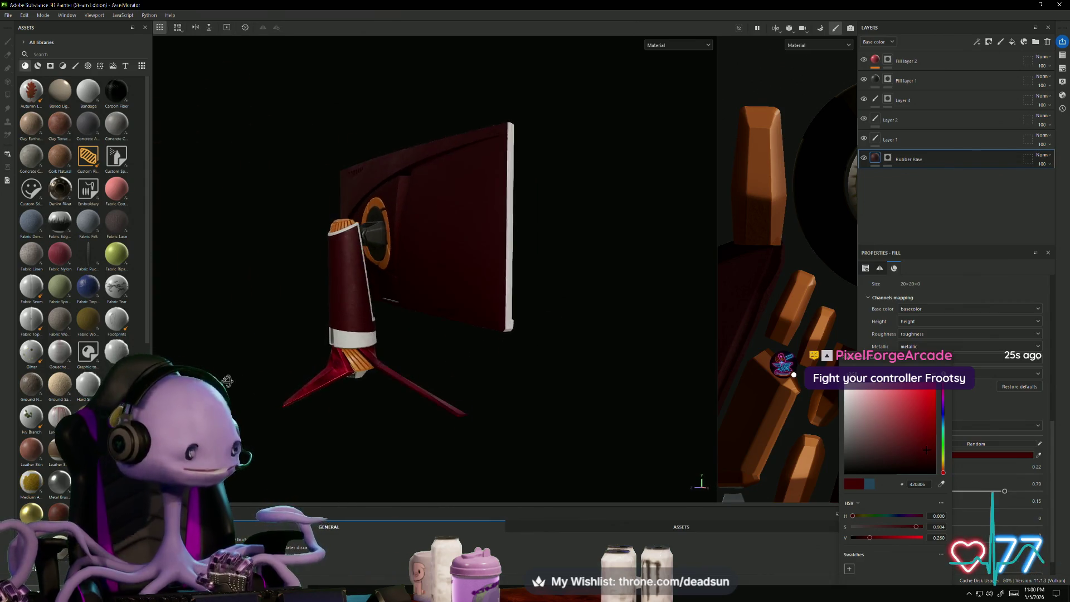
{"action": "left_click_drag", "start_coordinate": [348, 423], "coordinate": [424, 426], "text": "alt"}
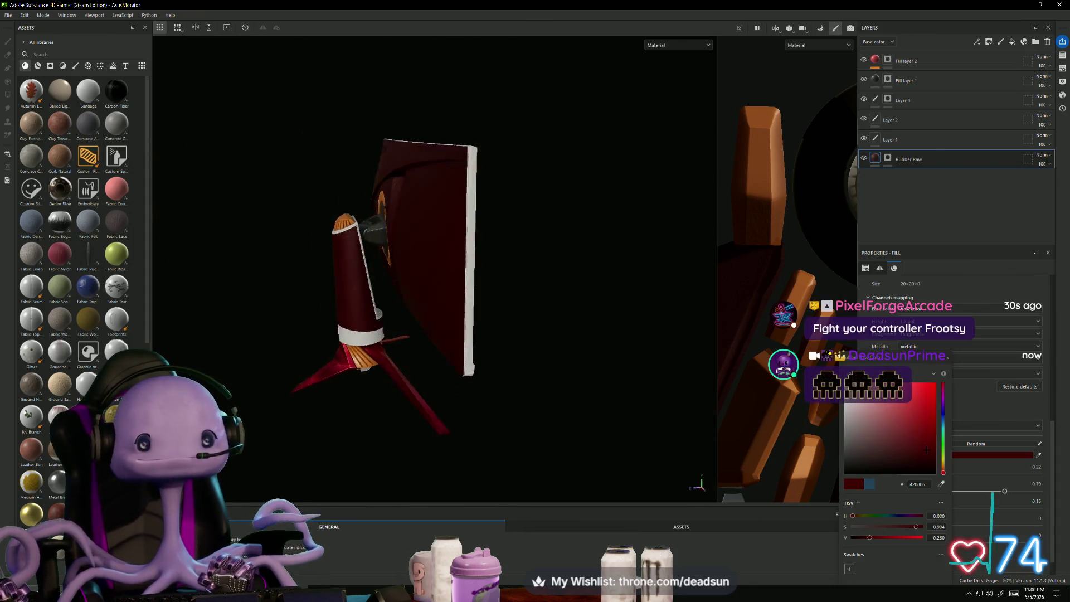
{"action": "mouse_move", "coordinate": [313, 386]}
{"action": "left_mouse_down", "text": "alt"}
{"action": "mouse_move", "coordinate": [433, 413]}
{"action": "mouse_move", "coordinate": [597, 377]}
{"action": "mouse_move", "coordinate": [622, 429]}
{"action": "mouse_move", "coordinate": [675, 409]}
{"action": "mouse_move", "coordinate": [619, 413]}
{"action": "mouse_move", "coordinate": [614, 388]}
{"action": "mouse_move", "coordinate": [302, 406]}
{"action": "mouse_move", "coordinate": [395, 425]}
{"action": "mouse_move", "coordinate": [365, 421]}
{"action": "left_mouse_up", "text": "alt"}
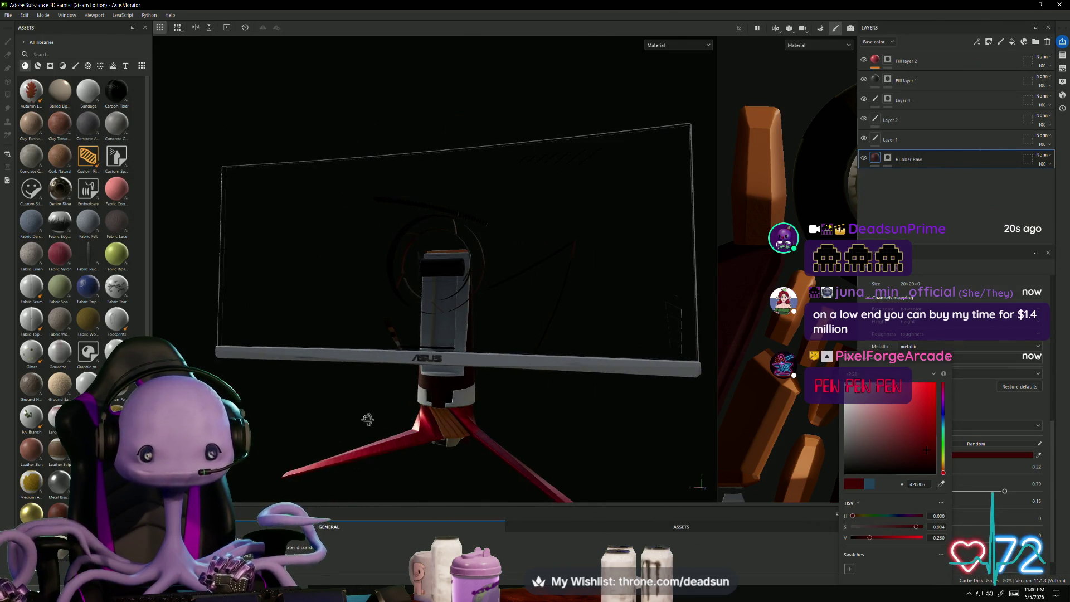
{"action": "scroll", "coordinate": [390, 413], "scroll_direction": "up", "scroll_amount": 5}
{"action": "scroll", "coordinate": [426, 401], "scroll_direction": "up", "scroll_amount": 5}
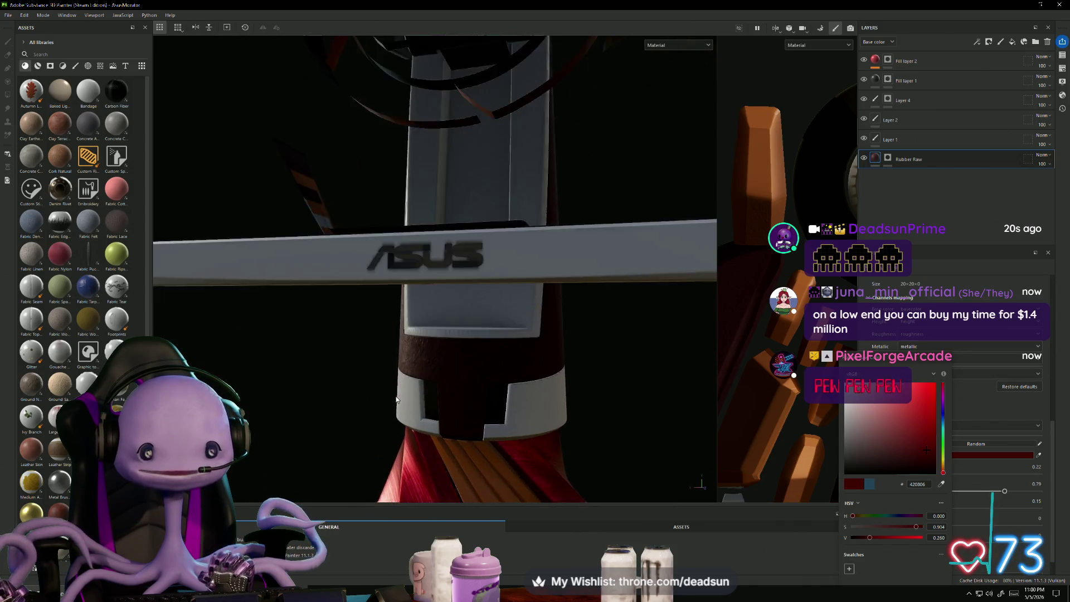
{"action": "scroll", "coordinate": [412, 414], "scroll_direction": "down", "scroll_amount": 10}
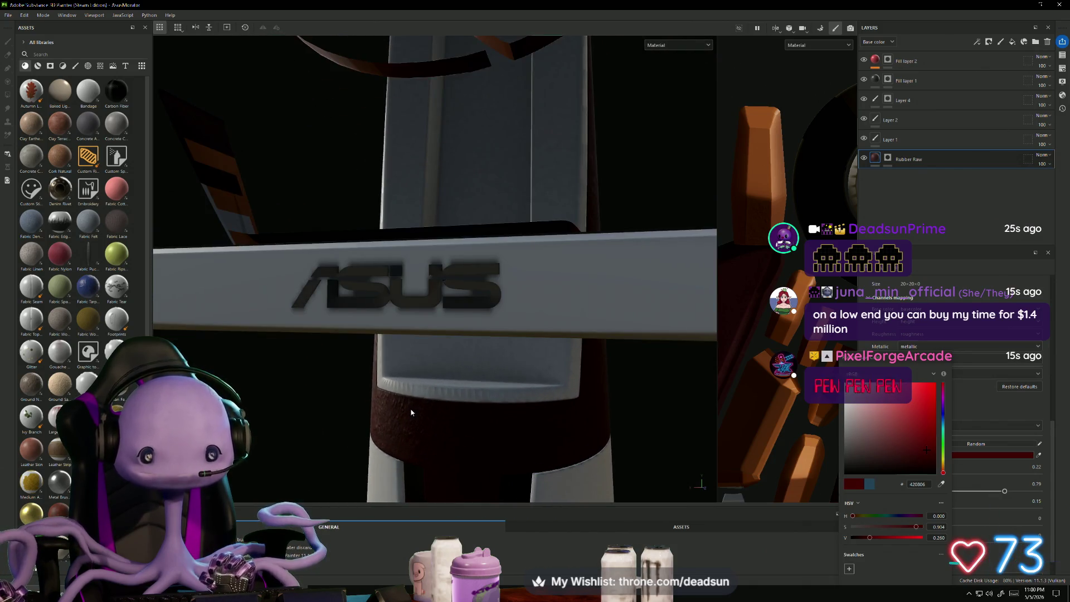
{"action": "mouse_move", "coordinate": [349, 428]}
{"action": "left_mouse_down", "text": "alt"}
{"action": "mouse_move", "coordinate": [931, 448]}
{"action": "mouse_move", "coordinate": [700, 456]}
{"action": "left_mouse_up", "text": "alt"}
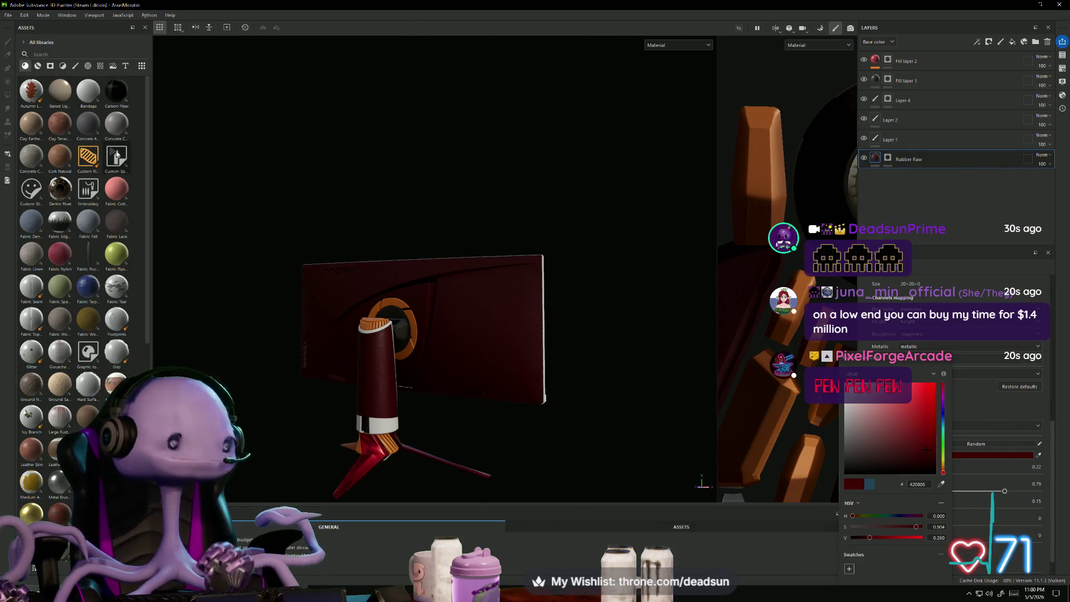
{"action": "left_click", "coordinate": [8, 15]}
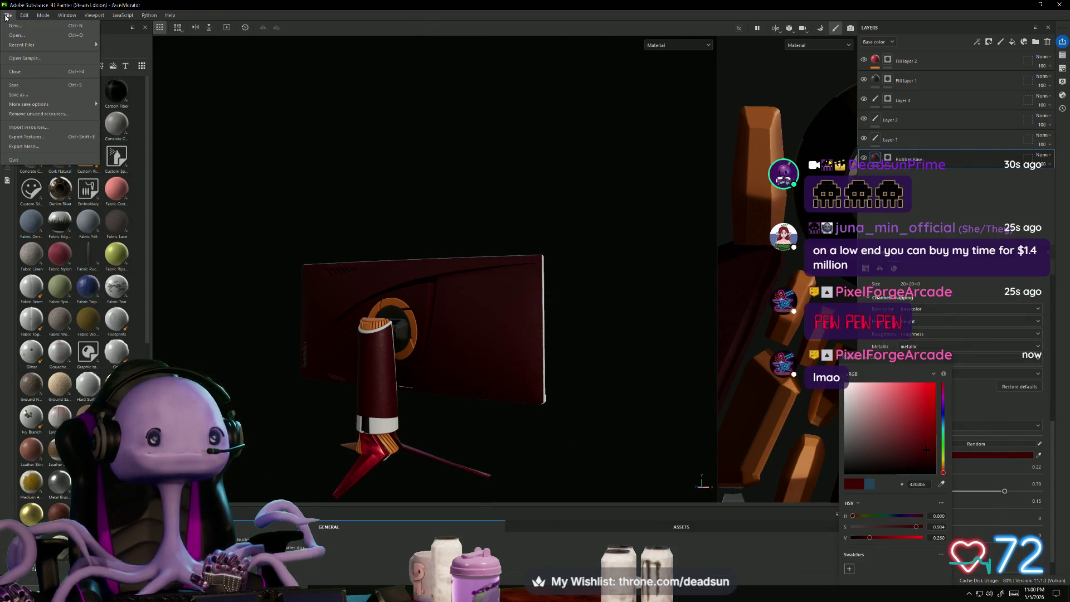
Step: Save the monitor project and orbit to inspect the stand and its base nozzle
{"action": "left_click", "coordinate": [24, 85]}
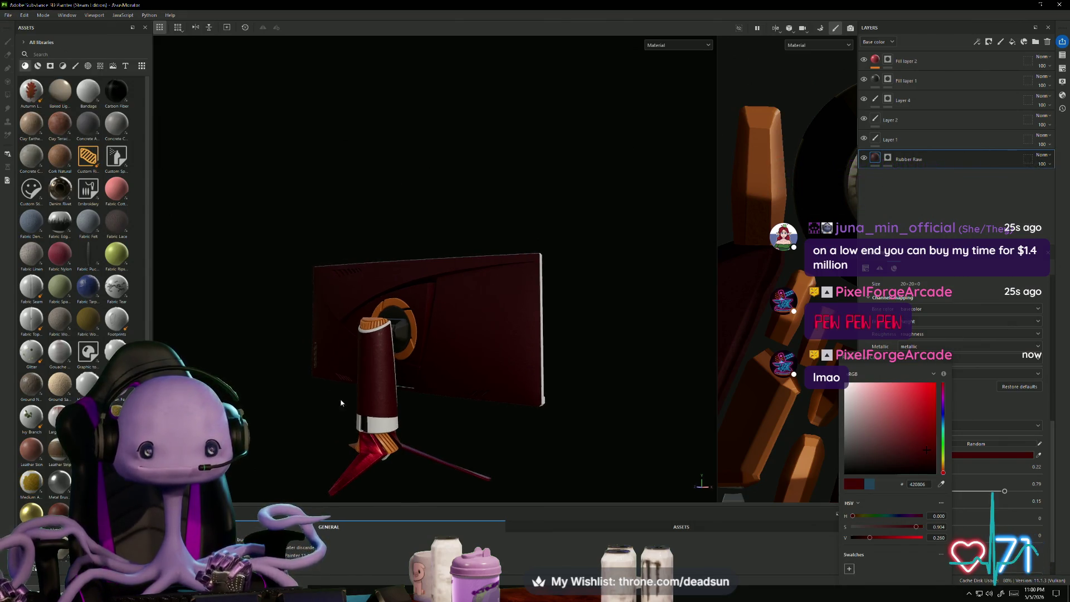
{"action": "mouse_move", "coordinate": [341, 402]}
{"action": "left_mouse_down", "text": "alt"}
{"action": "mouse_move", "coordinate": [548, 398]}
{"action": "mouse_move", "coordinate": [535, 313]}
{"action": "mouse_move", "coordinate": [513, 382]}
{"action": "mouse_move", "coordinate": [519, 377]}
{"action": "mouse_move", "coordinate": [480, 400]}
{"action": "mouse_move", "coordinate": [353, 402]}
{"action": "mouse_move", "coordinate": [344, 422]}
{"action": "left_mouse_up", "text": "alt"}
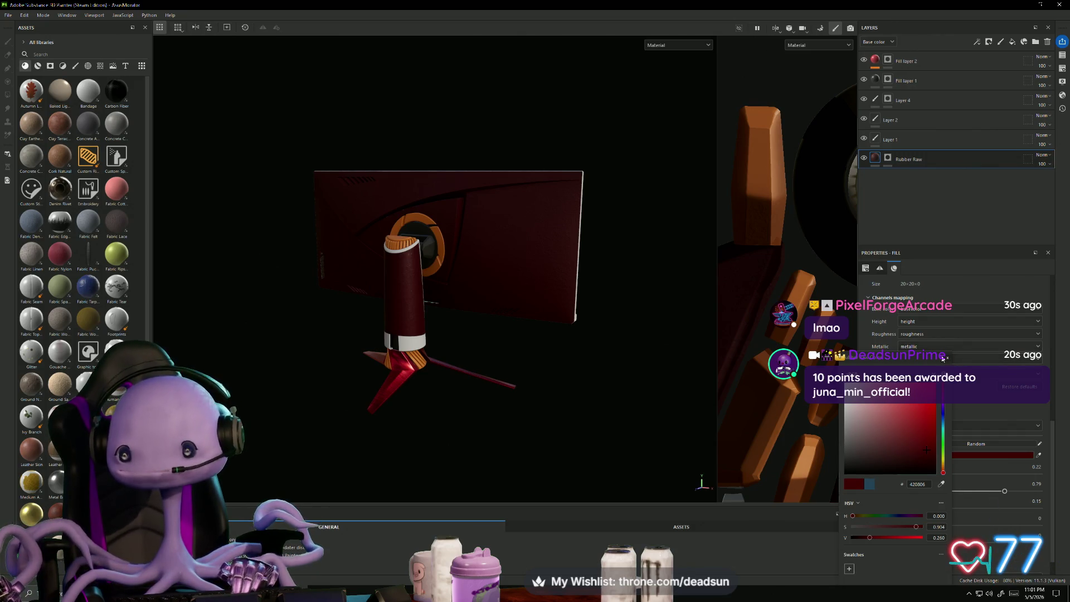
{"action": "left_click_drag", "start_coordinate": [391, 368], "coordinate": [688, 399], "text": "alt"}
{"action": "mouse_move", "coordinate": [490, 376]}
{"action": "left_mouse_down", "text": "alt"}
{"action": "mouse_move", "coordinate": [474, 390]}
{"action": "mouse_move", "coordinate": [490, 365]}
{"action": "mouse_move", "coordinate": [487, 335]}
{"action": "mouse_move", "coordinate": [477, 359]}
{"action": "mouse_move", "coordinate": [487, 336]}
{"action": "mouse_move", "coordinate": [389, 413]}
{"action": "mouse_move", "coordinate": [277, 408]}
{"action": "mouse_move", "coordinate": [460, 412]}
{"action": "mouse_move", "coordinate": [498, 364]}
{"action": "left_mouse_up", "text": "alt"}
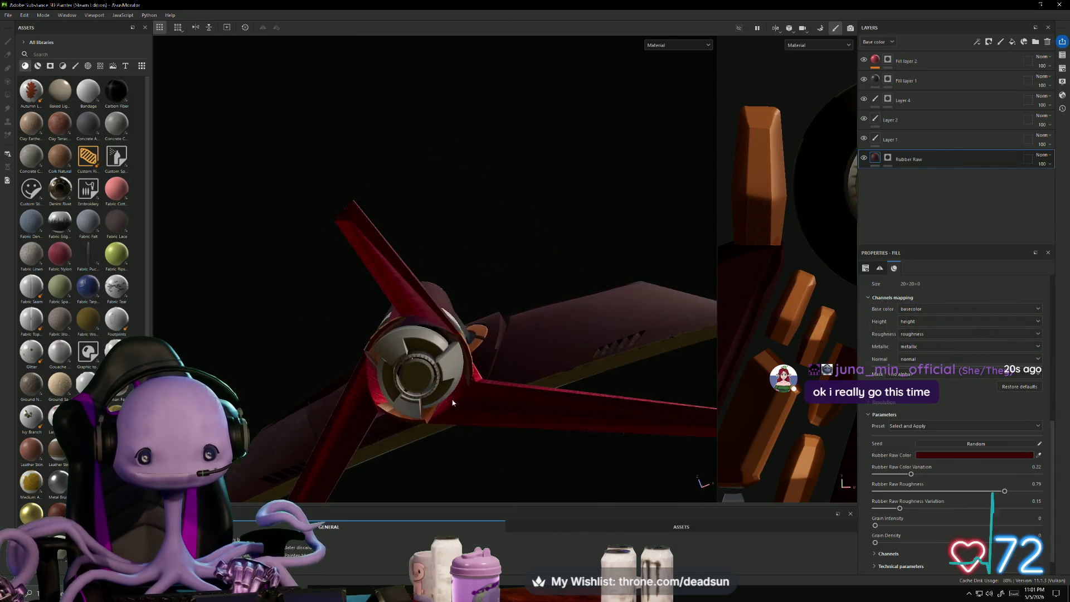
{"action": "mouse_move", "coordinate": [453, 402]}
{"action": "left_mouse_down", "text": "alt"}
{"action": "mouse_move", "coordinate": [502, 357]}
{"action": "mouse_move", "coordinate": [440, 362]}
{"action": "mouse_move", "coordinate": [431, 322]}
{"action": "mouse_move", "coordinate": [541, 365]}
{"action": "mouse_move", "coordinate": [597, 377]}
{"action": "mouse_move", "coordinate": [643, 368]}
{"action": "mouse_move", "coordinate": [440, 304]}
{"action": "mouse_move", "coordinate": [383, 354]}
{"action": "mouse_move", "coordinate": [298, 359]}
{"action": "mouse_move", "coordinate": [287, 371]}
{"action": "mouse_move", "coordinate": [495, 360]}
{"action": "mouse_move", "coordinate": [435, 409]}
{"action": "left_mouse_up", "text": "alt"}
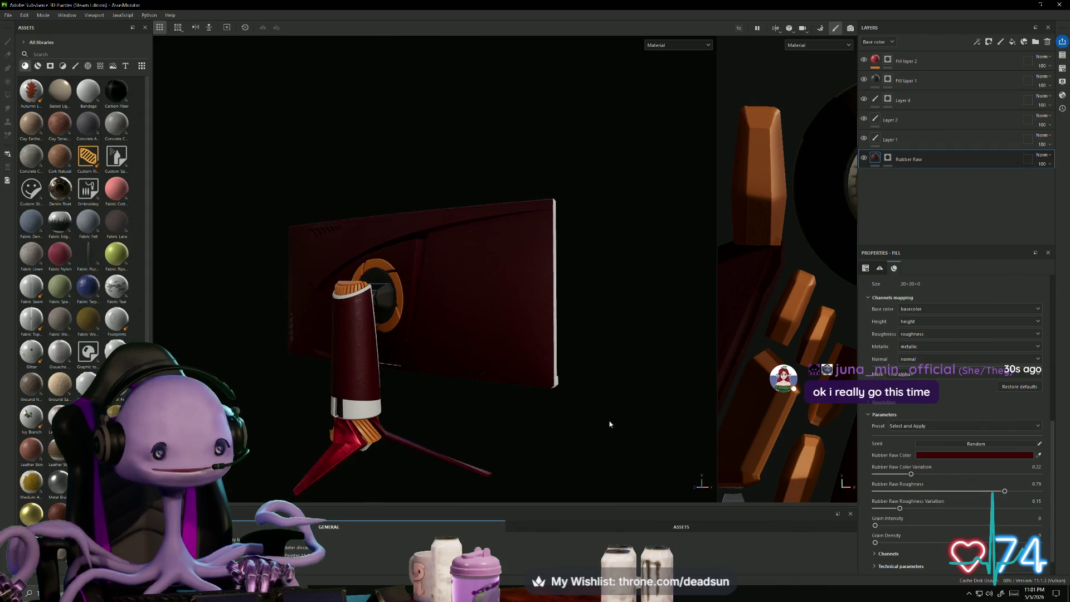
{"action": "mouse_move", "coordinate": [610, 424]}
{"action": "left_mouse_down", "text": "alt"}
{"action": "mouse_move", "coordinate": [505, 378]}
{"action": "mouse_move", "coordinate": [441, 383]}
{"action": "left_mouse_up", "text": "alt"}
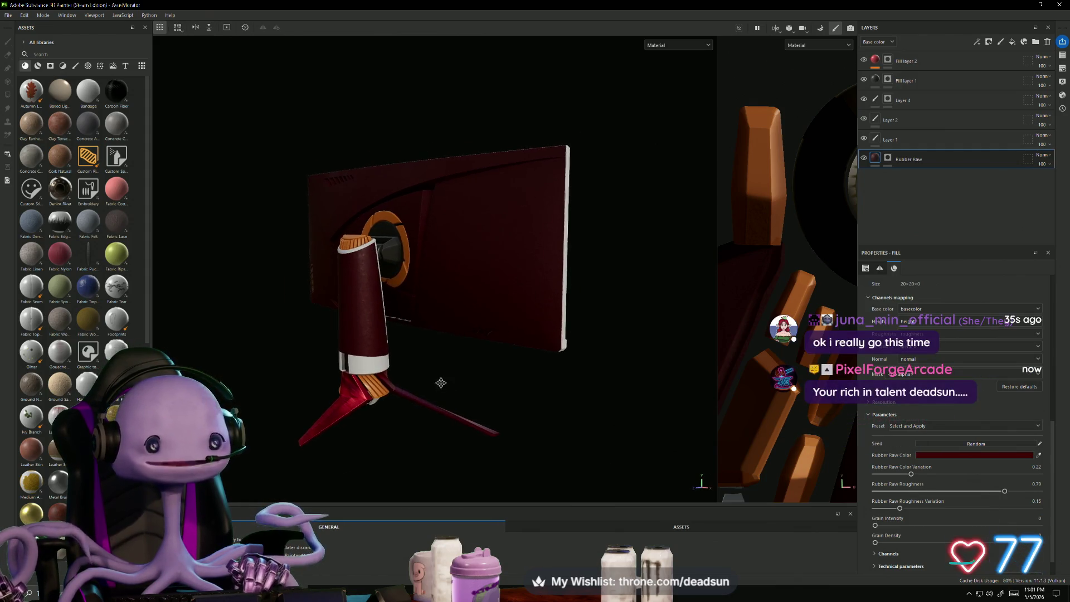
Step: Save the project again, then check the screen edge and underside
{"action": "left_click", "coordinate": [9, 16]}
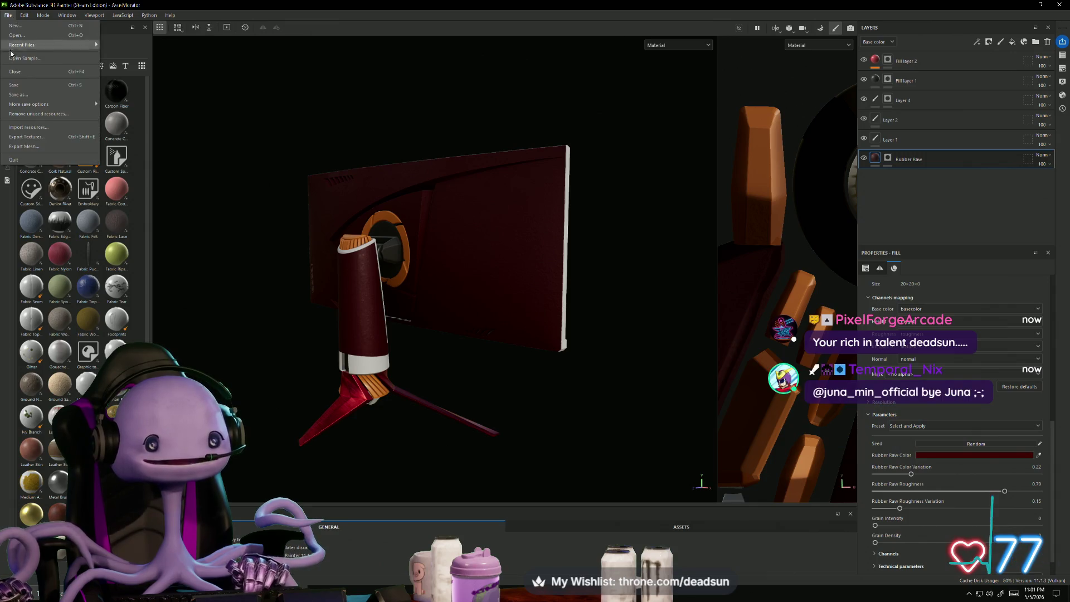
{"action": "left_click", "coordinate": [31, 88]}
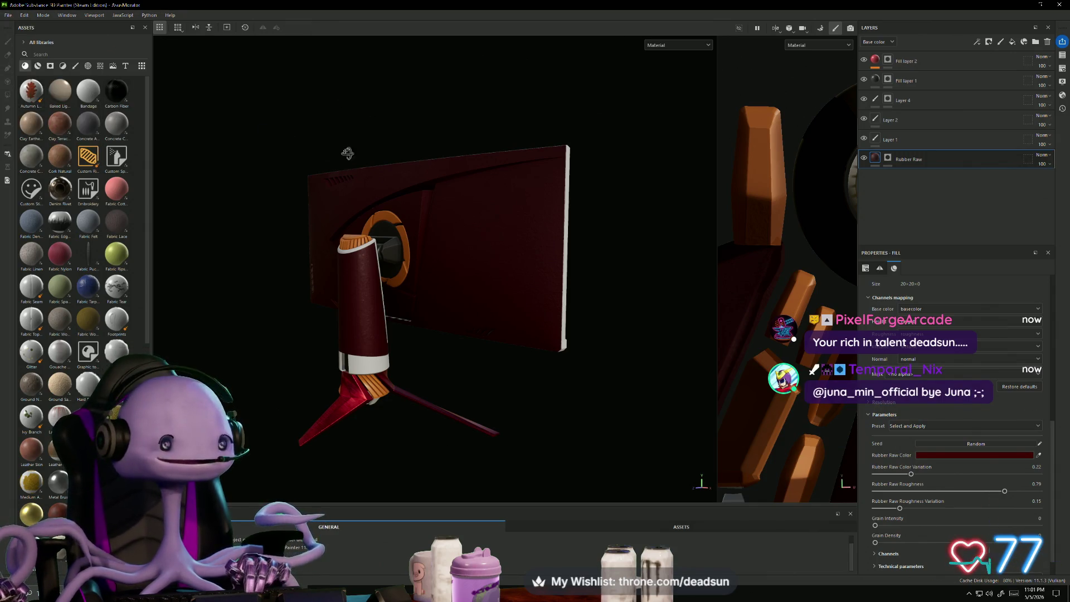
{"action": "left_click_drag", "start_coordinate": [347, 153], "coordinate": [347, 181], "text": "alt"}
{"action": "mouse_move", "coordinate": [343, 236]}
{"action": "left_mouse_down", "text": "alt"}
{"action": "mouse_move", "coordinate": [407, 130]}
{"action": "mouse_move", "coordinate": [466, 100]}
{"action": "mouse_move", "coordinate": [312, 234]}
{"action": "mouse_move", "coordinate": [244, 246]}
{"action": "left_mouse_up", "text": "alt"}
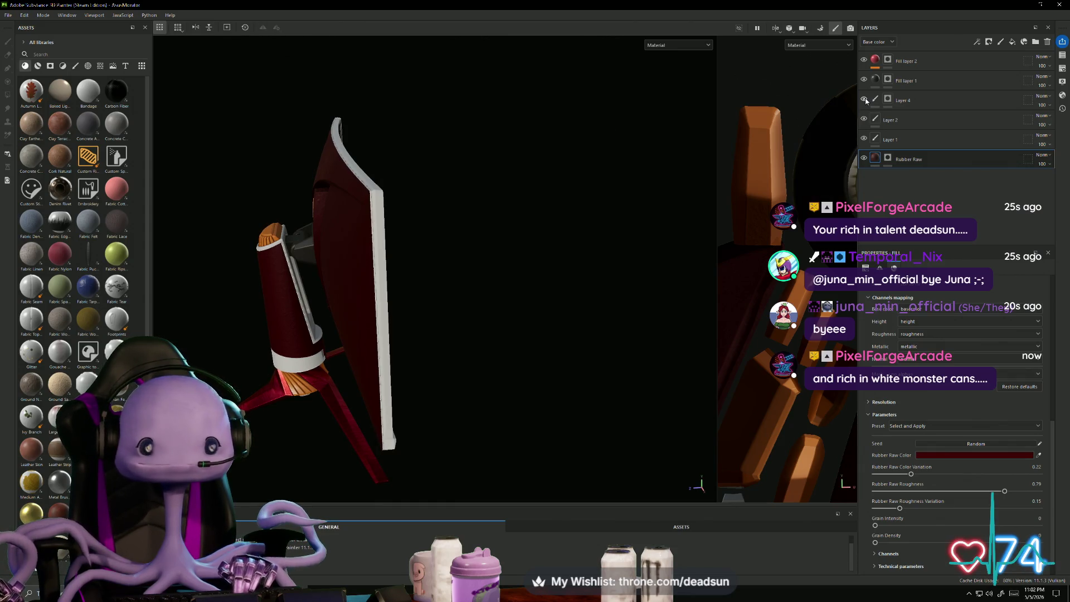
Step: Look around the monitor, then test-drop the Metal Polished material onto it
{"action": "left_click_drag", "start_coordinate": [443, 204], "coordinate": [491, 245], "text": "alt"}
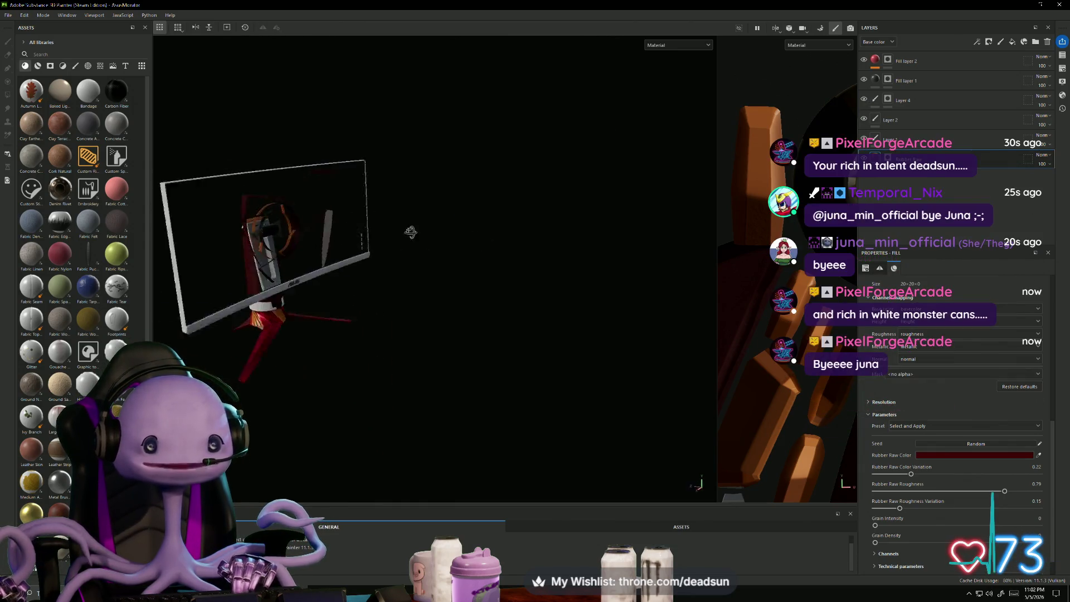
{"action": "mouse_move", "coordinate": [410, 232]}
{"action": "left_mouse_down", "text": "alt"}
{"action": "mouse_move", "coordinate": [485, 210]}
{"action": "mouse_move", "coordinate": [287, 230]}
{"action": "left_mouse_up", "text": "alt"}
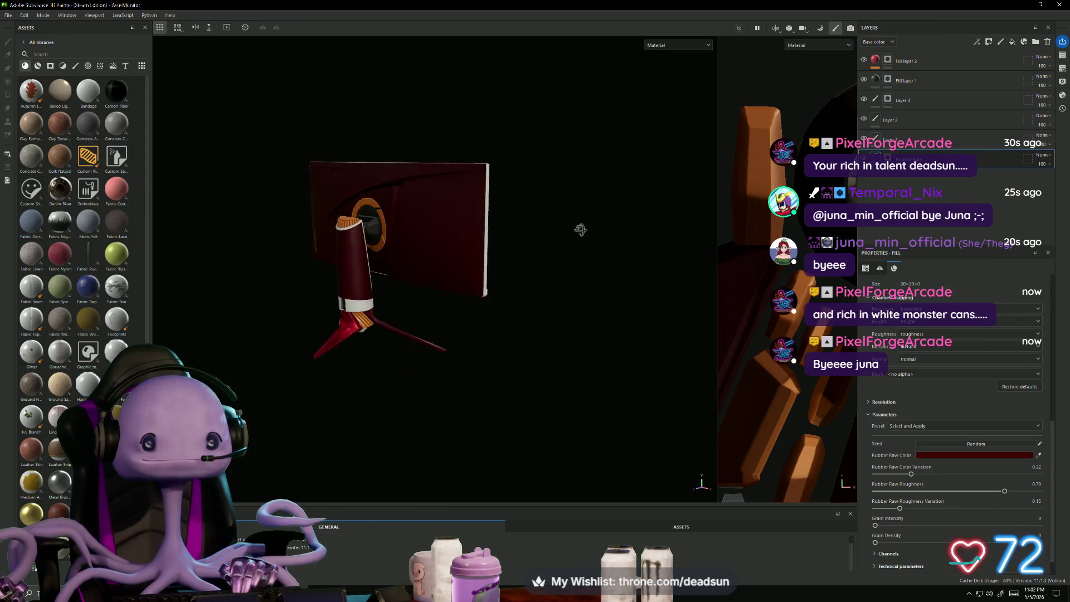
{"action": "middle_click_drag", "start_coordinate": [535, 292], "coordinate": [473, 265], "text": "alt"}
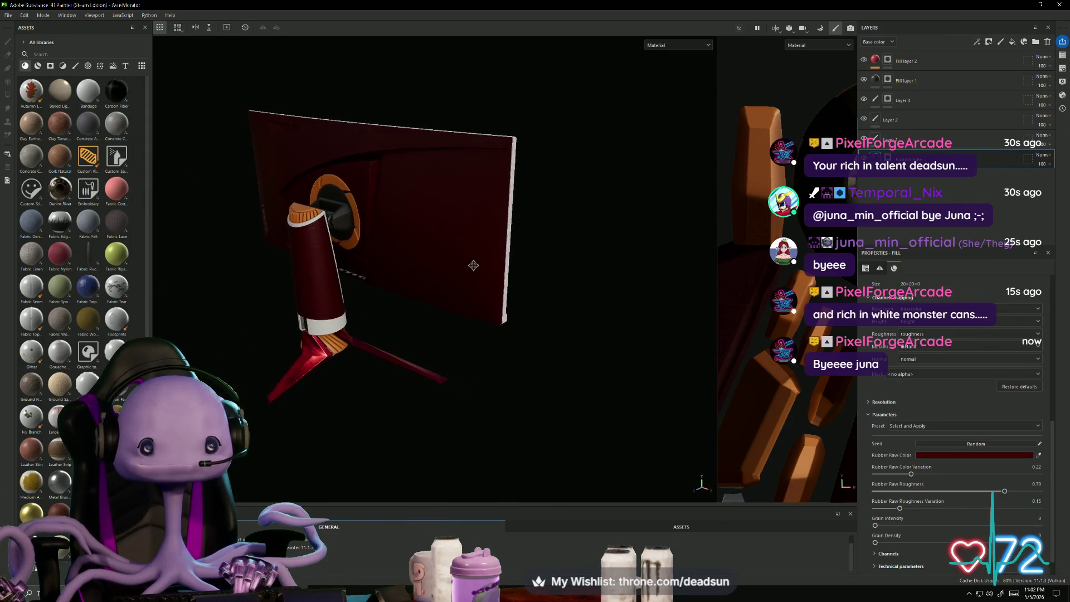
{"action": "mouse_move", "coordinate": [362, 282]}
{"action": "left_mouse_down", "text": "alt"}
{"action": "mouse_move", "coordinate": [401, 256]}
{"action": "mouse_move", "coordinate": [450, 156]}
{"action": "mouse_move", "coordinate": [409, 234]}
{"action": "left_mouse_up", "text": "alt"}
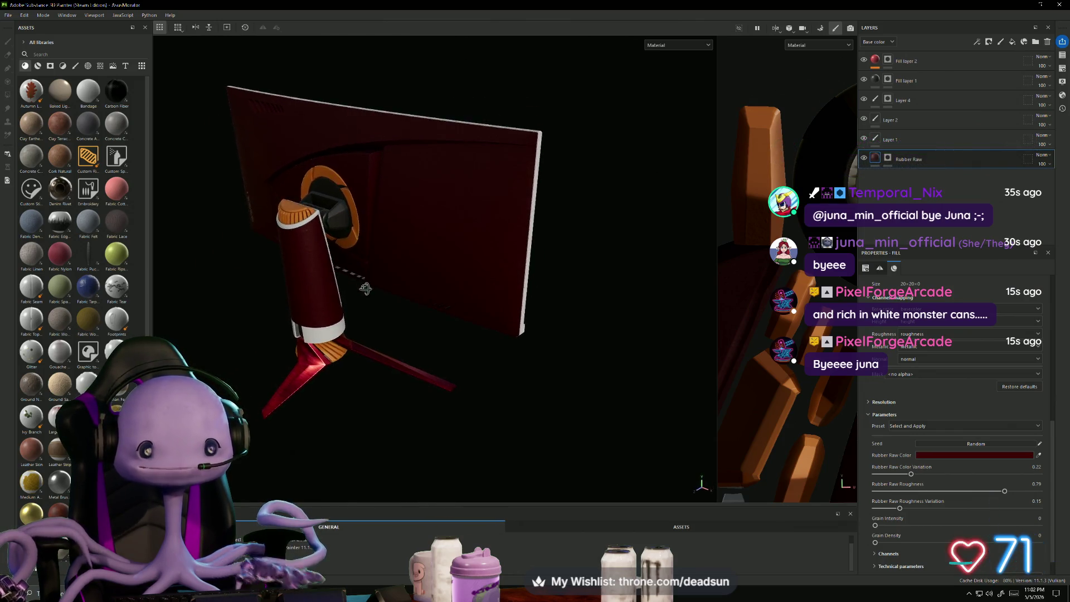
{"action": "left_click_drag", "start_coordinate": [365, 288], "coordinate": [304, 273], "text": "alt"}
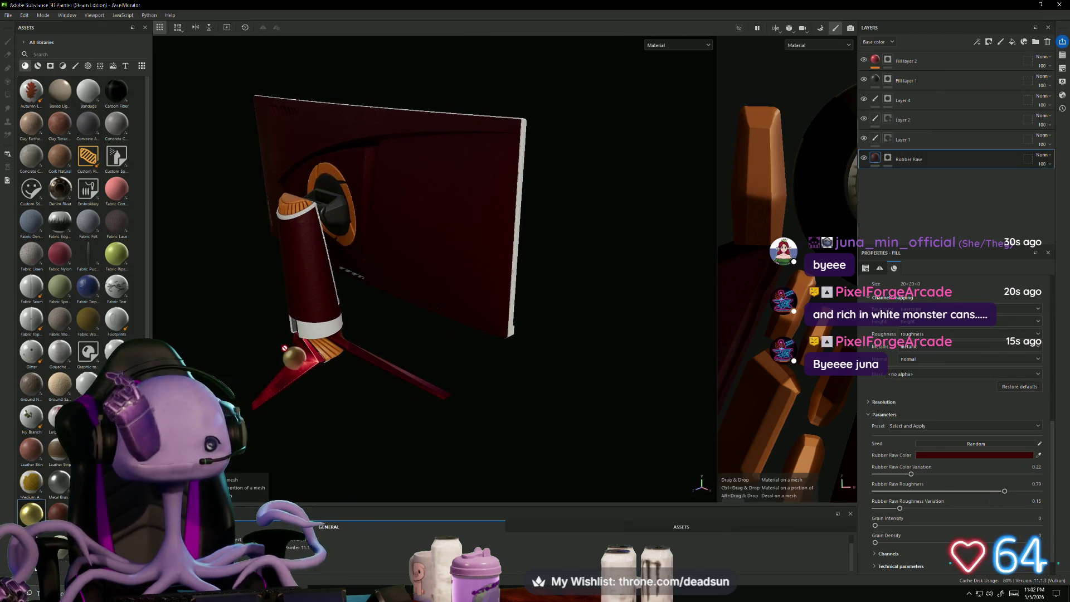
{"action": "left_click_drag", "start_coordinate": [314, 327], "coordinate": [313, 329]}
{"action": "mouse_move", "coordinate": [351, 444]}
{"action": "left_mouse_down", "text": "alt"}
{"action": "mouse_move", "coordinate": [570, 376]}
{"action": "mouse_move", "coordinate": [650, 392]}
{"action": "mouse_move", "coordinate": [451, 425]}
{"action": "mouse_move", "coordinate": [262, 431]}
{"action": "left_mouse_up", "text": "alt"}
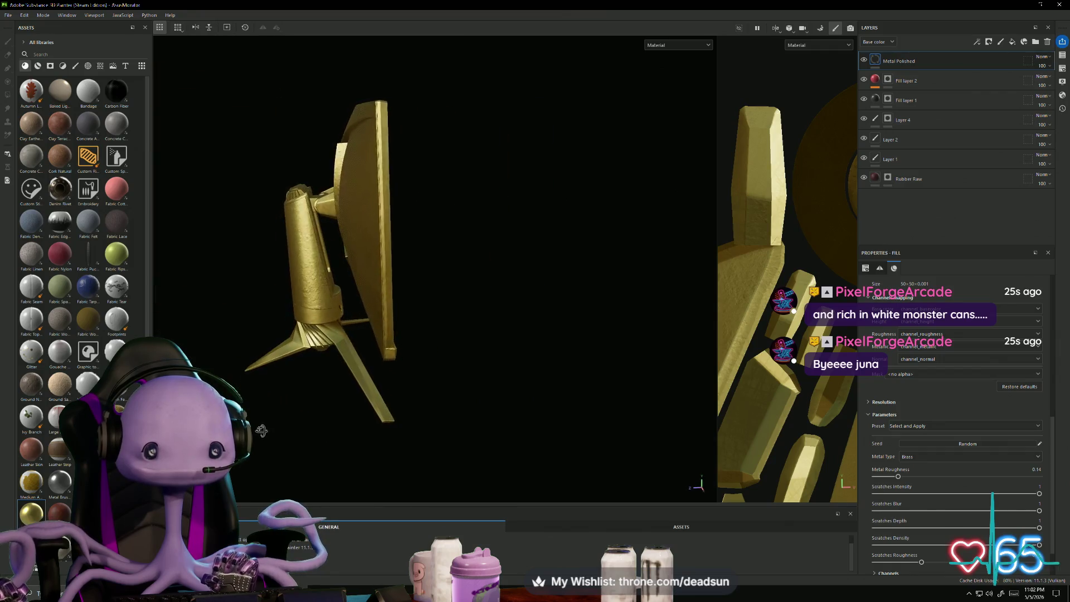
{"action": "left_click_drag", "start_coordinate": [258, 374], "coordinate": [357, 433], "text": "alt"}
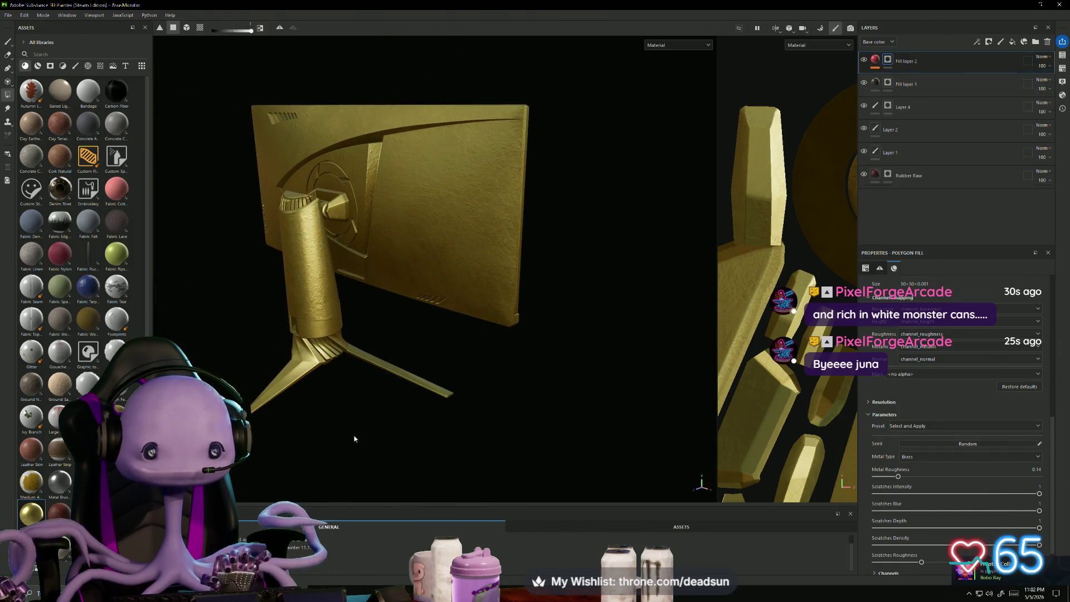
Step: Switch to polygon fill mode, inspect the sides, then quit discarding the project changes
{"action": "key", "text": "4"}
{"action": "scroll", "coordinate": [761, 272], "scroll_direction": "down", "scroll_amount": 2}
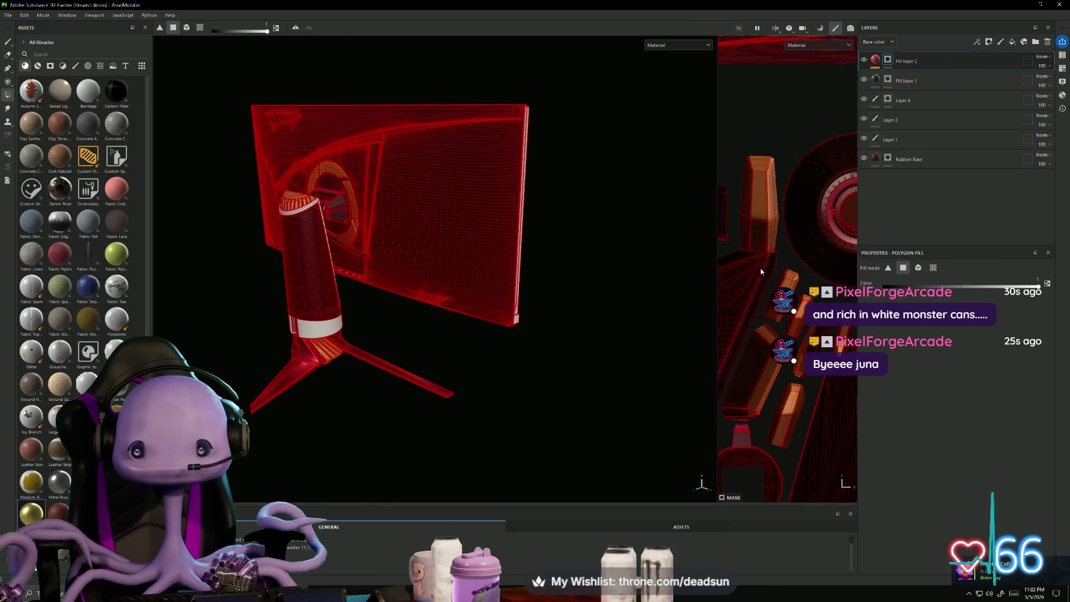
{"action": "left_click_drag", "start_coordinate": [424, 346], "coordinate": [357, 374], "text": "alt"}
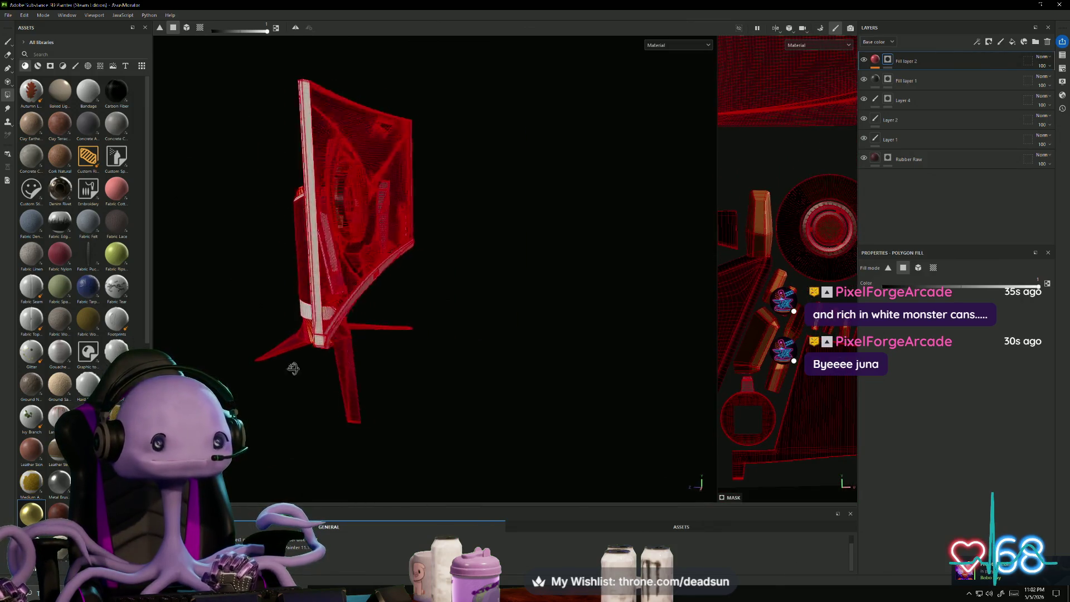
{"action": "left_click_drag", "start_coordinate": [293, 368], "coordinate": [457, 356], "text": "alt"}
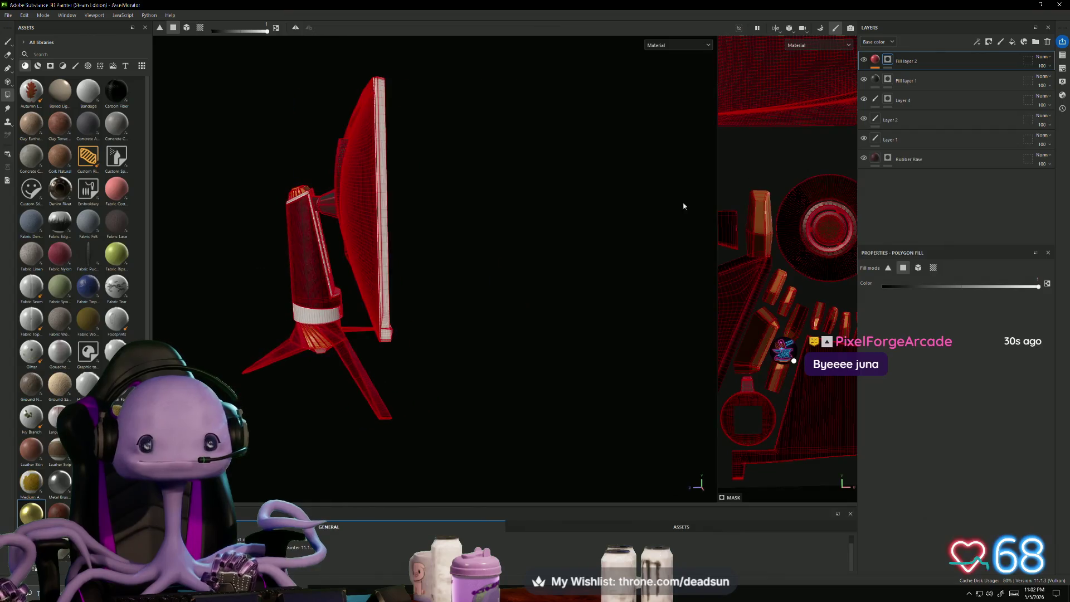
{"action": "left_click", "coordinate": [505, 306]}
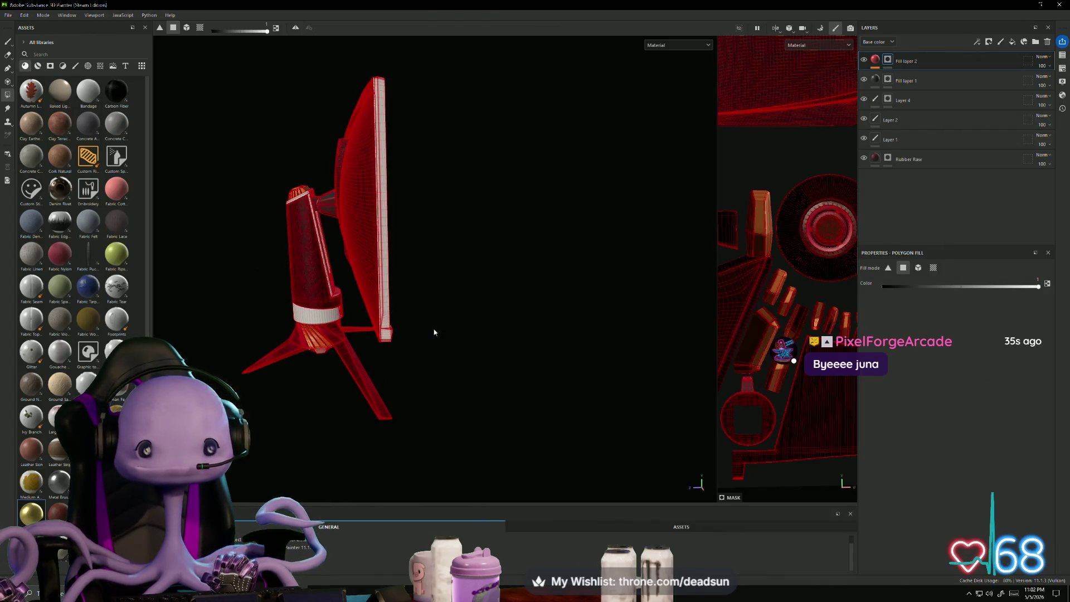
{"action": "mouse_move", "coordinate": [416, 238]}
{"action": "left_mouse_down", "text": "alt"}
{"action": "mouse_move", "coordinate": [321, 227]}
{"action": "mouse_move", "coordinate": [290, 208]}
{"action": "mouse_move", "coordinate": [301, 167]}
{"action": "mouse_move", "coordinate": [290, 229]}
{"action": "mouse_move", "coordinate": [323, 206]}
{"action": "mouse_move", "coordinate": [368, 209]}
{"action": "mouse_move", "coordinate": [402, 195]}
{"action": "mouse_move", "coordinate": [357, 203]}
{"action": "left_mouse_up", "text": "alt"}
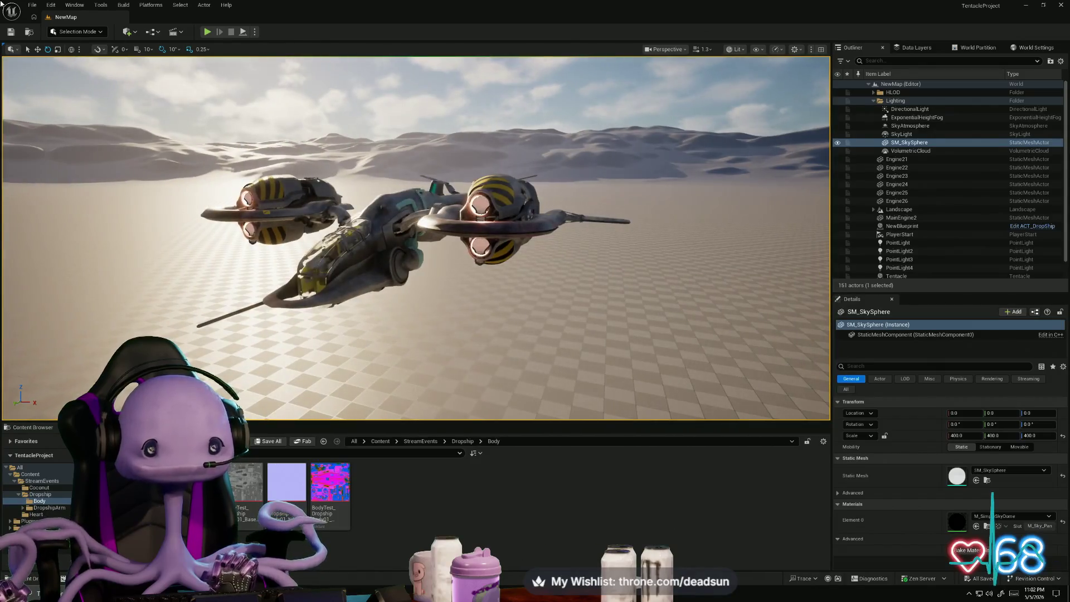
Step: Save all levels and assets with File > Save All
{"action": "left_click", "coordinate": [32, 5]}
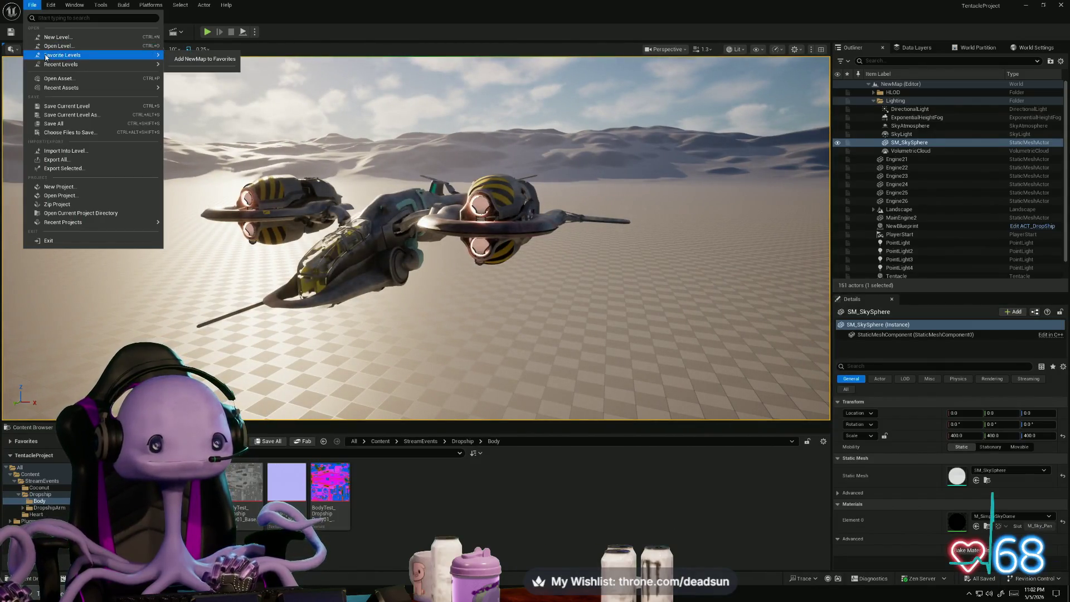
{"action": "left_click", "coordinate": [63, 127]}
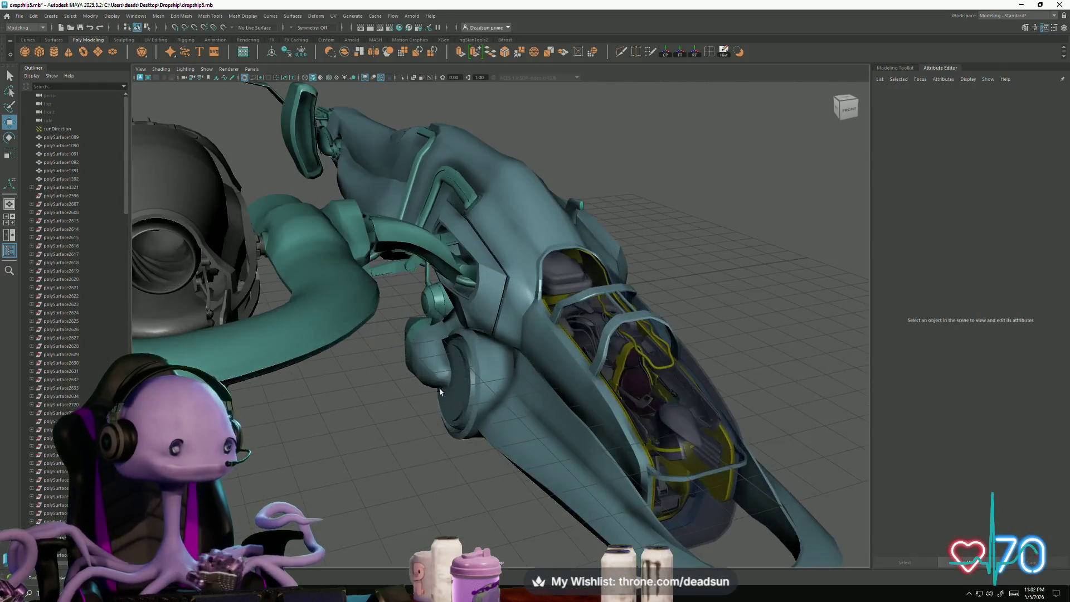
{"action": "scroll", "coordinate": [440, 389], "scroll_direction": "up", "scroll_amount": 5}
{"action": "left_click", "coordinate": [463, 412]}
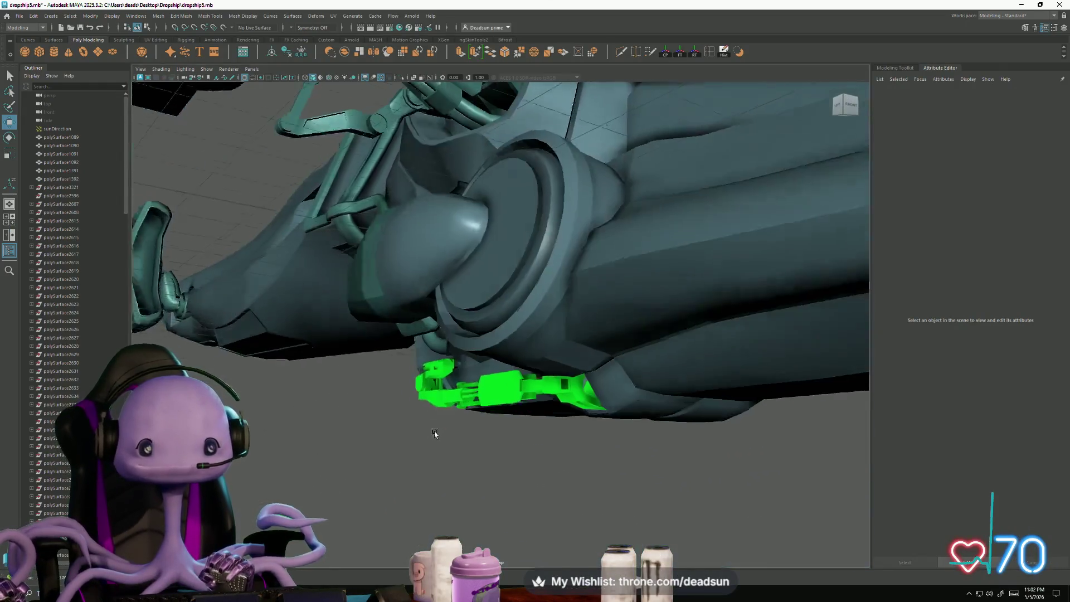
{"action": "scroll", "coordinate": [483, 386], "scroll_direction": "up", "scroll_amount": 2}
{"action": "left_click_drag", "start_coordinate": [483, 386], "coordinate": [647, 221], "text": "alt"}
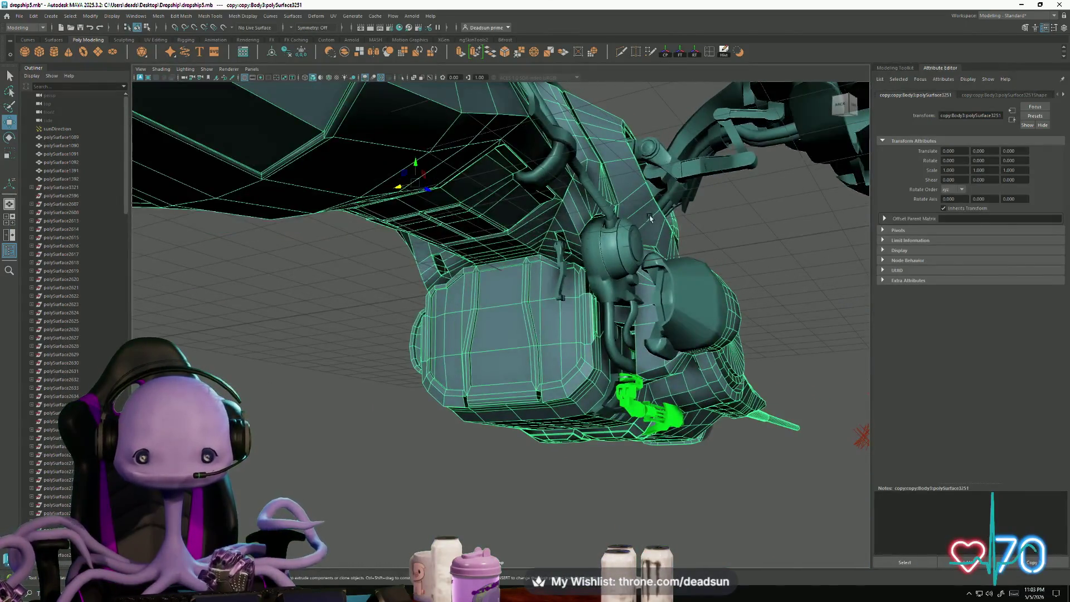
{"action": "left_click", "coordinate": [650, 219]}
{"action": "scroll", "coordinate": [662, 309], "scroll_direction": "up", "scroll_amount": 3}
{"action": "scroll", "coordinate": [662, 309], "scroll_direction": "up", "scroll_amount": 2}
{"action": "scroll", "coordinate": [678, 296], "scroll_direction": "up", "scroll_amount": 3}
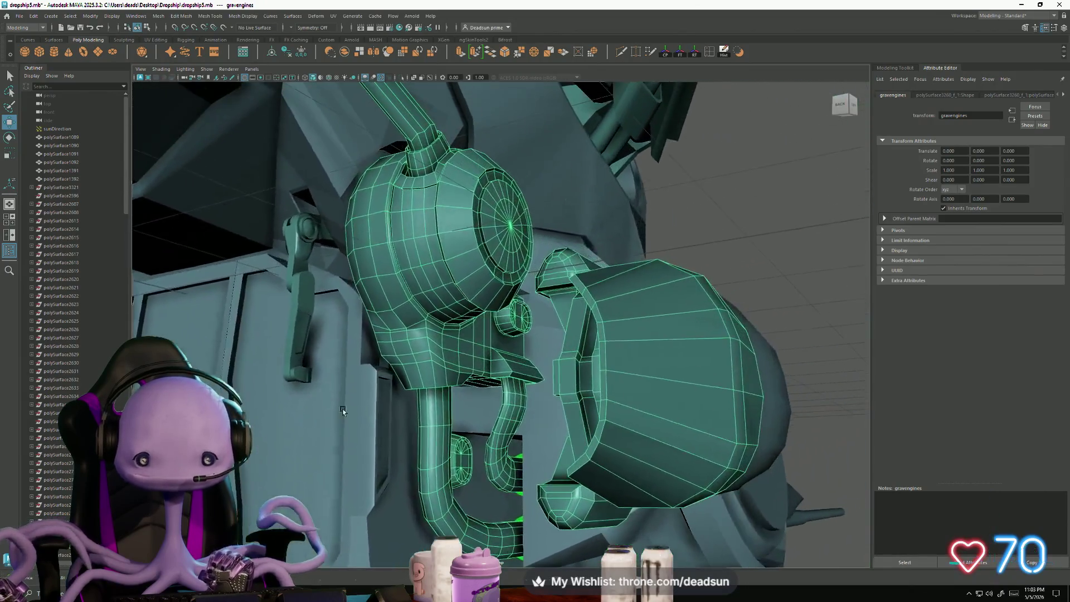
{"action": "scroll", "coordinate": [483, 418], "scroll_direction": "up", "scroll_amount": 4}
{"action": "scroll", "coordinate": [483, 418], "scroll_direction": "up", "scroll_amount": 8}
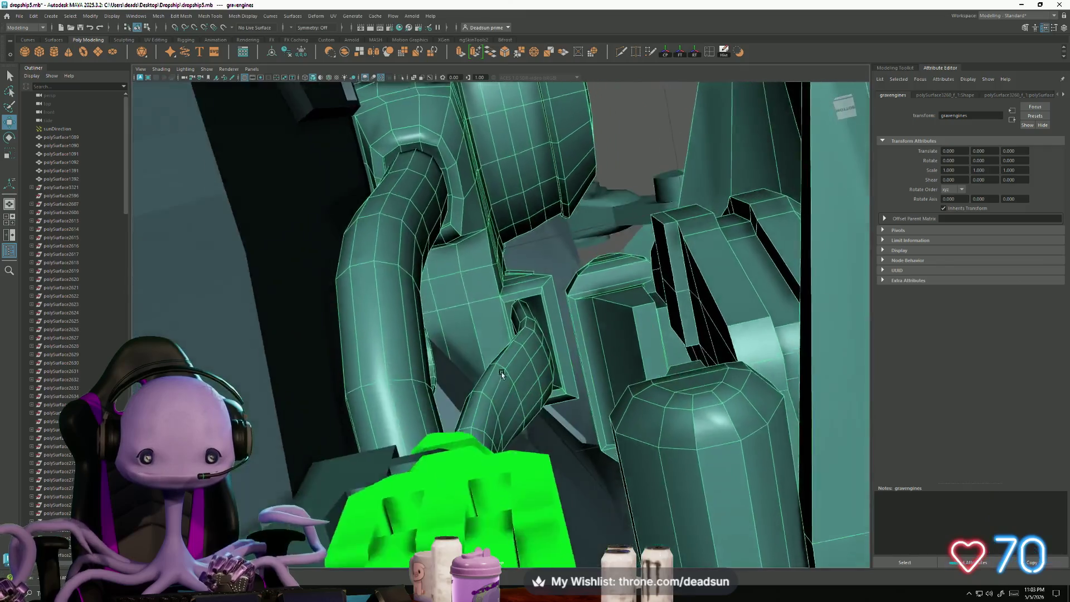
{"action": "mouse_move", "coordinate": [502, 375]}
{"action": "left_mouse_down", "text": "alt"}
{"action": "mouse_move", "coordinate": [440, 470]}
{"action": "mouse_move", "coordinate": [362, 440]}
{"action": "mouse_move", "coordinate": [389, 394]}
{"action": "mouse_move", "coordinate": [362, 457]}
{"action": "mouse_move", "coordinate": [454, 458]}
{"action": "mouse_move", "coordinate": [417, 465]}
{"action": "mouse_move", "coordinate": [415, 450]}
{"action": "mouse_move", "coordinate": [375, 442]}
{"action": "mouse_move", "coordinate": [363, 425]}
{"action": "left_mouse_up", "text": "alt"}
{"action": "left_click", "coordinate": [359, 468]}
{"action": "scroll", "coordinate": [363, 425], "scroll_direction": "down", "scroll_amount": 5}
{"action": "left_click", "coordinate": [317, 392]}
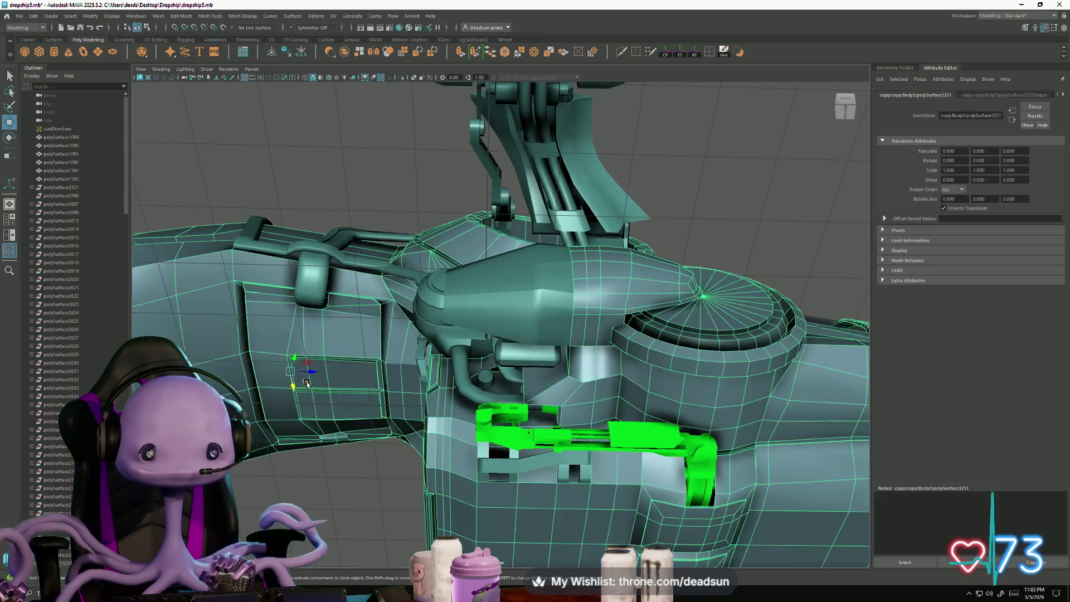
{"action": "mouse_move", "coordinate": [317, 393]}
{"action": "left_mouse_down", "text": "alt"}
{"action": "mouse_move", "coordinate": [439, 438]}
{"action": "mouse_move", "coordinate": [346, 478]}
{"action": "left_mouse_up", "text": "alt"}
{"action": "left_click", "coordinate": [411, 461]}
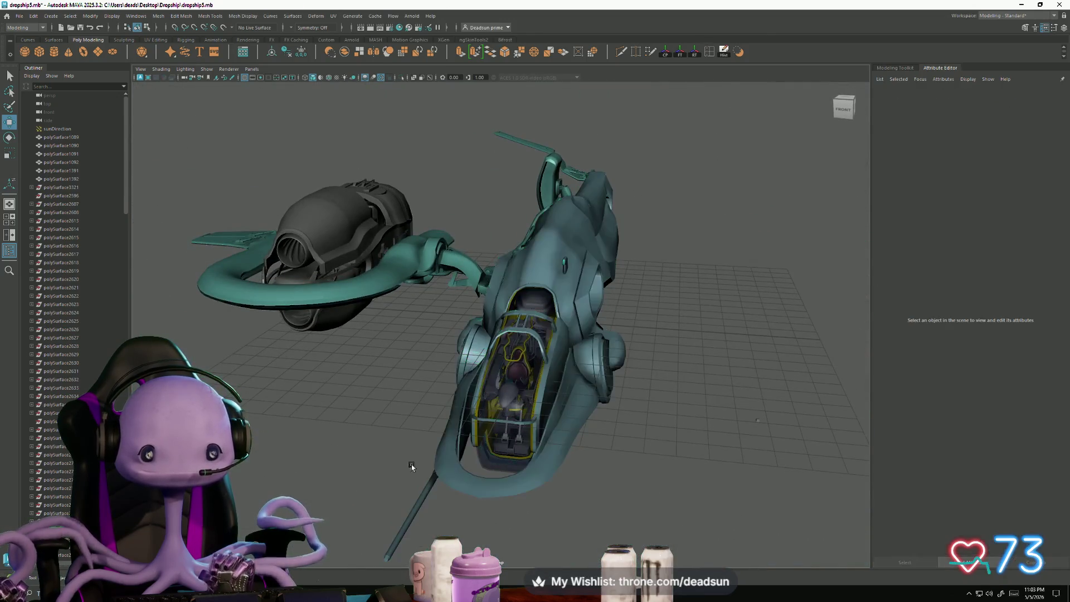
Step: Save the dropship scene and tumble to new angles on the ship
{"action": "mouse_move", "coordinate": [411, 461]}
{"action": "left_mouse_down", "text": "alt"}
{"action": "mouse_move", "coordinate": [362, 437]}
{"action": "mouse_move", "coordinate": [373, 468]}
{"action": "mouse_move", "coordinate": [282, 372]}
{"action": "left_mouse_up", "text": "alt"}
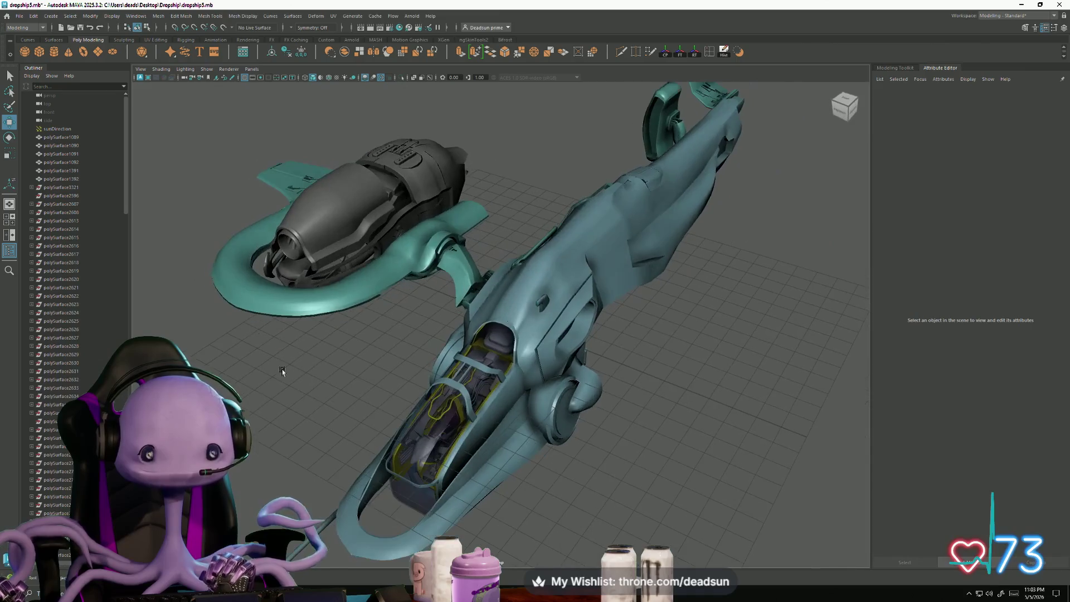
{"action": "left_click", "coordinate": [17, 18]}
{"action": "left_click", "coordinate": [34, 53]}
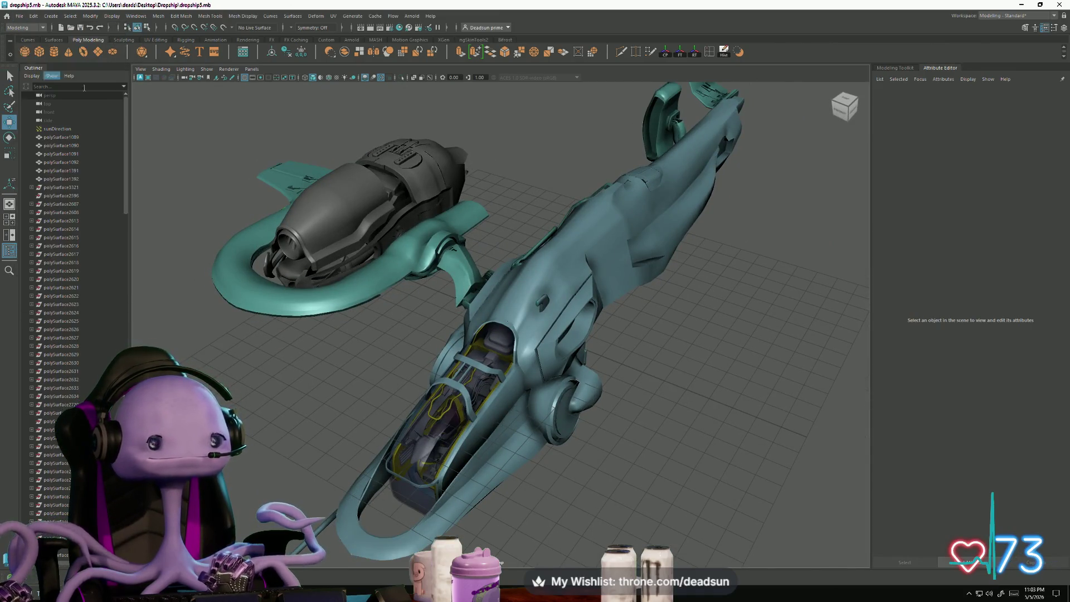
{"action": "scroll", "coordinate": [459, 339], "scroll_direction": "up", "scroll_amount": 3}
{"action": "scroll", "coordinate": [459, 339], "scroll_direction": "down", "scroll_amount": 3}
{"action": "mouse_move", "coordinate": [459, 339]}
{"action": "left_mouse_down", "text": "alt"}
{"action": "mouse_move", "coordinate": [415, 376]}
{"action": "mouse_move", "coordinate": [449, 356]}
{"action": "mouse_move", "coordinate": [440, 348]}
{"action": "mouse_move", "coordinate": [349, 402]}
{"action": "left_mouse_up", "text": "alt"}
{"action": "middle_click_drag", "start_coordinate": [349, 402], "coordinate": [402, 306], "text": "alt"}
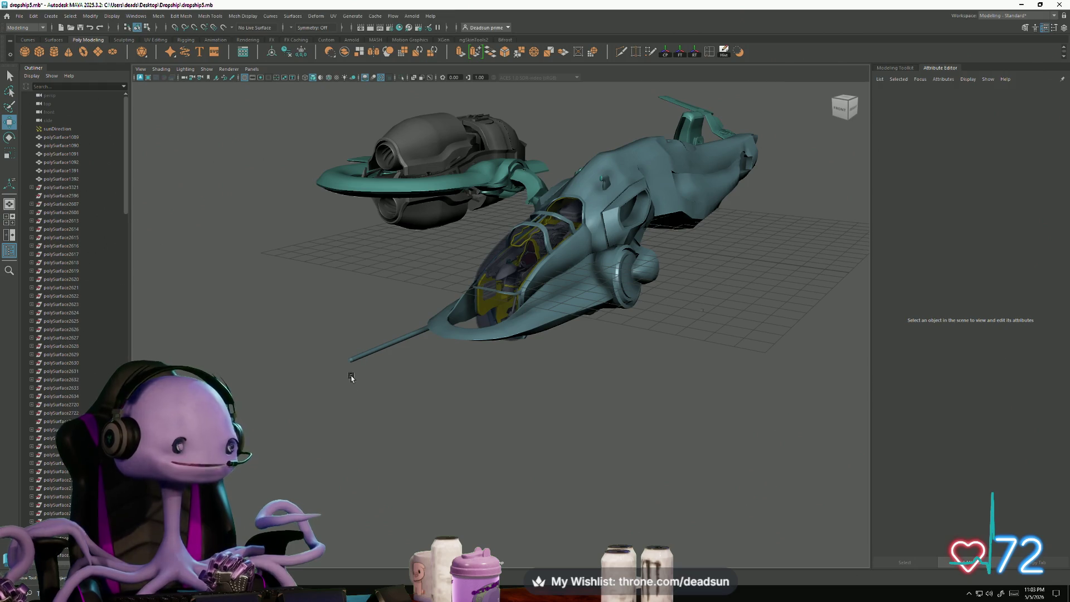
{"action": "scroll", "coordinate": [342, 373], "scroll_direction": "up", "scroll_amount": 3}
Step: Select and frame the ring of faces at the rod's end, then clear it and view the ship
{"action": "left_click", "coordinate": [251, 380]}
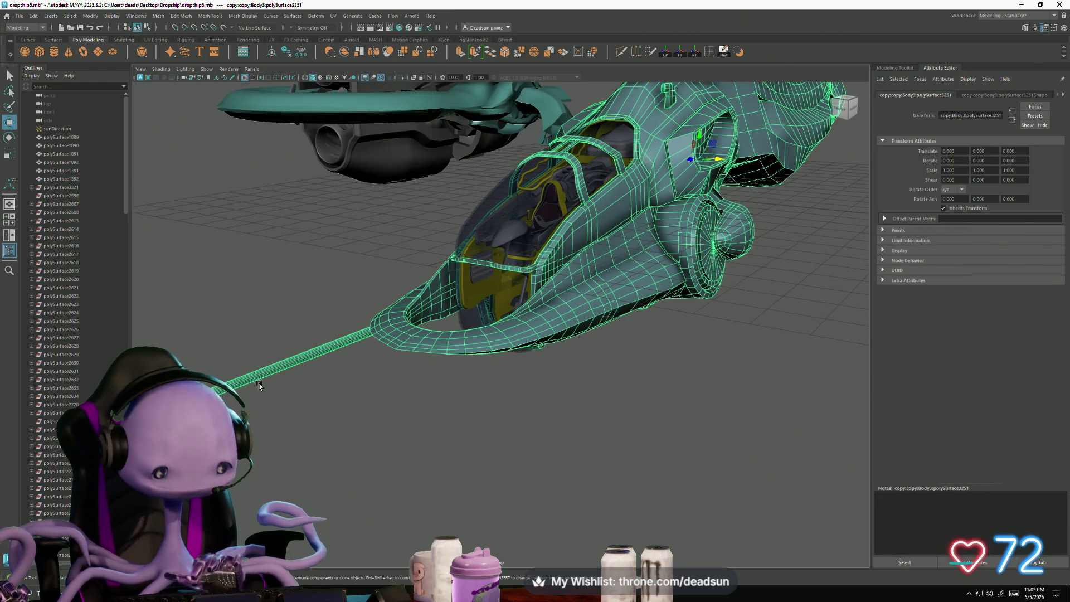
{"action": "right_click_drag", "start_coordinate": [250, 373], "coordinate": [249, 372]}
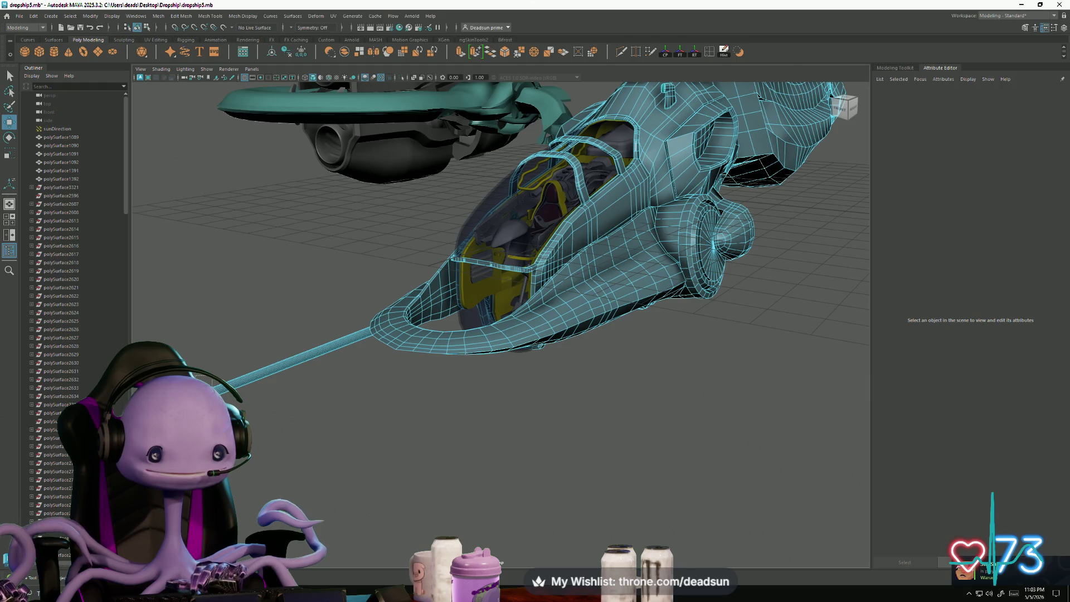
{"action": "double_click", "coordinate": [249, 373]}
{"action": "key", "text": "f"}
{"action": "left_click_drag", "start_coordinate": [394, 422], "coordinate": [275, 459], "text": "alt"}
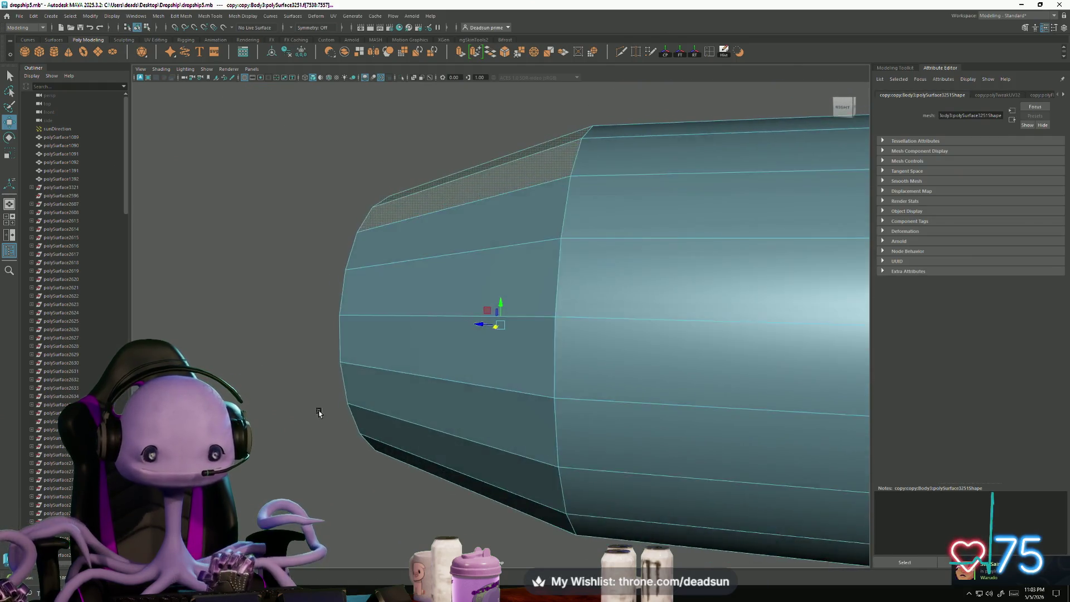
{"action": "left_click", "coordinate": [275, 459]}
{"action": "scroll", "coordinate": [275, 458], "scroll_direction": "down", "scroll_amount": 5}
{"action": "mouse_move", "coordinate": [535, 418]}
{"action": "left_mouse_down", "text": "alt"}
{"action": "mouse_move", "coordinate": [437, 426]}
{"action": "mouse_move", "coordinate": [529, 401]}
{"action": "mouse_move", "coordinate": [426, 430]}
{"action": "mouse_move", "coordinate": [396, 396]}
{"action": "mouse_move", "coordinate": [450, 366]}
{"action": "mouse_move", "coordinate": [432, 423]}
{"action": "mouse_move", "coordinate": [337, 430]}
{"action": "mouse_move", "coordinate": [331, 448]}
{"action": "left_mouse_up", "text": "alt"}
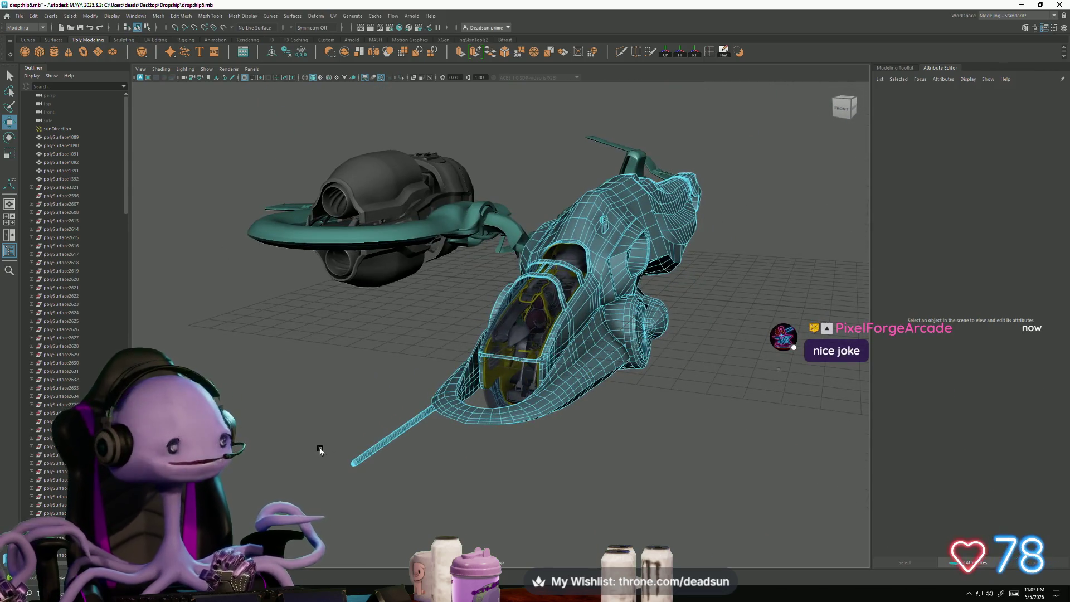
{"action": "scroll", "coordinate": [318, 427], "scroll_direction": "up", "scroll_amount": 3}
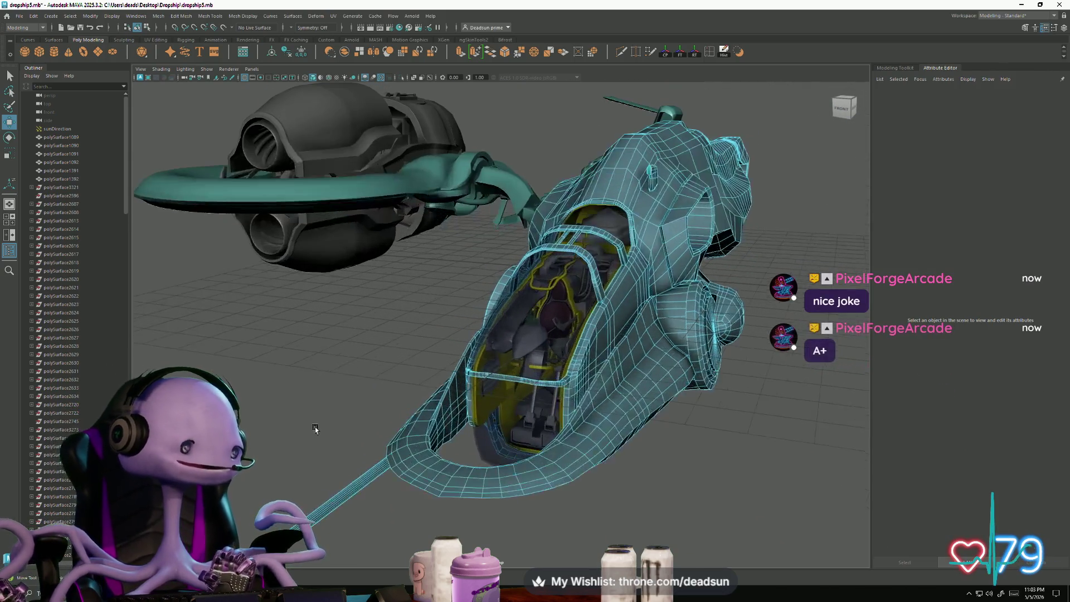
{"action": "mouse_move", "coordinate": [307, 442]}
{"action": "left_mouse_down", "text": "alt"}
{"action": "mouse_move", "coordinate": [390, 494]}
{"action": "mouse_move", "coordinate": [408, 479]}
{"action": "mouse_move", "coordinate": [341, 508]}
{"action": "mouse_move", "coordinate": [376, 506]}
{"action": "mouse_move", "coordinate": [392, 471]}
{"action": "mouse_move", "coordinate": [357, 487]}
{"action": "mouse_move", "coordinate": [360, 466]}
{"action": "mouse_move", "coordinate": [377, 497]}
{"action": "mouse_move", "coordinate": [342, 497]}
{"action": "mouse_move", "coordinate": [547, 444]}
{"action": "mouse_move", "coordinate": [557, 414]}
{"action": "mouse_move", "coordinate": [495, 466]}
{"action": "mouse_move", "coordinate": [536, 452]}
{"action": "mouse_move", "coordinate": [619, 457]}
{"action": "mouse_move", "coordinate": [594, 478]}
{"action": "mouse_move", "coordinate": [542, 485]}
{"action": "mouse_move", "coordinate": [375, 478]}
{"action": "mouse_move", "coordinate": [515, 476]}
{"action": "left_mouse_up", "text": "alt"}
Step: Inspect the rod and cockpit, selecting the ship body and tumbling around it
{"action": "left_click", "coordinate": [570, 480]}
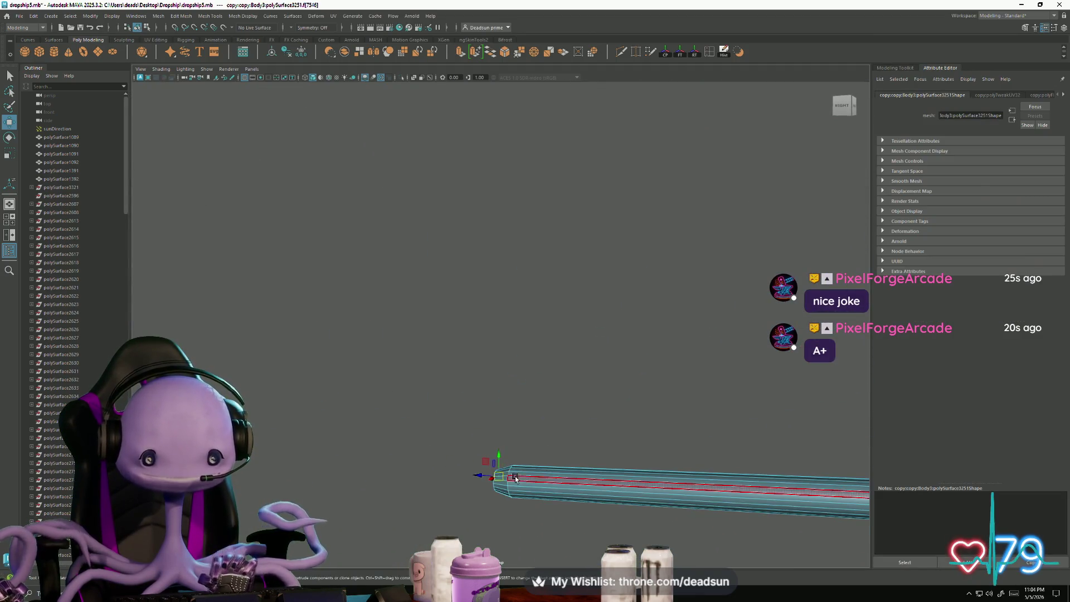
{"action": "mouse_move", "coordinate": [515, 476]}
{"action": "right_mouse_down"}
{"action": "mouse_move", "coordinate": [518, 429]}
{"action": "mouse_move", "coordinate": [562, 331]}
{"action": "right_mouse_up"}
{"action": "left_click", "coordinate": [562, 331]}
{"action": "mouse_move", "coordinate": [562, 331]}
{"action": "left_mouse_down", "text": "alt"}
{"action": "mouse_move", "coordinate": [472, 471]}
{"action": "mouse_move", "coordinate": [591, 441]}
{"action": "mouse_move", "coordinate": [597, 433]}
{"action": "mouse_move", "coordinate": [447, 449]}
{"action": "mouse_move", "coordinate": [502, 399]}
{"action": "mouse_move", "coordinate": [528, 409]}
{"action": "mouse_move", "coordinate": [490, 439]}
{"action": "mouse_move", "coordinate": [389, 449]}
{"action": "mouse_move", "coordinate": [471, 471]}
{"action": "mouse_move", "coordinate": [573, 459]}
{"action": "mouse_move", "coordinate": [631, 432]}
{"action": "mouse_move", "coordinate": [555, 456]}
{"action": "left_mouse_up", "text": "alt"}
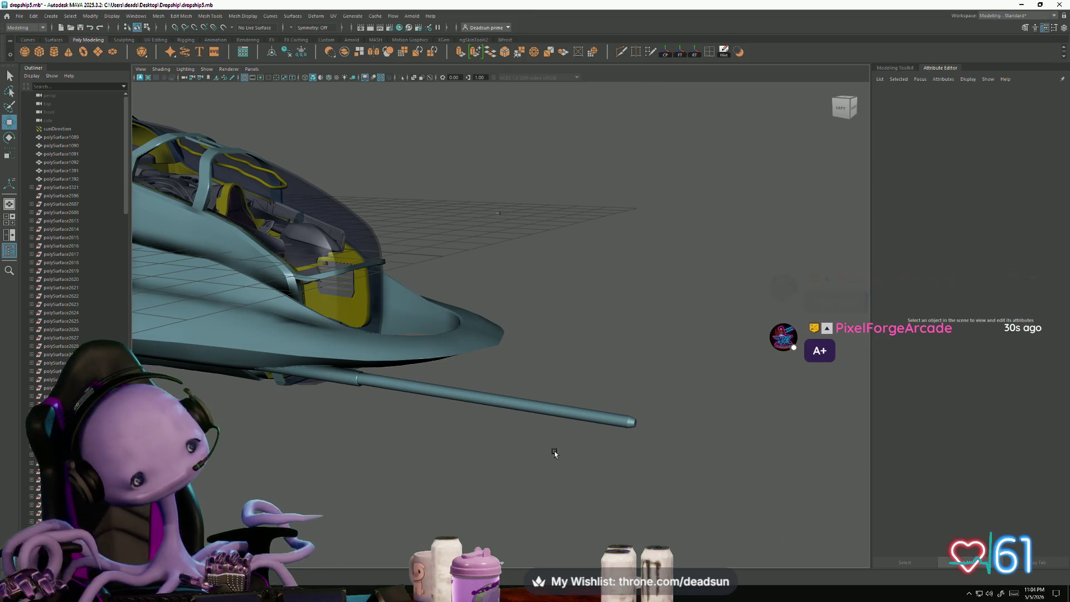
{"action": "left_click", "coordinate": [549, 410]}
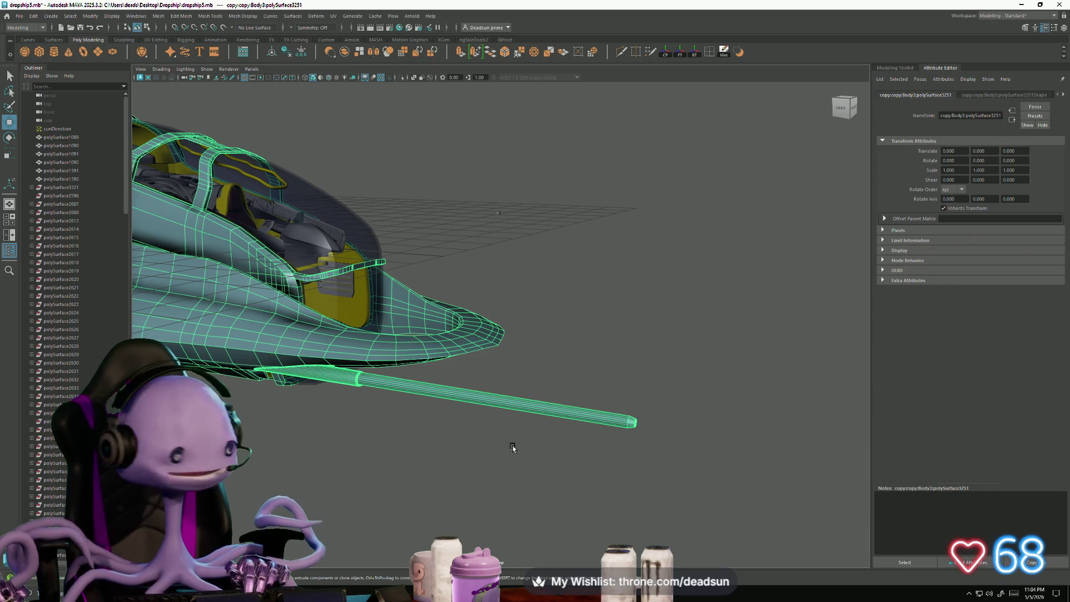
{"action": "mouse_move", "coordinate": [513, 448]}
{"action": "left_mouse_down", "text": "alt"}
{"action": "mouse_move", "coordinate": [562, 459]}
{"action": "mouse_move", "coordinate": [426, 471]}
{"action": "mouse_move", "coordinate": [458, 507]}
{"action": "mouse_move", "coordinate": [449, 494]}
{"action": "left_mouse_up", "text": "alt"}
{"action": "right_click_drag", "start_coordinate": [560, 372], "coordinate": [574, 346]}
{"action": "mouse_move", "coordinate": [575, 346]}
{"action": "left_mouse_down", "text": "alt"}
{"action": "mouse_move", "coordinate": [551, 320]}
{"action": "mouse_move", "coordinate": [502, 345]}
{"action": "mouse_move", "coordinate": [502, 433]}
{"action": "mouse_move", "coordinate": [471, 358]}
{"action": "mouse_move", "coordinate": [535, 458]}
{"action": "mouse_move", "coordinate": [593, 378]}
{"action": "mouse_move", "coordinate": [610, 418]}
{"action": "left_mouse_up", "text": "alt"}
{"action": "left_click_drag", "start_coordinate": [603, 426], "coordinate": [581, 430], "text": "alt"}
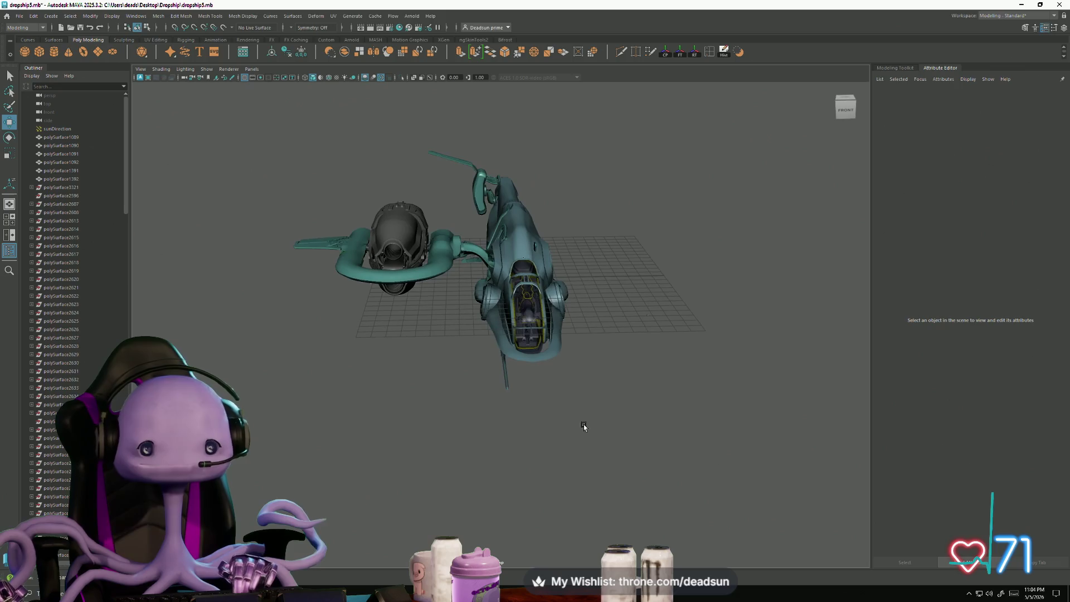
Step: Save the dropship scene with File > Save Scene and close Maya
{"action": "left_click", "coordinate": [20, 16]}
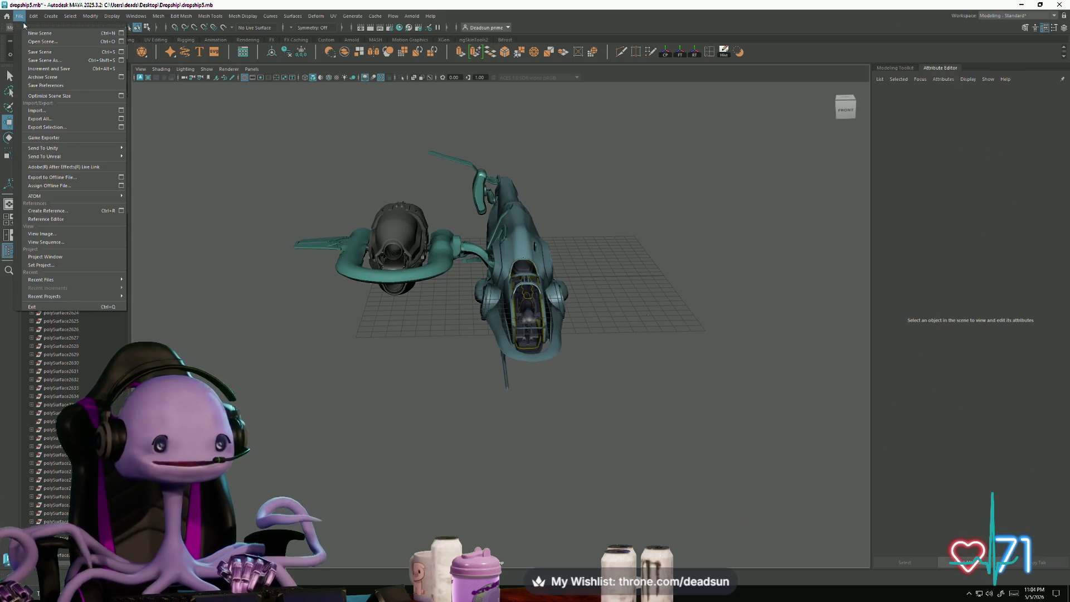
{"action": "left_click", "coordinate": [39, 52]}
{"action": "left_click", "coordinate": [1059, 5]}
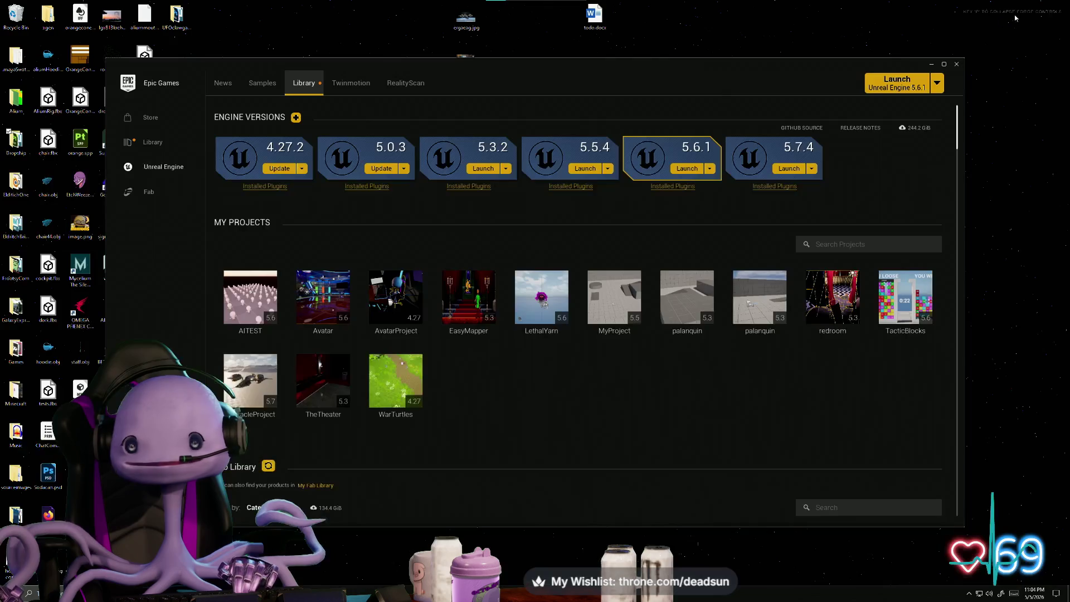
Step: Close the Epic launcher and open UFOPROPS.mb from the UFOclawgame folder in a maximized Maya
{"action": "left_click", "coordinate": [957, 64]}
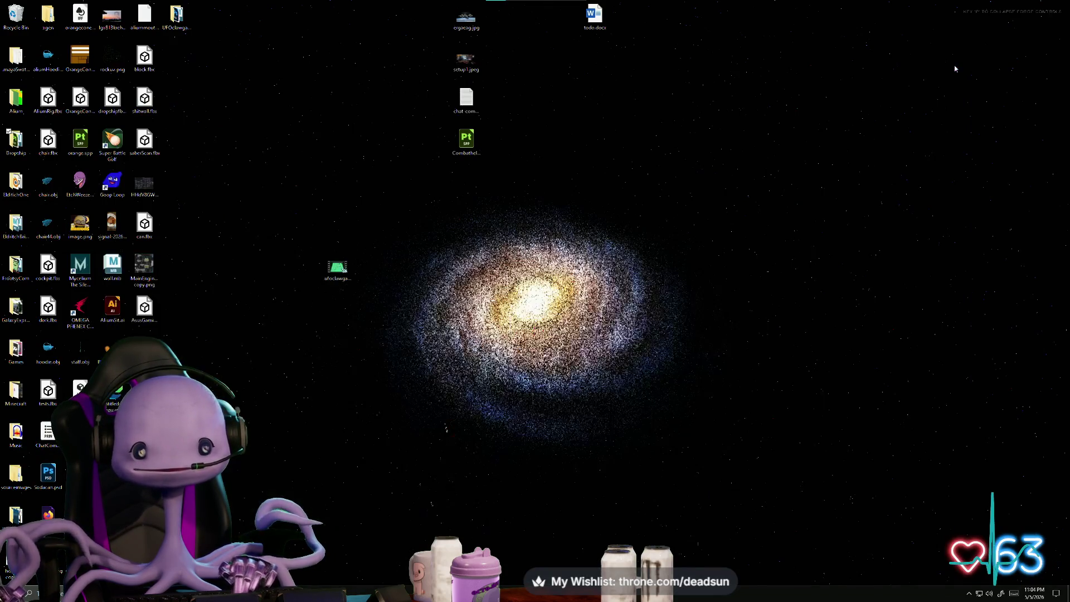
{"action": "double_click", "coordinate": [176, 16]}
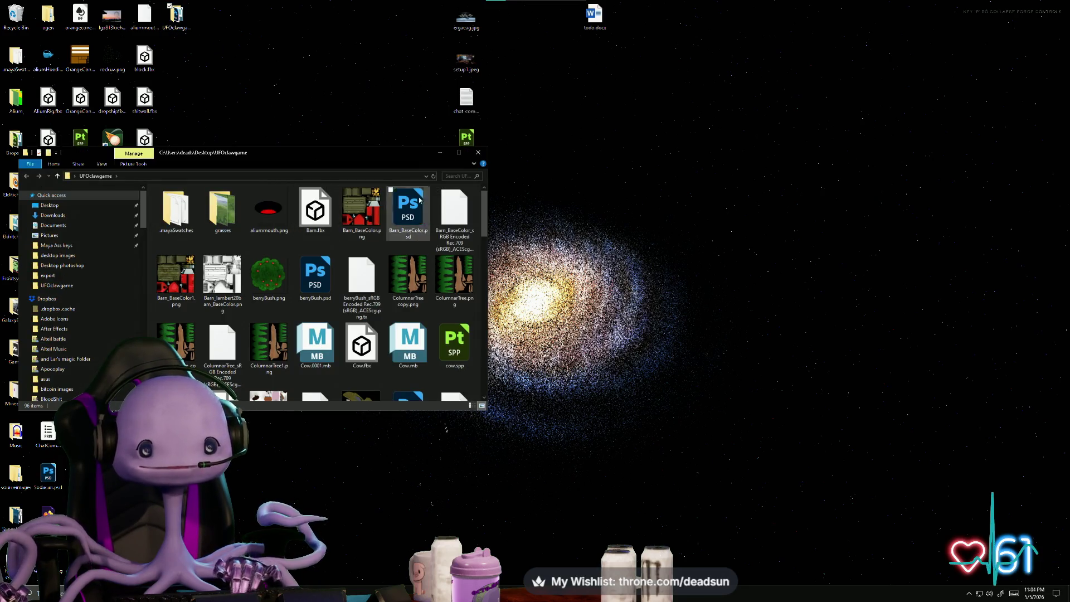
{"action": "left_click", "coordinate": [459, 152]}
{"action": "key", "text": "u"}
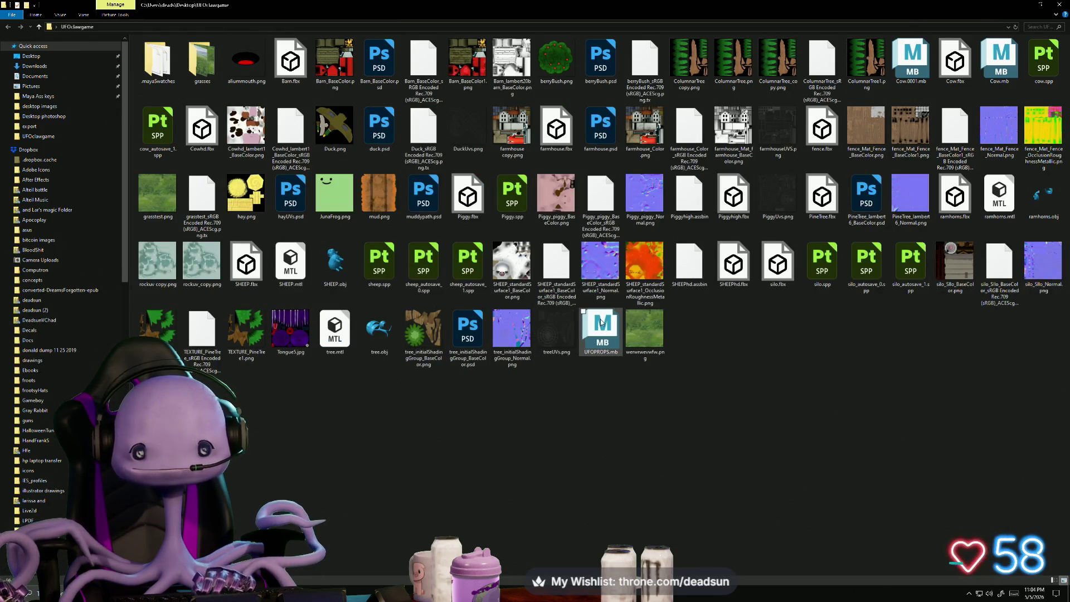
{"action": "key", "text": "Return"}
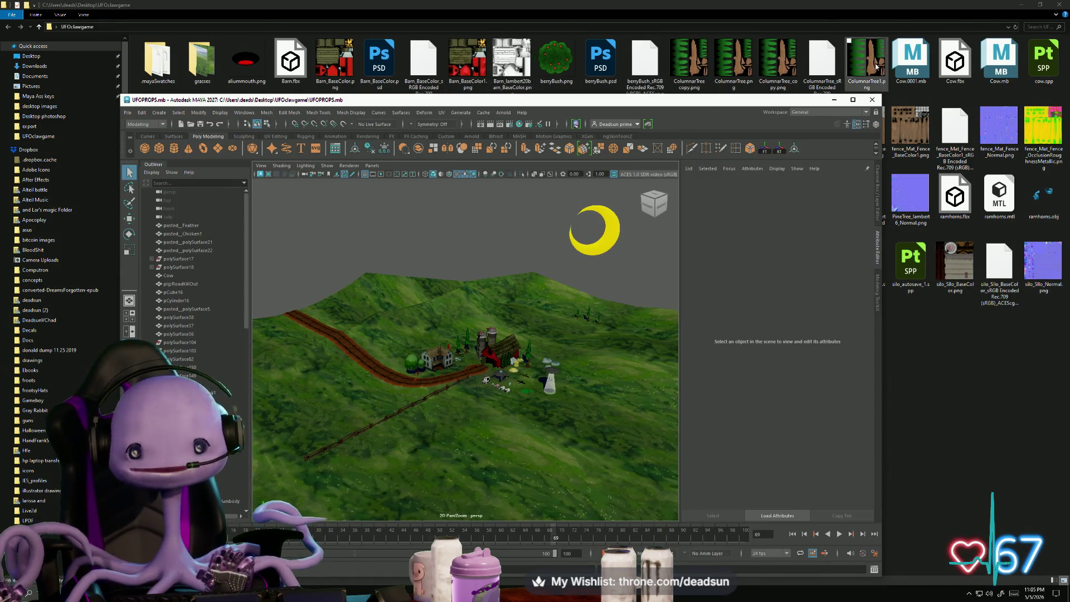
{"action": "key", "text": "super+Up"}
Step: Bring the camera down to eye level and frame a pine tree
{"action": "scroll", "coordinate": [532, 365], "scroll_direction": "up", "scroll_amount": 5}
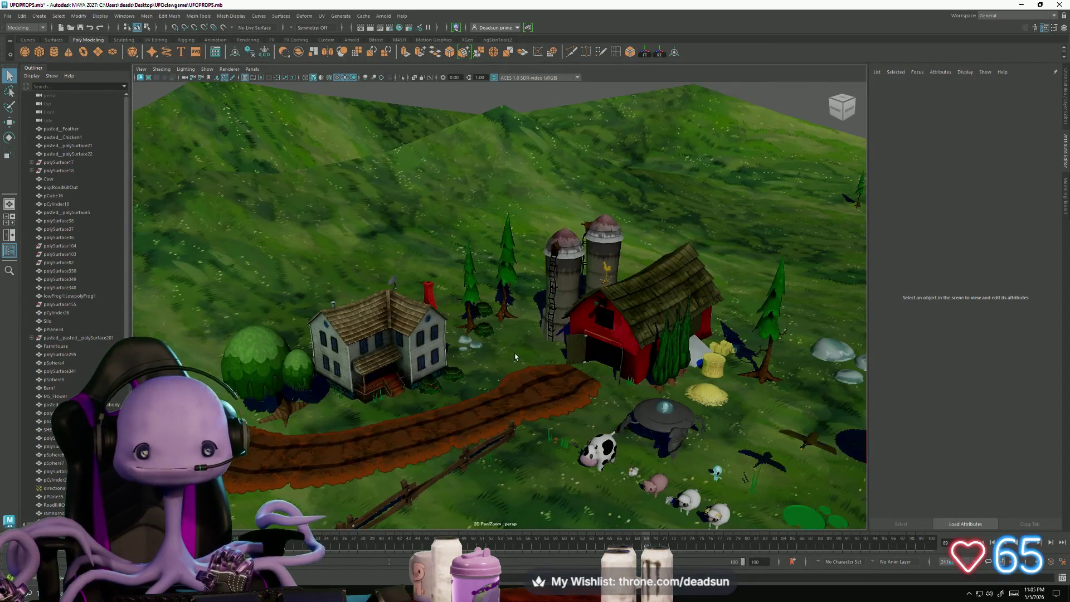
{"action": "scroll", "coordinate": [532, 365], "scroll_direction": "up", "scroll_amount": 5}
{"action": "mouse_move", "coordinate": [533, 365]}
{"action": "left_mouse_down", "text": "alt"}
{"action": "mouse_move", "coordinate": [476, 317]}
{"action": "mouse_move", "coordinate": [509, 333]}
{"action": "left_mouse_up", "text": "alt"}
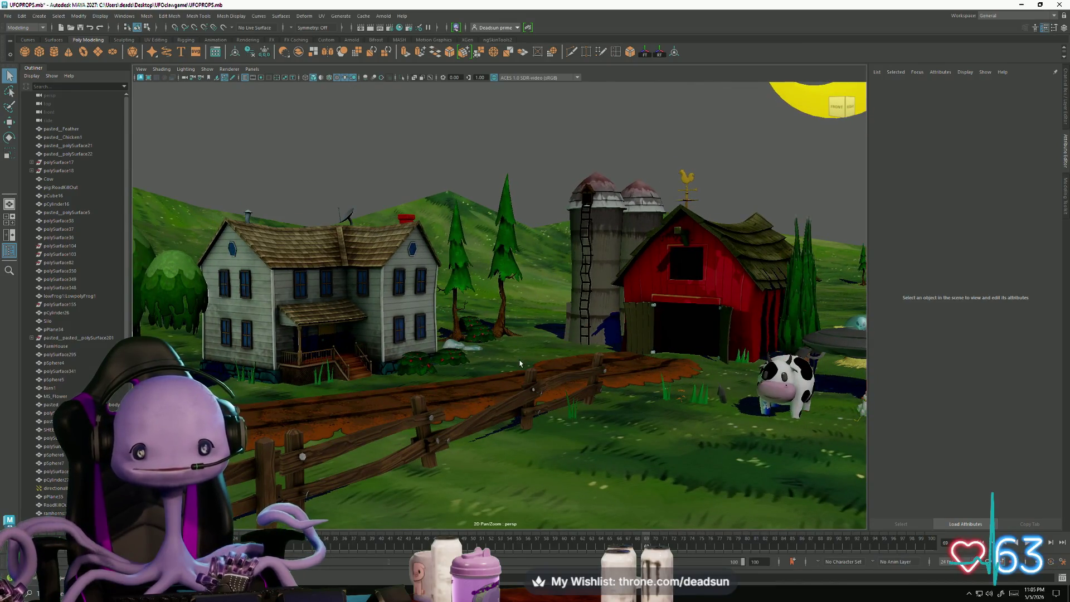
{"action": "scroll", "coordinate": [502, 367], "scroll_direction": "down", "scroll_amount": 3}
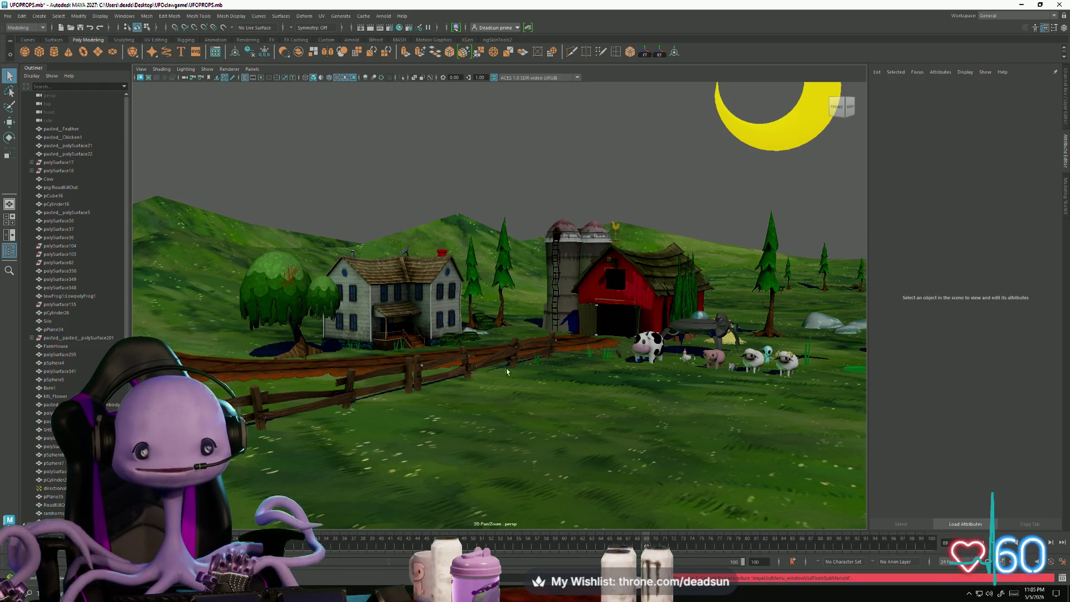
{"action": "left_click", "coordinate": [505, 267]}
{"action": "key", "text": "f"}
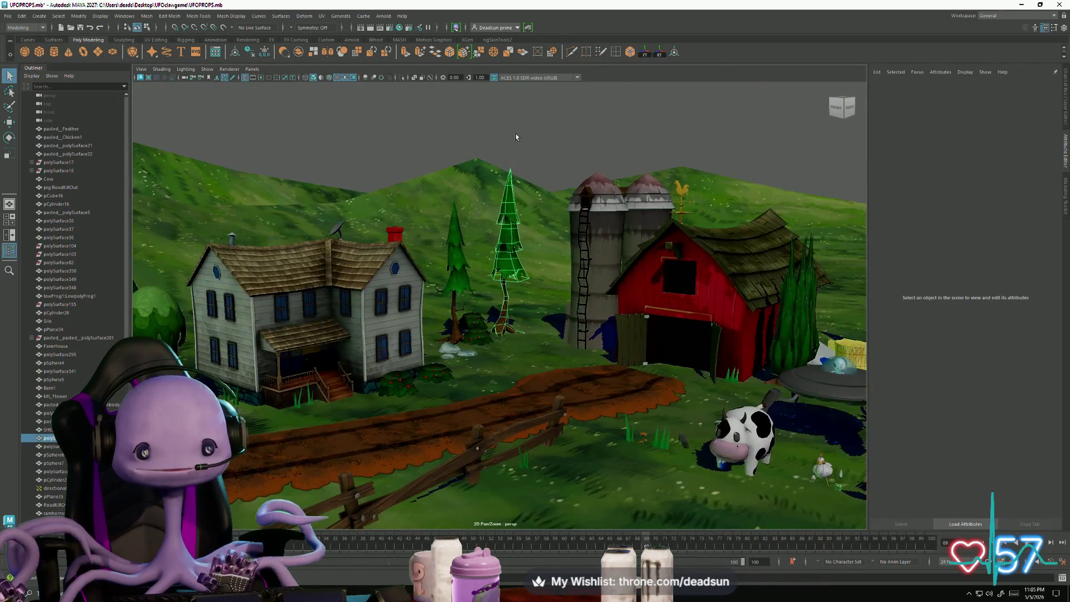
Step: Pull back to a wider view and pan and orbit across the farm
{"action": "mouse_move", "coordinate": [457, 284]}
{"action": "left_mouse_down", "text": "alt"}
{"action": "mouse_move", "coordinate": [424, 256]}
{"action": "mouse_move", "coordinate": [490, 279]}
{"action": "mouse_move", "coordinate": [531, 272]}
{"action": "left_mouse_up", "text": "alt"}
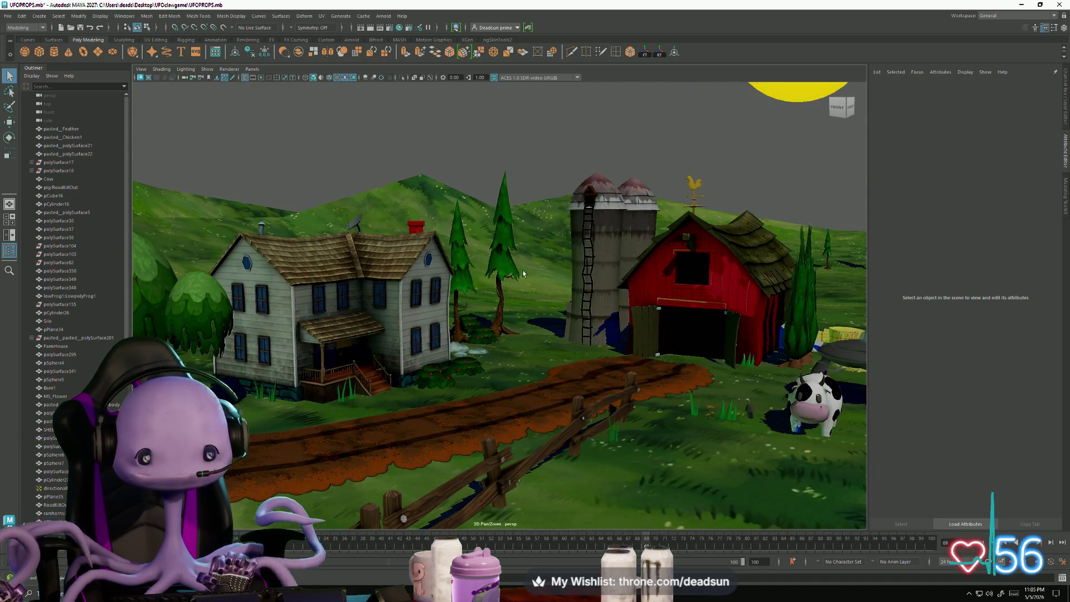
{"action": "scroll", "coordinate": [491, 304], "scroll_direction": "up", "scroll_amount": 5}
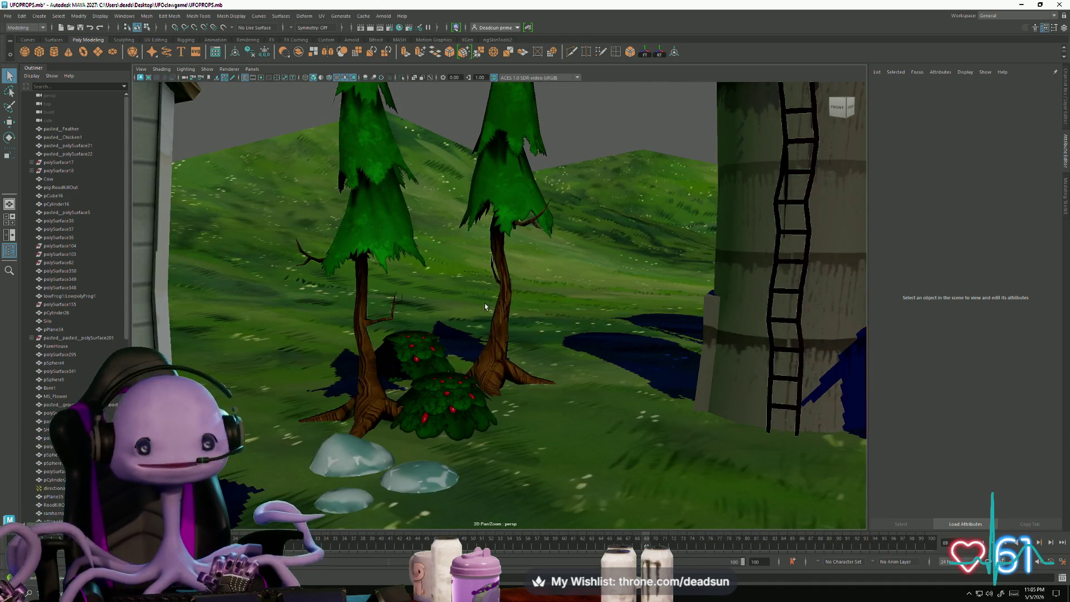
{"action": "scroll", "coordinate": [563, 296], "scroll_direction": "down", "scroll_amount": 5}
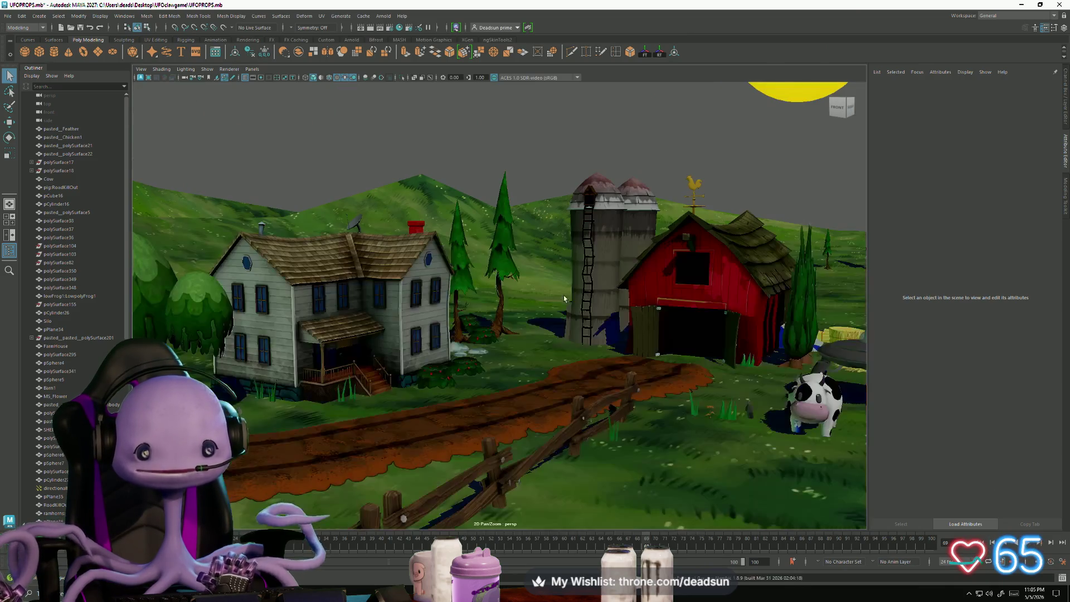
{"action": "scroll", "coordinate": [557, 315], "scroll_direction": "down", "scroll_amount": 3}
{"action": "scroll", "coordinate": [566, 312], "scroll_direction": "up", "scroll_amount": 3}
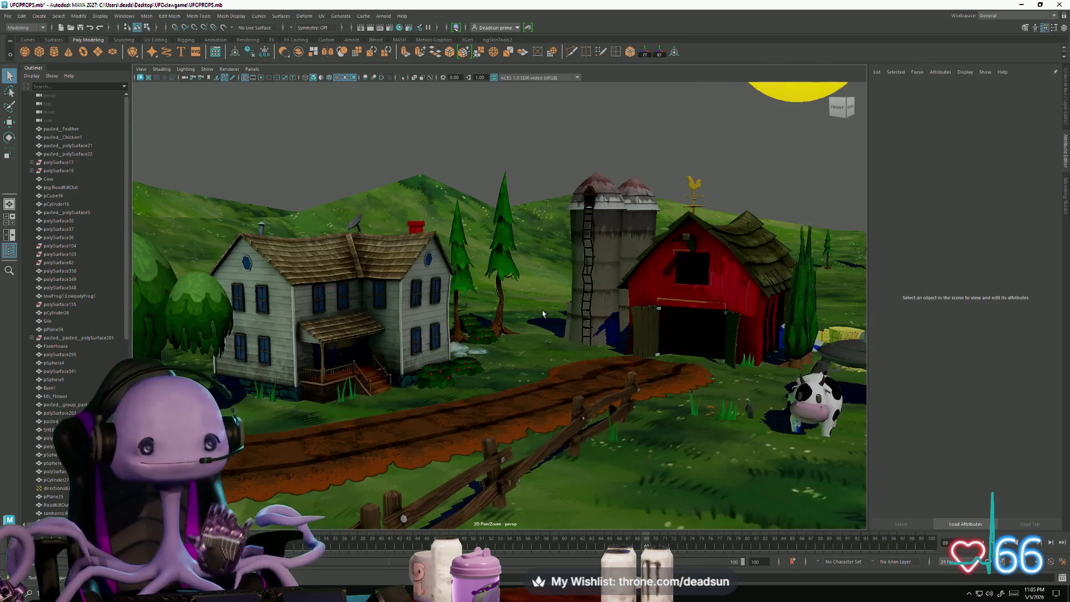
{"action": "middle_click_drag", "start_coordinate": [568, 312], "coordinate": [451, 295], "text": "alt"}
{"action": "mouse_move", "coordinate": [500, 334]}
{"action": "left_mouse_down", "text": "alt"}
{"action": "mouse_move", "coordinate": [485, 315]}
{"action": "mouse_move", "coordinate": [519, 338]}
{"action": "left_mouse_up", "text": "alt"}
{"action": "scroll", "coordinate": [539, 342], "scroll_direction": "up", "scroll_amount": 5}
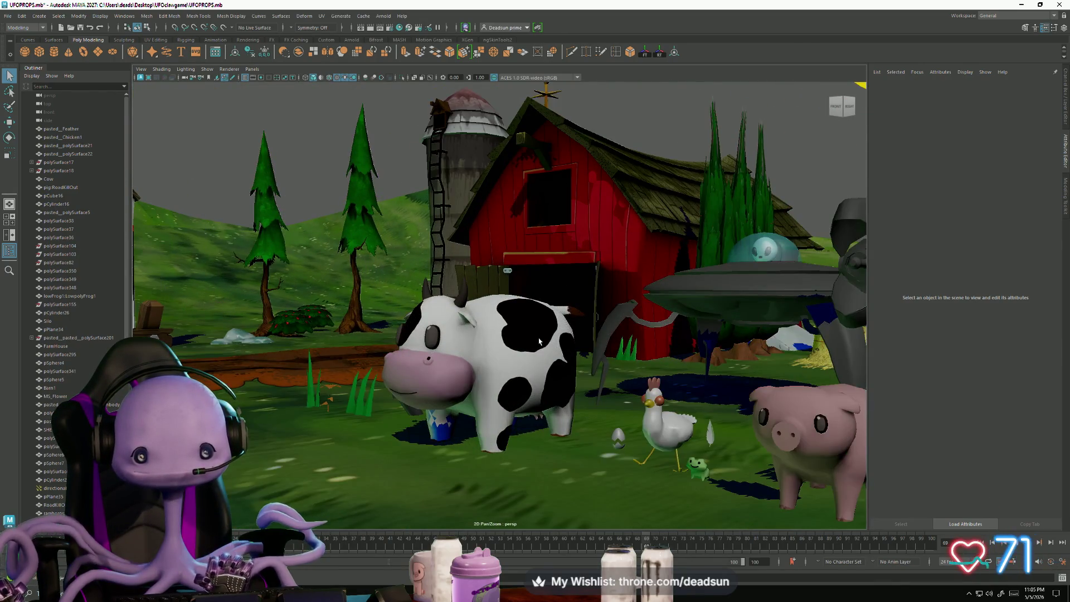
{"action": "scroll", "coordinate": [539, 341], "scroll_direction": "down", "scroll_amount": 5}
{"action": "scroll", "coordinate": [533, 345], "scroll_direction": "down", "scroll_amount": 2}
{"action": "mouse_move", "coordinate": [534, 345]}
{"action": "left_mouse_down", "text": "alt"}
{"action": "mouse_move", "coordinate": [478, 369]}
{"action": "mouse_move", "coordinate": [571, 356]}
{"action": "left_mouse_up", "text": "alt"}
{"action": "scroll", "coordinate": [478, 369], "scroll_direction": "up", "scroll_amount": 3}
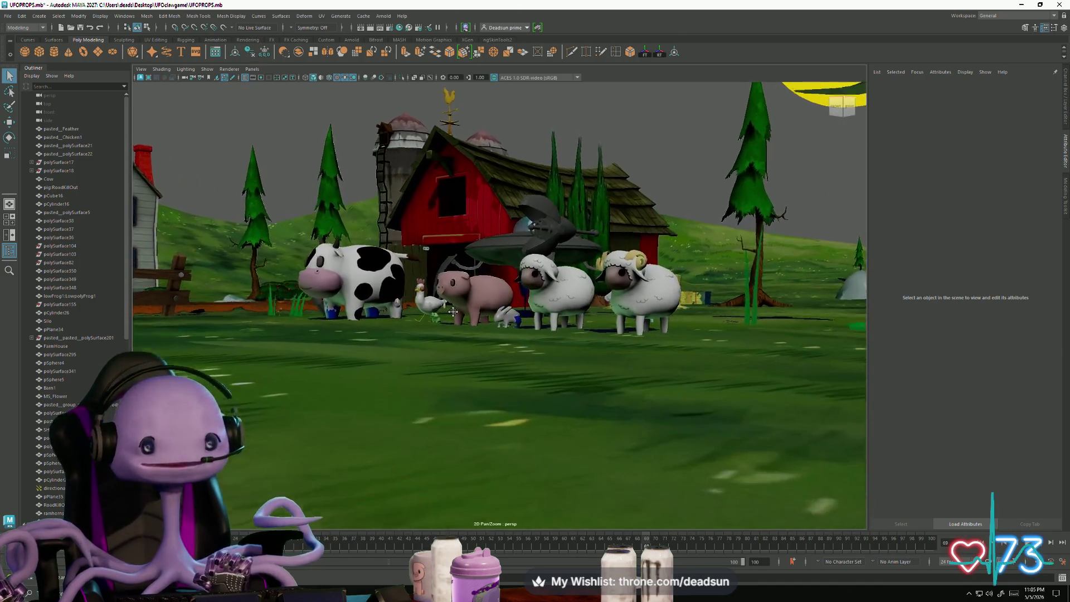
{"action": "scroll", "coordinate": [479, 370], "scroll_direction": "up", "scroll_amount": 3}
{"action": "scroll", "coordinate": [571, 356], "scroll_direction": "up", "scroll_amount": 2}
{"action": "scroll", "coordinate": [571, 356], "scroll_direction": "up", "scroll_amount": 3}
{"action": "scroll", "coordinate": [550, 353], "scroll_direction": "down", "scroll_amount": 5}
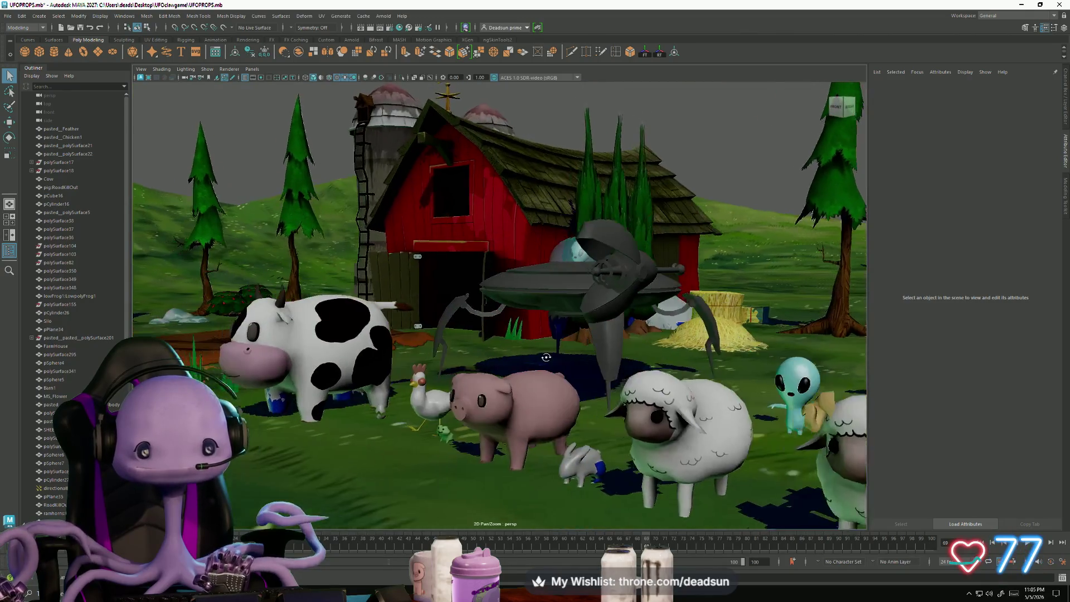
{"action": "scroll", "coordinate": [550, 353], "scroll_direction": "up", "scroll_amount": 1}
{"action": "scroll", "coordinate": [527, 363], "scroll_direction": "down", "scroll_amount": 2}
{"action": "scroll", "coordinate": [528, 364], "scroll_direction": "down", "scroll_amount": 1}
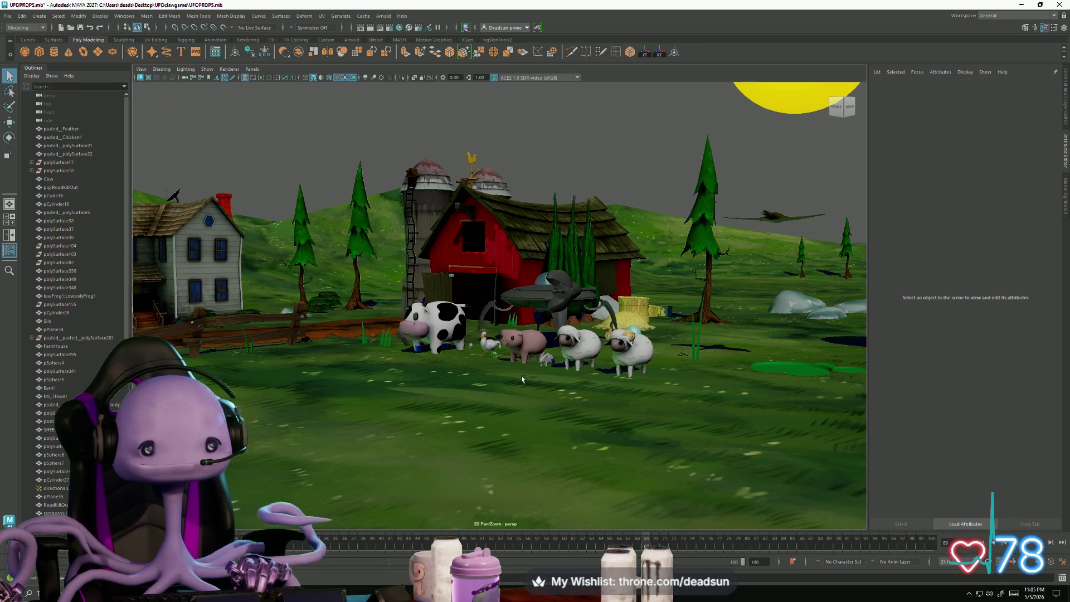
{"action": "scroll", "coordinate": [482, 364], "scroll_direction": "down", "scroll_amount": 2}
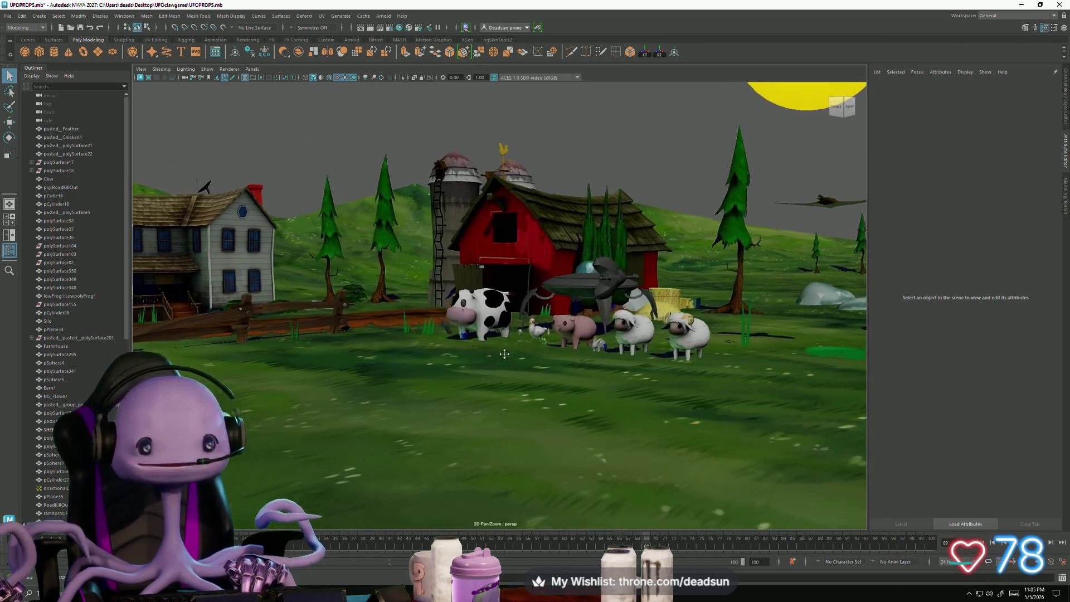
{"action": "scroll", "coordinate": [513, 392], "scroll_direction": "up", "scroll_amount": 5}
{"action": "scroll", "coordinate": [461, 385], "scroll_direction": "down", "scroll_amount": 5}
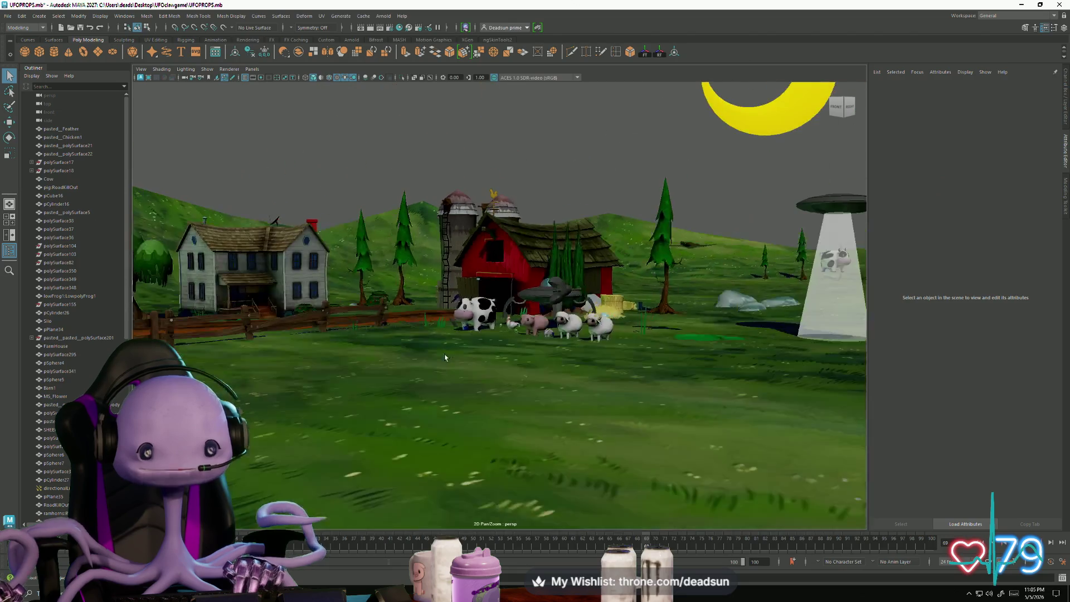
{"action": "mouse_move", "coordinate": [462, 384]}
{"action": "left_mouse_down", "text": "alt"}
{"action": "mouse_move", "coordinate": [510, 359]}
{"action": "mouse_move", "coordinate": [447, 365]}
{"action": "left_mouse_up", "text": "alt"}
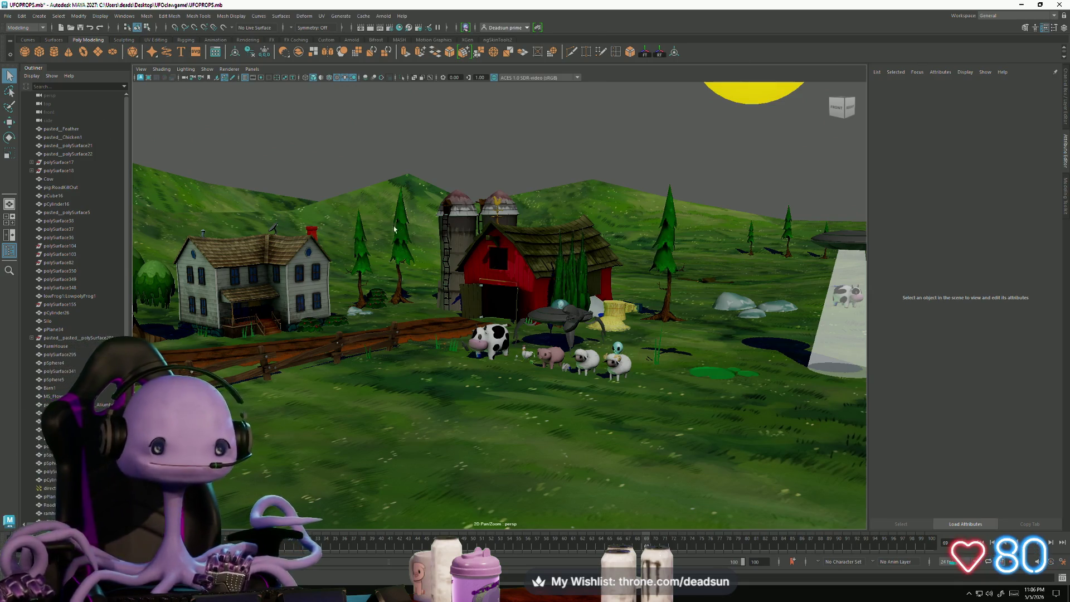
{"action": "scroll", "coordinate": [394, 229], "scroll_direction": "up", "scroll_amount": 5}
{"action": "middle_click_drag", "start_coordinate": [394, 230], "coordinate": [384, 335], "text": "alt"}
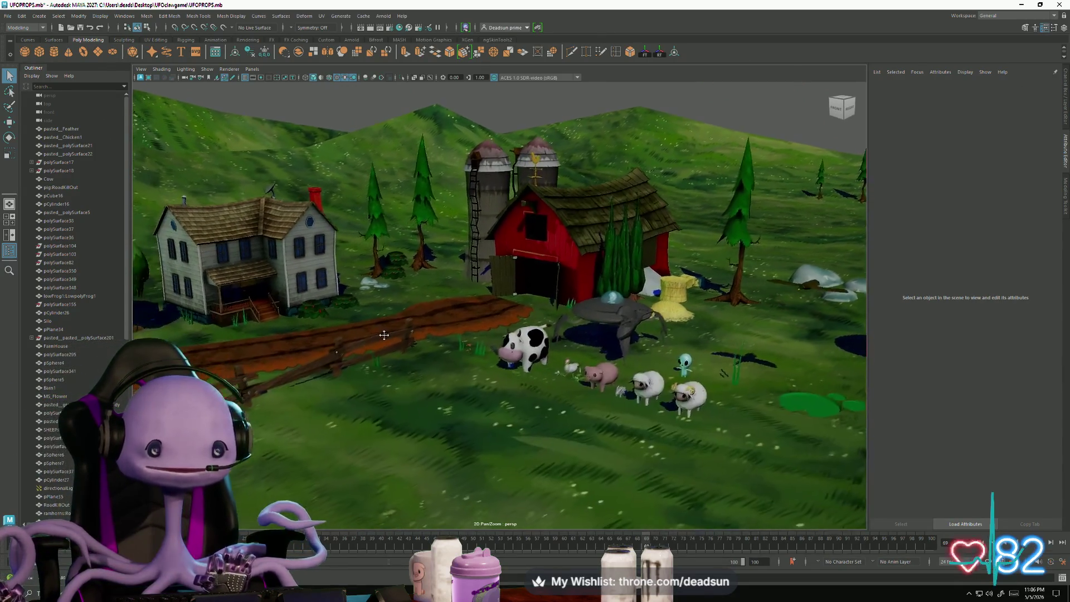
{"action": "left_click_drag", "start_coordinate": [384, 335], "coordinate": [338, 352], "text": "alt"}
{"action": "scroll", "coordinate": [338, 352], "scroll_direction": "up", "scroll_amount": 4}
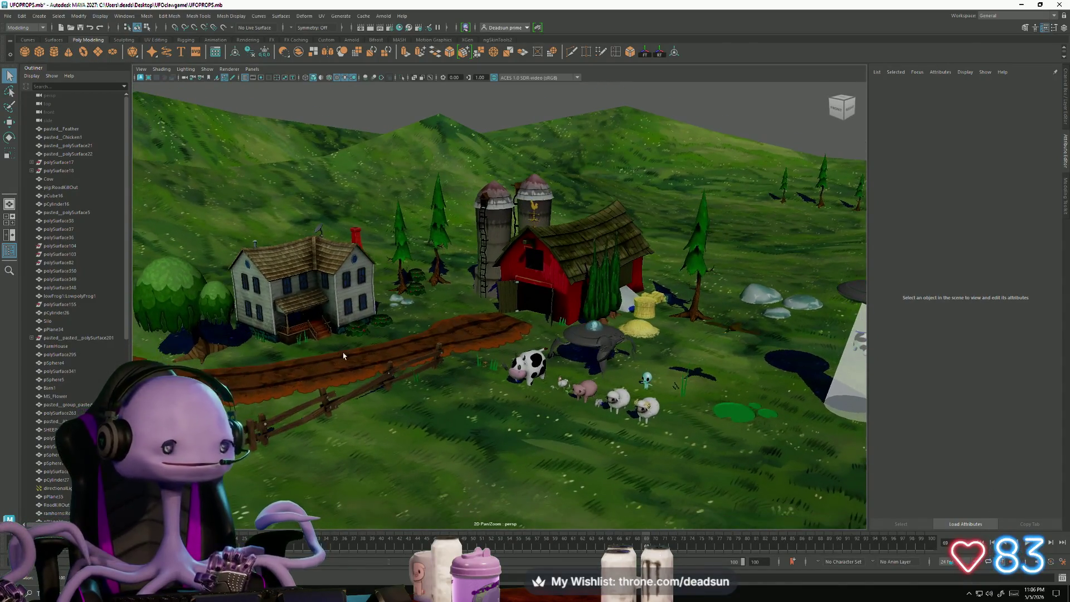
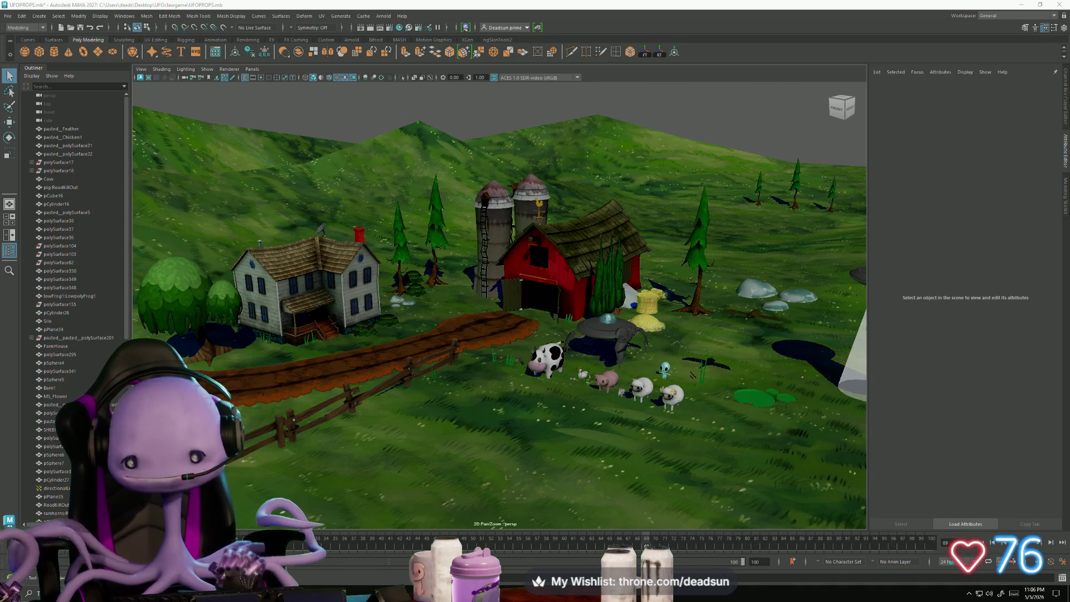
Step: Tilt and zoom the view to a lower angle over the farm scene
{"action": "left_click_drag", "start_coordinate": [348, 319], "coordinate": [458, 372], "text": "alt"}
{"action": "left_click", "coordinate": [460, 378]}
{"action": "mouse_move", "coordinate": [460, 378]}
{"action": "right_mouse_down", "text": "alt"}
{"action": "mouse_move", "coordinate": [518, 440]}
{"action": "mouse_move", "coordinate": [468, 390]}
{"action": "mouse_move", "coordinate": [497, 422]}
{"action": "right_mouse_up", "text": "alt"}
{"action": "mouse_move", "coordinate": [497, 421]}
{"action": "left_mouse_down", "text": "alt"}
{"action": "mouse_move", "coordinate": [491, 446]}
{"action": "mouse_move", "coordinate": [480, 407]}
{"action": "left_mouse_up", "text": "alt"}
{"action": "scroll", "coordinate": [486, 426], "scroll_direction": "down", "scroll_amount": 5}
{"action": "scroll", "coordinate": [485, 424], "scroll_direction": "up", "scroll_amount": 4}
{"action": "scroll", "coordinate": [480, 404], "scroll_direction": "up", "scroll_amount": 4}
{"action": "scroll", "coordinate": [477, 409], "scroll_direction": "down", "scroll_amount": 2}
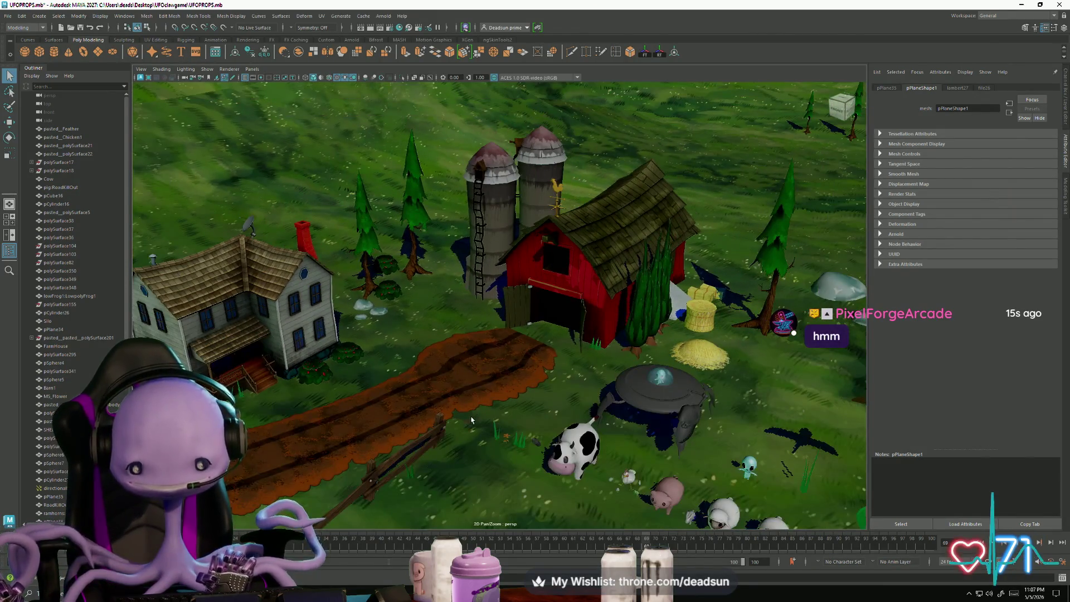
{"action": "scroll", "coordinate": [471, 420], "scroll_direction": "up", "scroll_amount": 2}
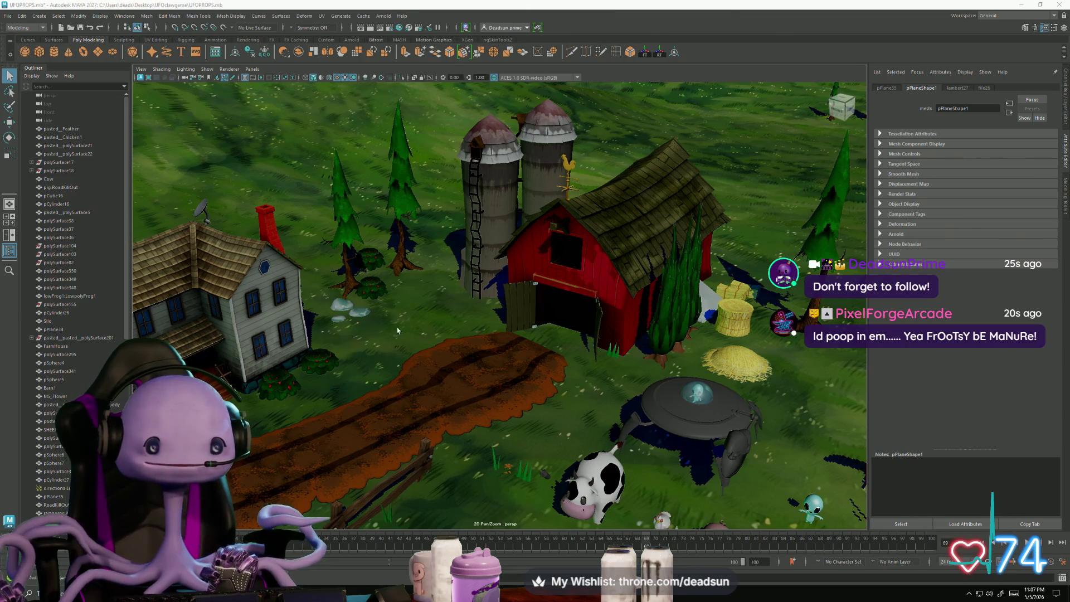
Step: Orbit and pan to a low close view beside the fence near the barn
{"action": "mouse_move", "coordinate": [435, 312]}
{"action": "left_mouse_down", "text": "alt"}
{"action": "mouse_move", "coordinate": [454, 301]}
{"action": "mouse_move", "coordinate": [411, 321]}
{"action": "left_mouse_up", "text": "alt"}
{"action": "scroll", "coordinate": [371, 308], "scroll_direction": "down", "scroll_amount": 5}
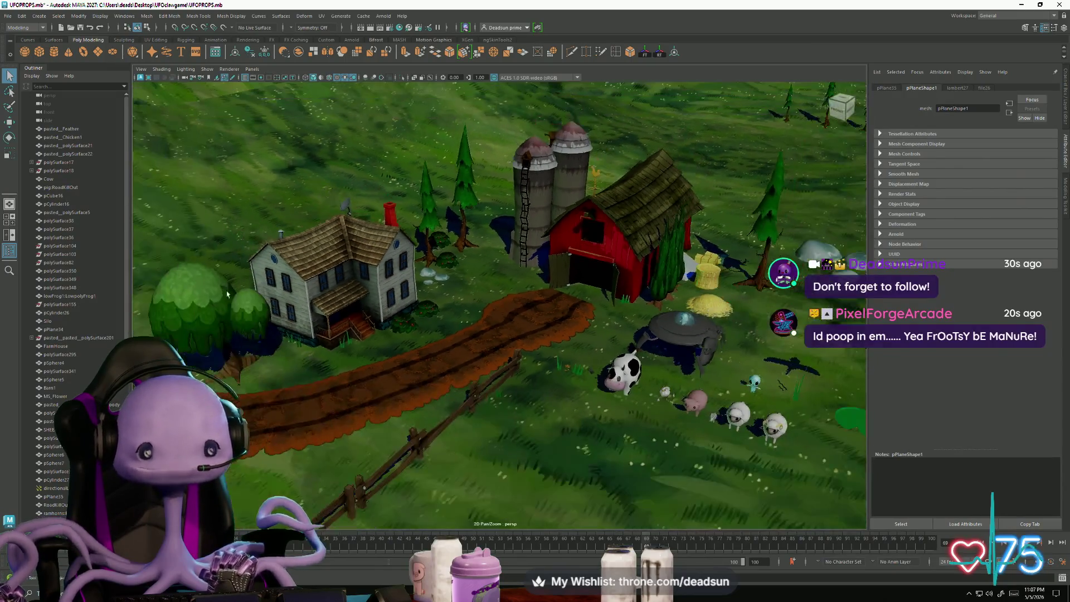
{"action": "middle_click_drag", "start_coordinate": [371, 308], "coordinate": [388, 326], "text": "alt"}
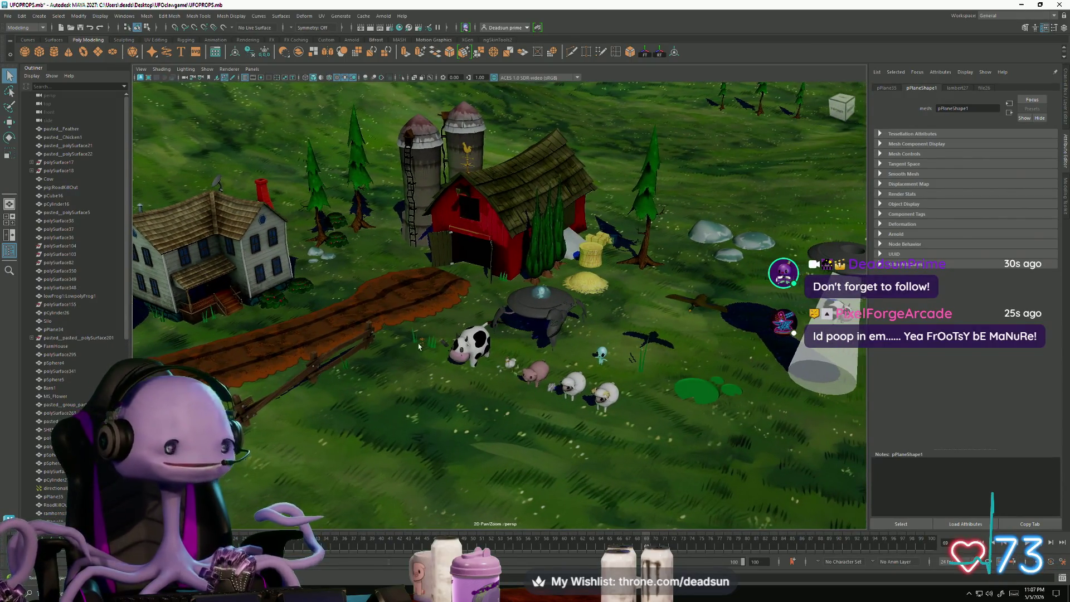
{"action": "scroll", "coordinate": [389, 326], "scroll_direction": "up", "scroll_amount": 5}
{"action": "scroll", "coordinate": [388, 327], "scroll_direction": "down", "scroll_amount": 5}
{"action": "mouse_move", "coordinate": [389, 326]}
{"action": "left_mouse_down", "text": "alt"}
{"action": "mouse_move", "coordinate": [546, 353]}
{"action": "mouse_move", "coordinate": [519, 363]}
{"action": "mouse_move", "coordinate": [544, 350]}
{"action": "left_mouse_up", "text": "alt"}
{"action": "scroll", "coordinate": [519, 362], "scroll_direction": "down", "scroll_amount": 5}
{"action": "scroll", "coordinate": [544, 350], "scroll_direction": "up", "scroll_amount": 2}
{"action": "scroll", "coordinate": [544, 350], "scroll_direction": "up", "scroll_amount": 3}
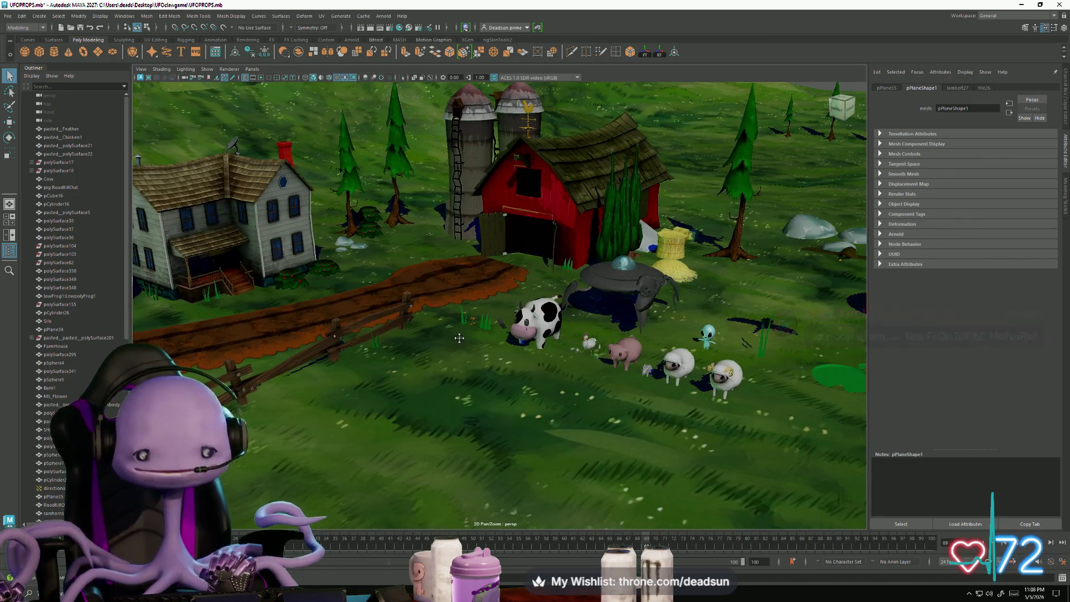
{"action": "scroll", "coordinate": [438, 353], "scroll_direction": "up", "scroll_amount": 5}
{"action": "scroll", "coordinate": [438, 353], "scroll_direction": "down", "scroll_amount": 3}
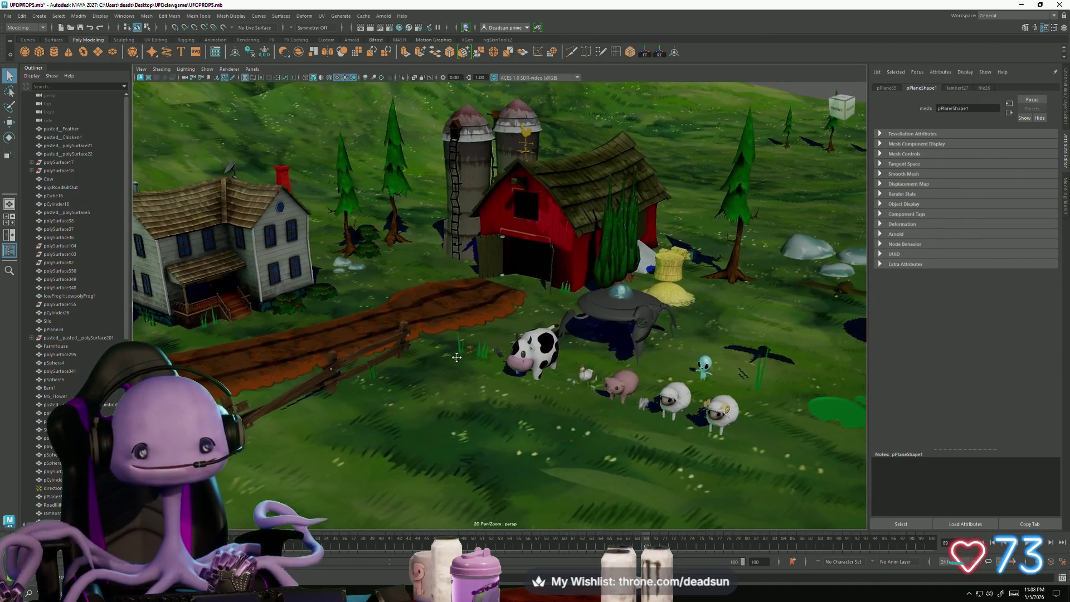
{"action": "scroll", "coordinate": [437, 352], "scroll_direction": "up", "scroll_amount": 3}
{"action": "scroll", "coordinate": [437, 350], "scroll_direction": "up", "scroll_amount": 2}
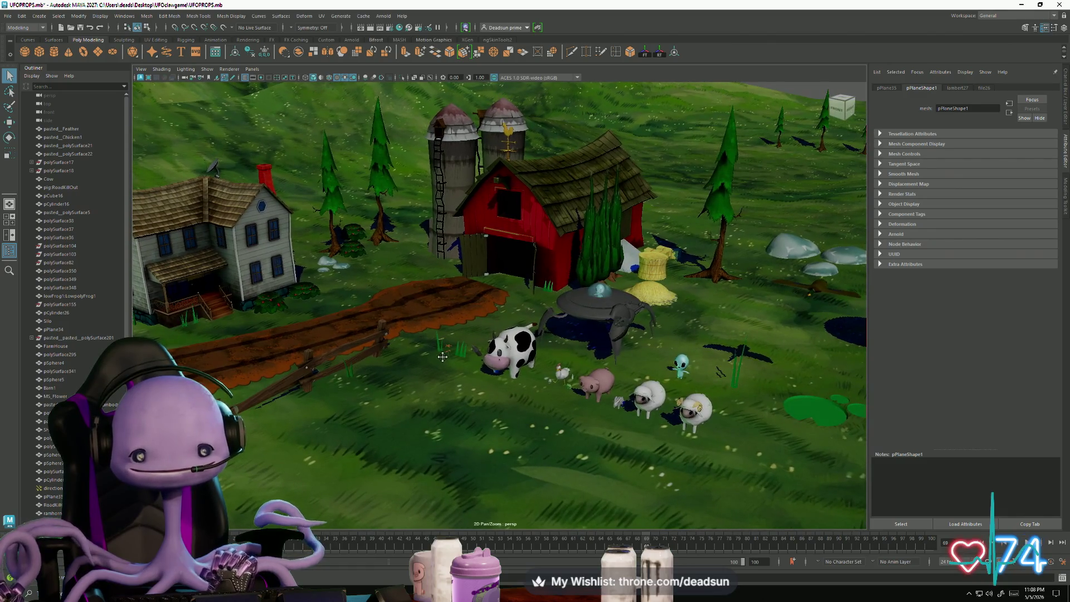
{"action": "scroll", "coordinate": [446, 357], "scroll_direction": "up", "scroll_amount": 3}
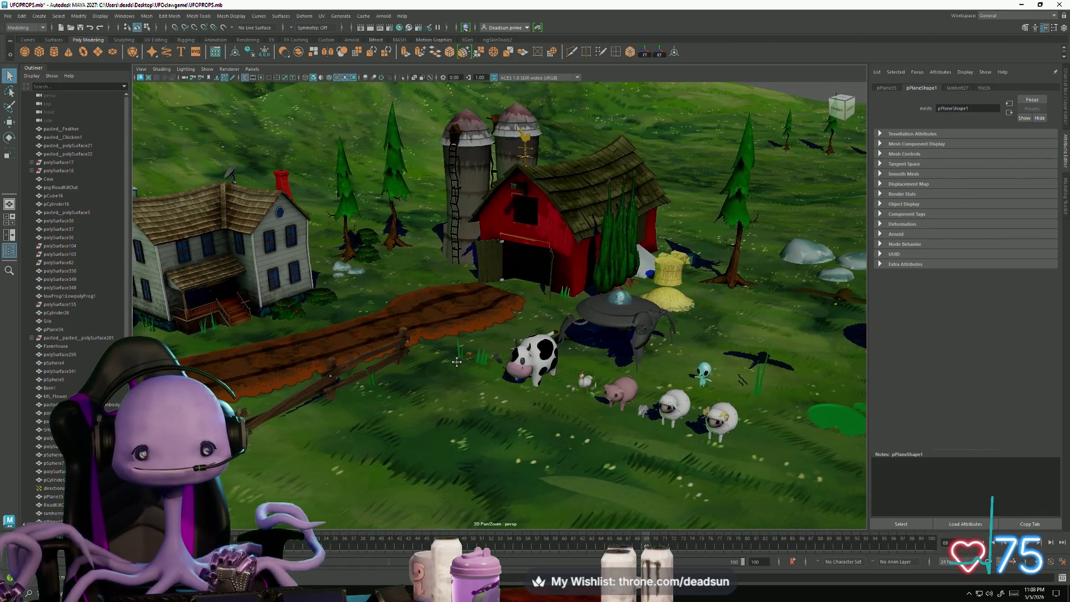
{"action": "scroll", "coordinate": [457, 361], "scroll_direction": "down", "scroll_amount": 2}
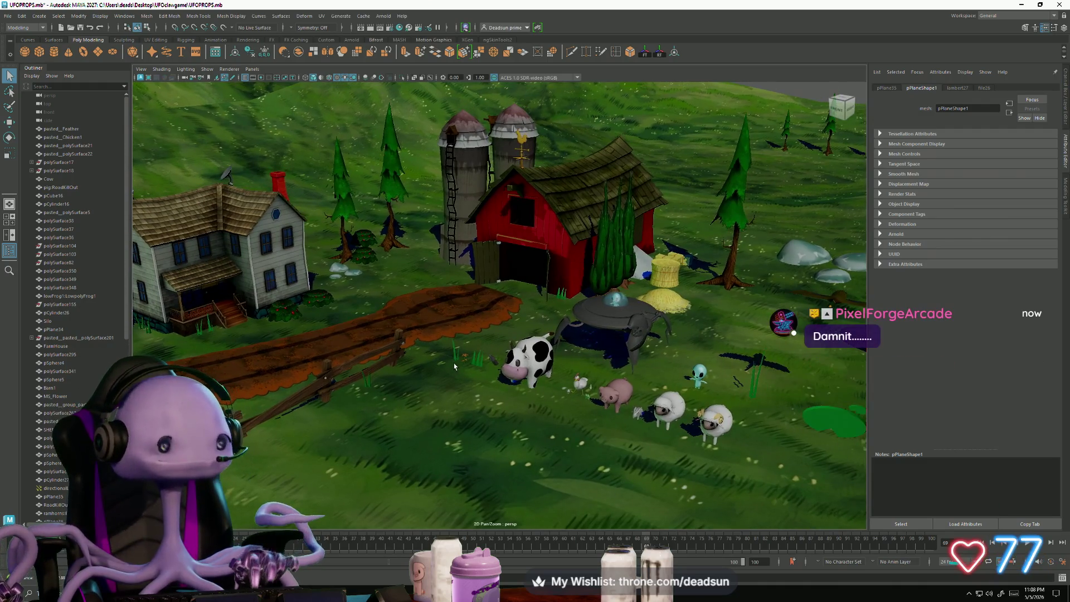
{"action": "scroll", "coordinate": [453, 362], "scroll_direction": "down", "scroll_amount": 3}
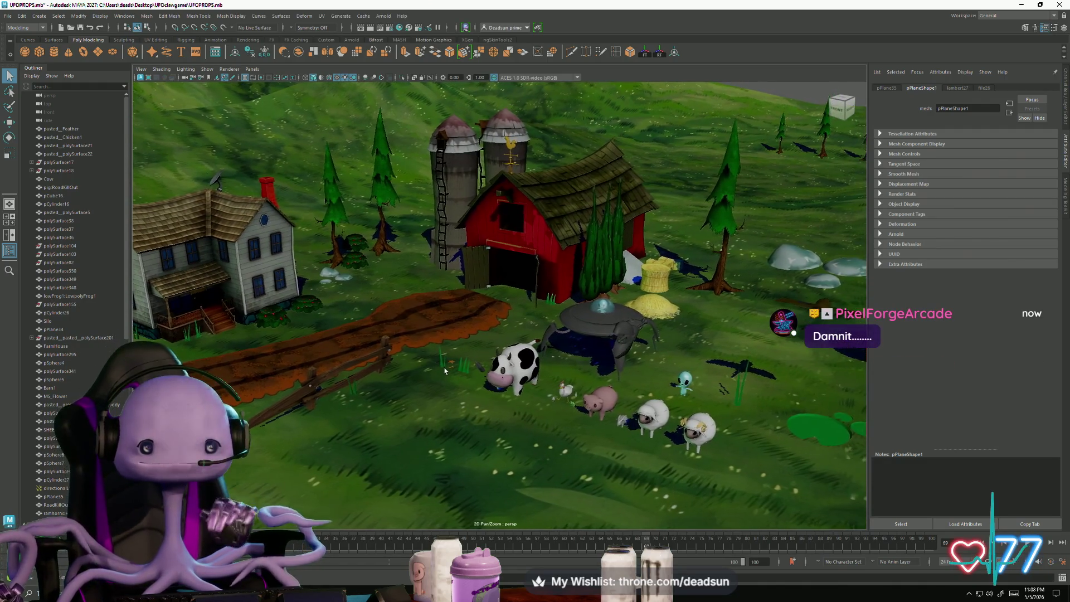
{"action": "scroll", "coordinate": [442, 369], "scroll_direction": "down", "scroll_amount": 2}
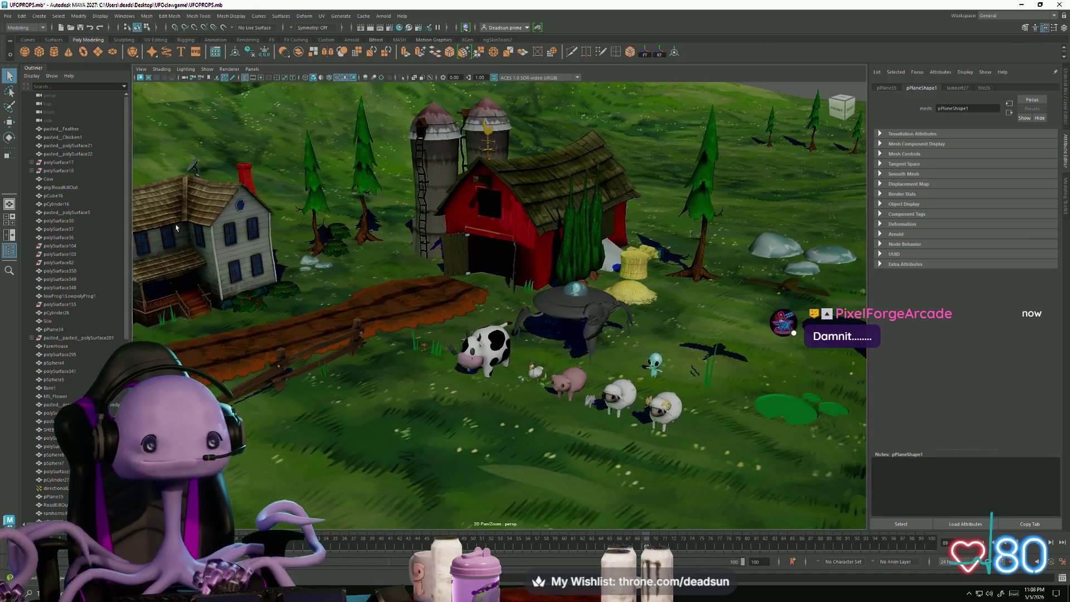
Step: Create a polygon cylinder, set it on the ground beside the fence, and frame it
{"action": "left_click", "coordinate": [54, 51]}
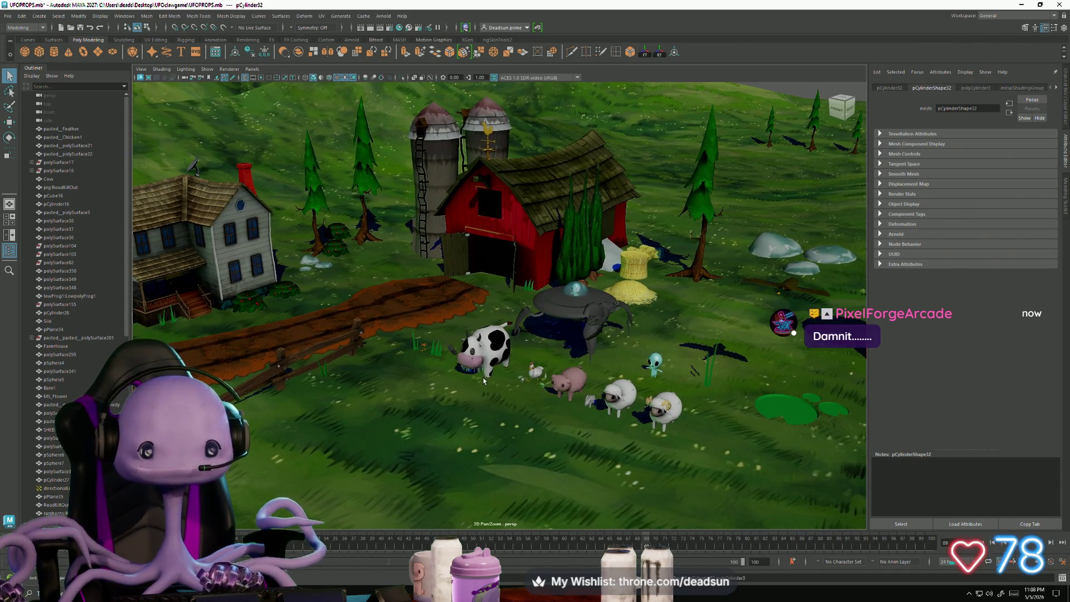
{"action": "left_click_drag", "start_coordinate": [505, 381], "coordinate": [425, 350]}
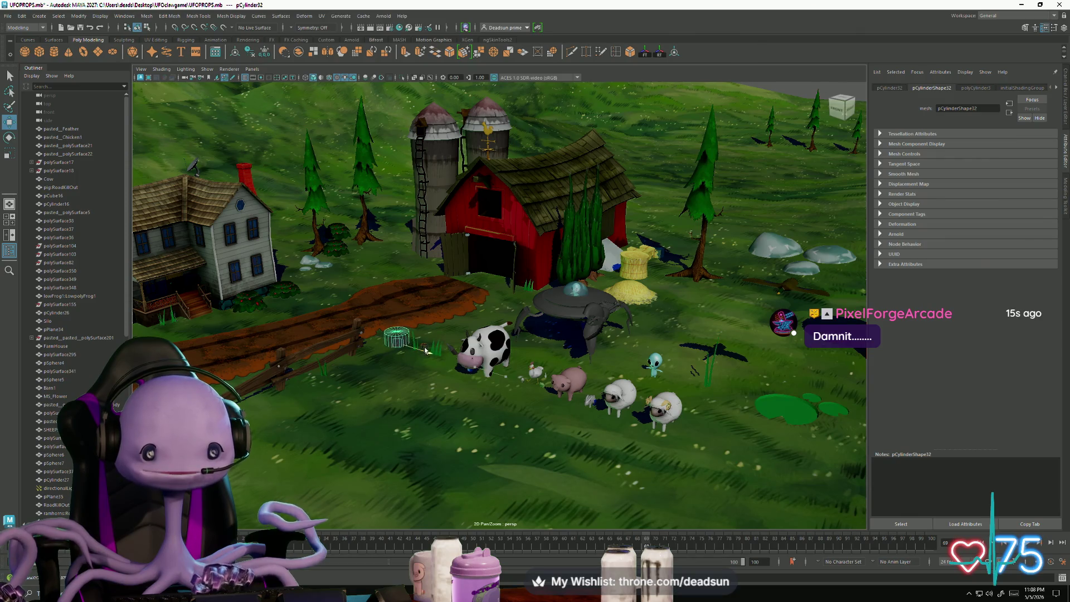
{"action": "mouse_move", "coordinate": [400, 296]}
{"action": "left_mouse_down"}
{"action": "mouse_move", "coordinate": [446, 335]}
{"action": "mouse_move", "coordinate": [488, 338]}
{"action": "left_mouse_up"}
{"action": "key", "text": "f"}
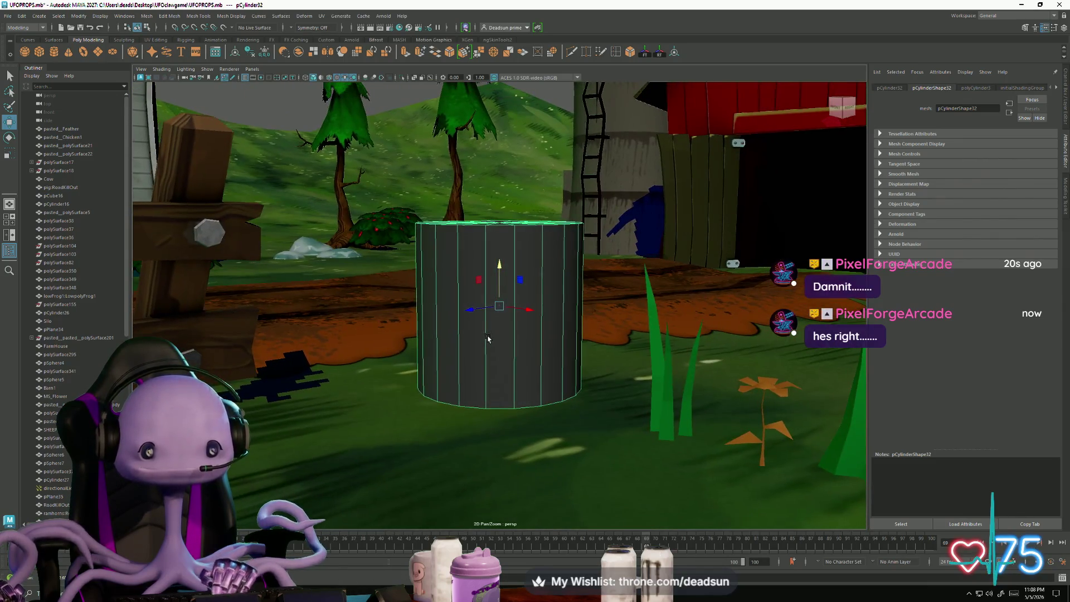
{"action": "double_click", "coordinate": [615, 53]}
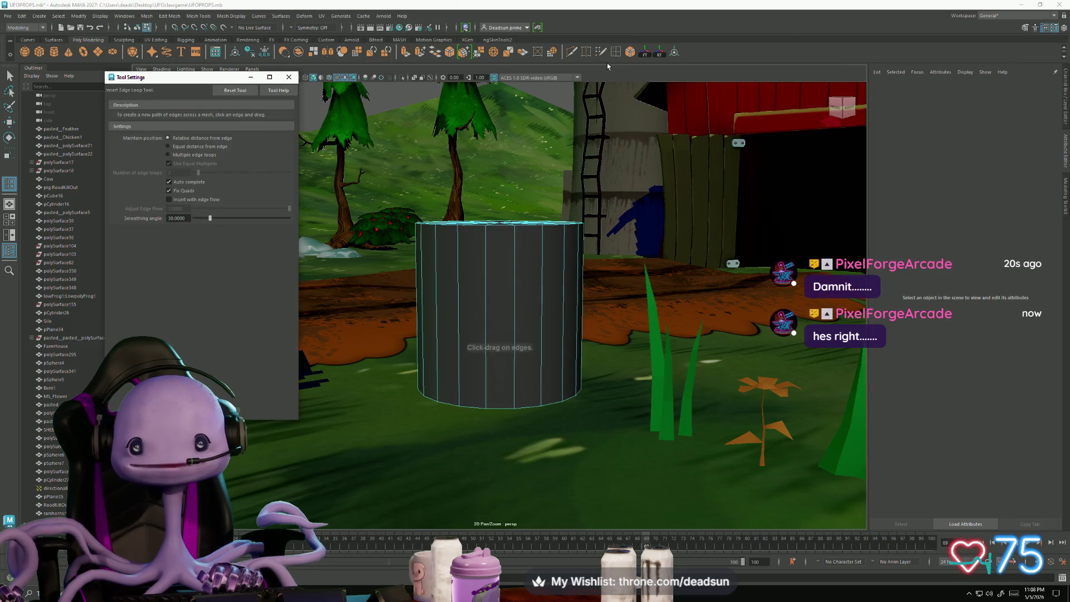
Step: Insert three edge loops around the cylinder and scale the middle outward into a barrel bulge
{"action": "left_click", "coordinate": [182, 156]}
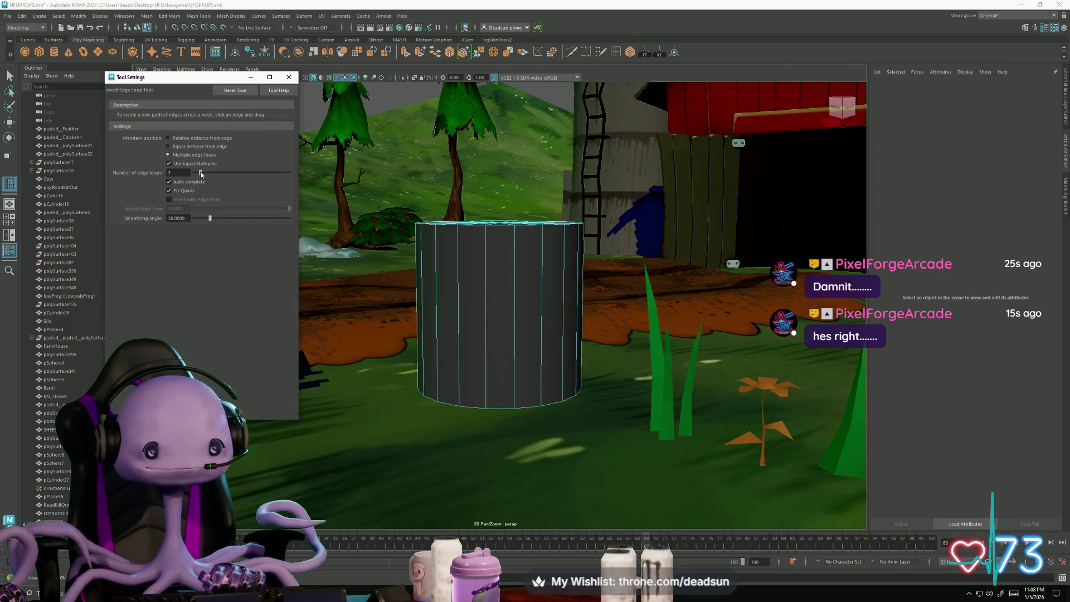
{"action": "left_click", "coordinate": [515, 294]}
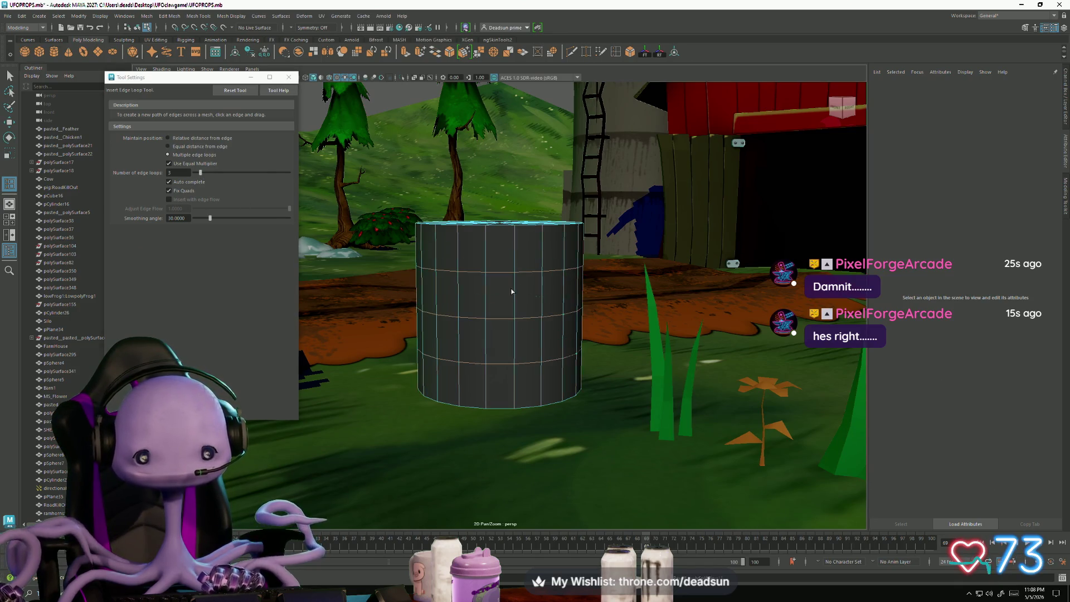
{"action": "key", "text": "e"}
{"action": "key", "text": "r"}
{"action": "left_click_drag", "start_coordinate": [500, 306], "coordinate": [500, 310]}
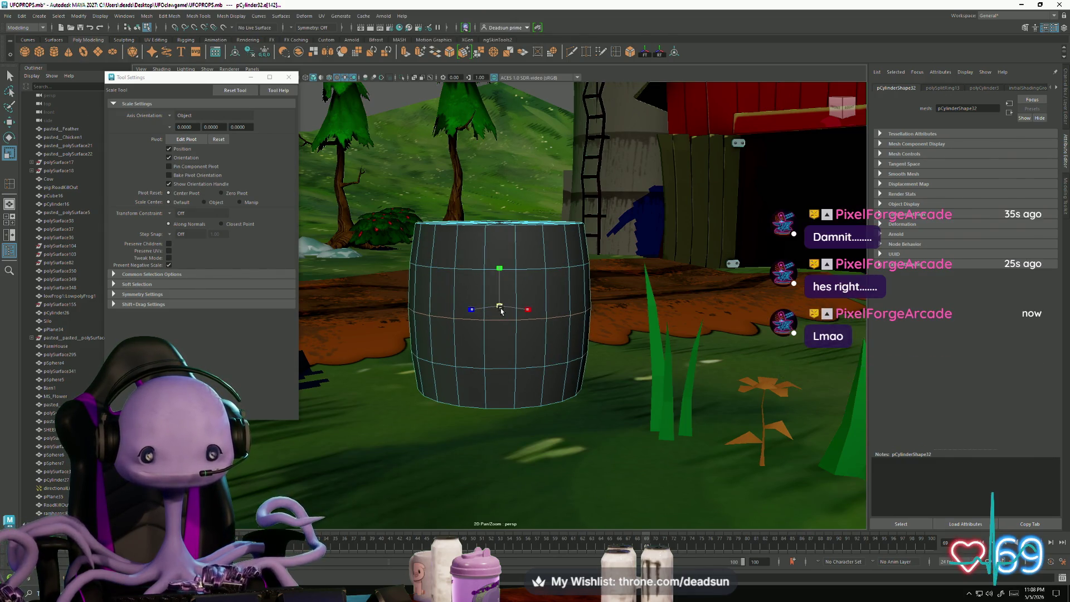
{"action": "mouse_move", "coordinate": [501, 311]}
{"action": "left_mouse_down", "text": "alt"}
{"action": "mouse_move", "coordinate": [484, 331]}
{"action": "mouse_move", "coordinate": [493, 323]}
{"action": "mouse_move", "coordinate": [484, 309]}
{"action": "mouse_move", "coordinate": [507, 343]}
{"action": "mouse_move", "coordinate": [490, 315]}
{"action": "mouse_move", "coordinate": [495, 340]}
{"action": "mouse_move", "coordinate": [481, 342]}
{"action": "mouse_move", "coordinate": [498, 351]}
{"action": "mouse_move", "coordinate": [488, 301]}
{"action": "mouse_move", "coordinate": [486, 352]}
{"action": "left_mouse_up", "text": "alt"}
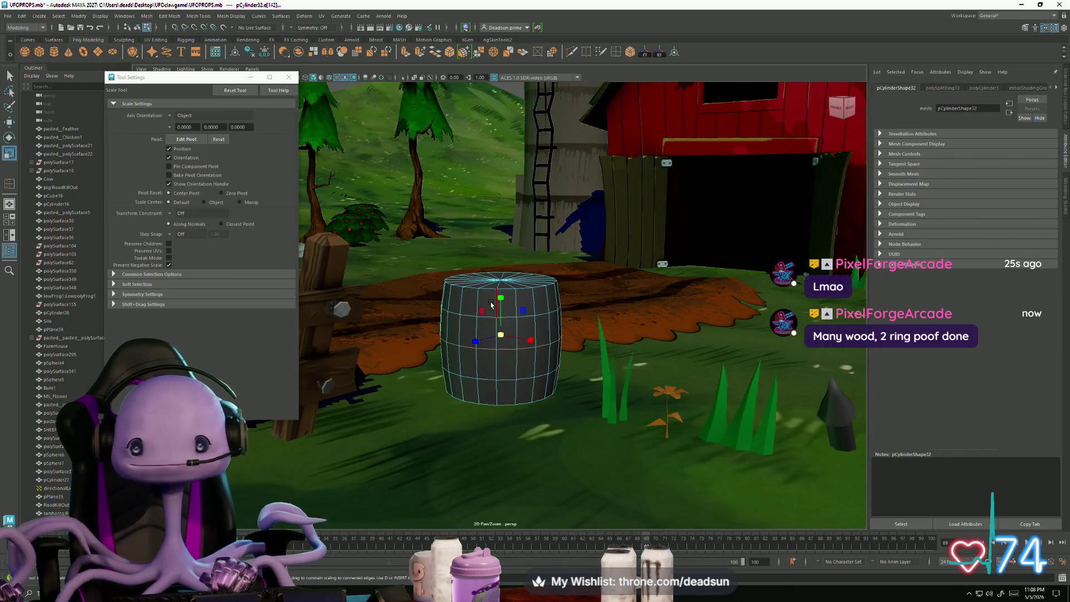
Step: Undo the bulge and lower the cylinder's Subdivisions Axis from 20 to 12
{"action": "left_click_drag", "start_coordinate": [492, 305], "coordinate": [496, 324], "text": "alt"}
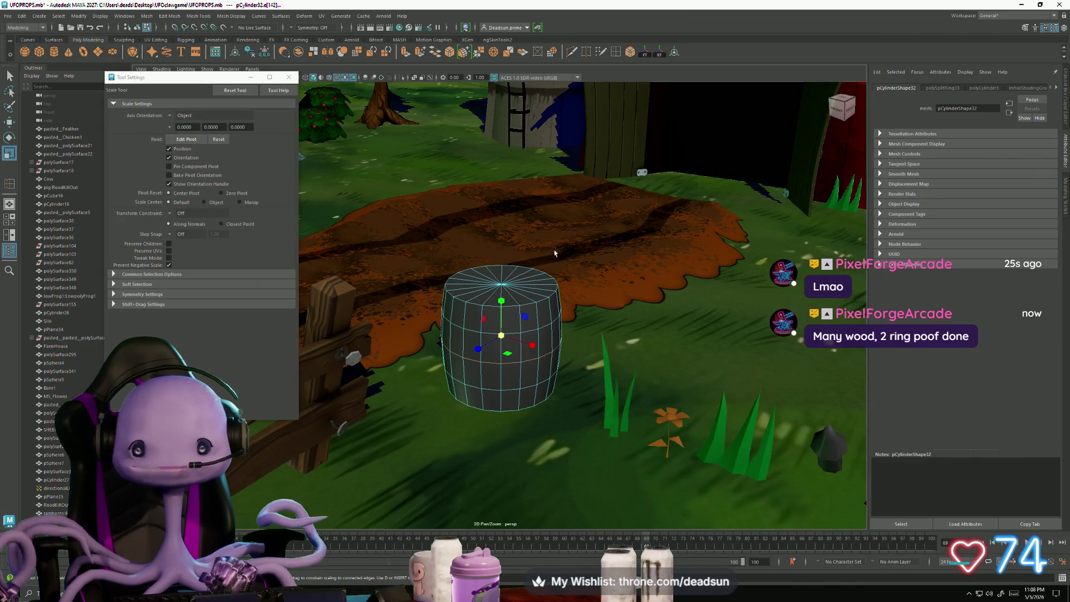
{"action": "key", "text": "ctrl+z"}
{"action": "key", "text": "ctrl+z"}
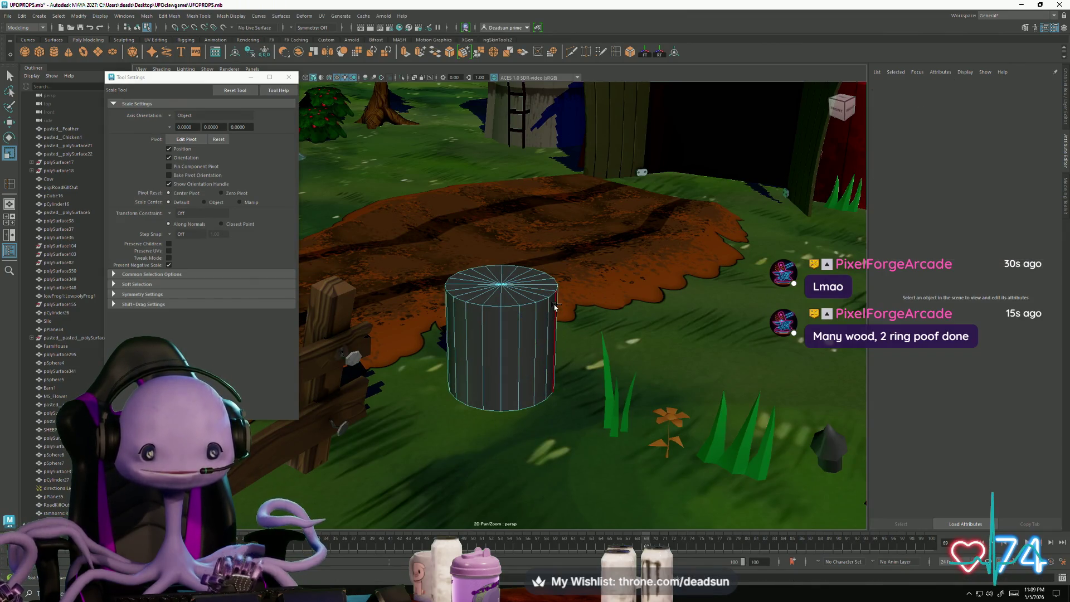
{"action": "right_click_drag", "start_coordinate": [498, 294], "coordinate": [485, 313]}
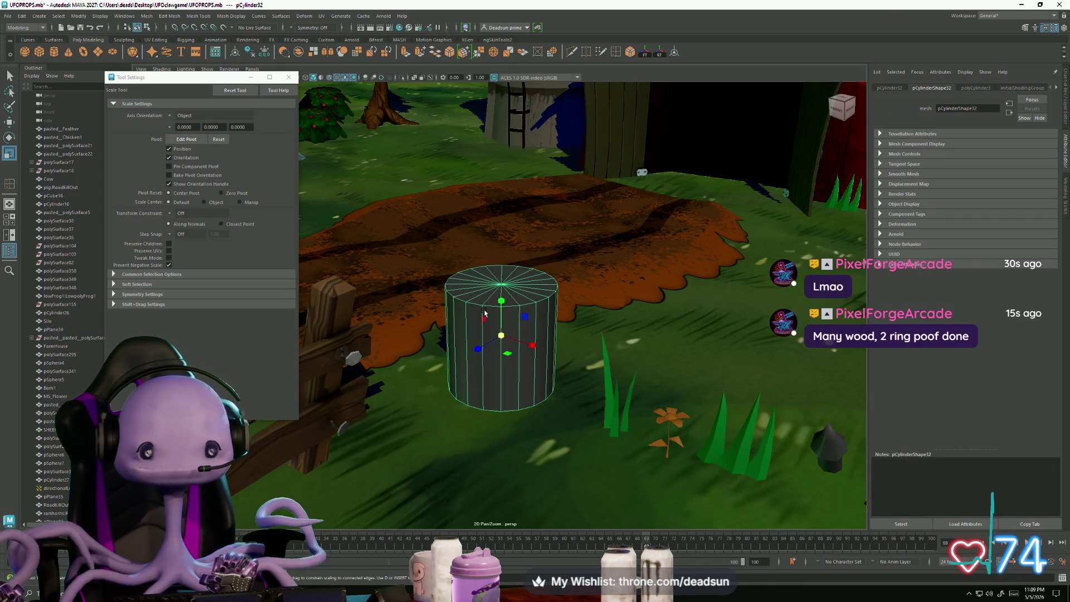
{"action": "left_click", "coordinate": [977, 89]}
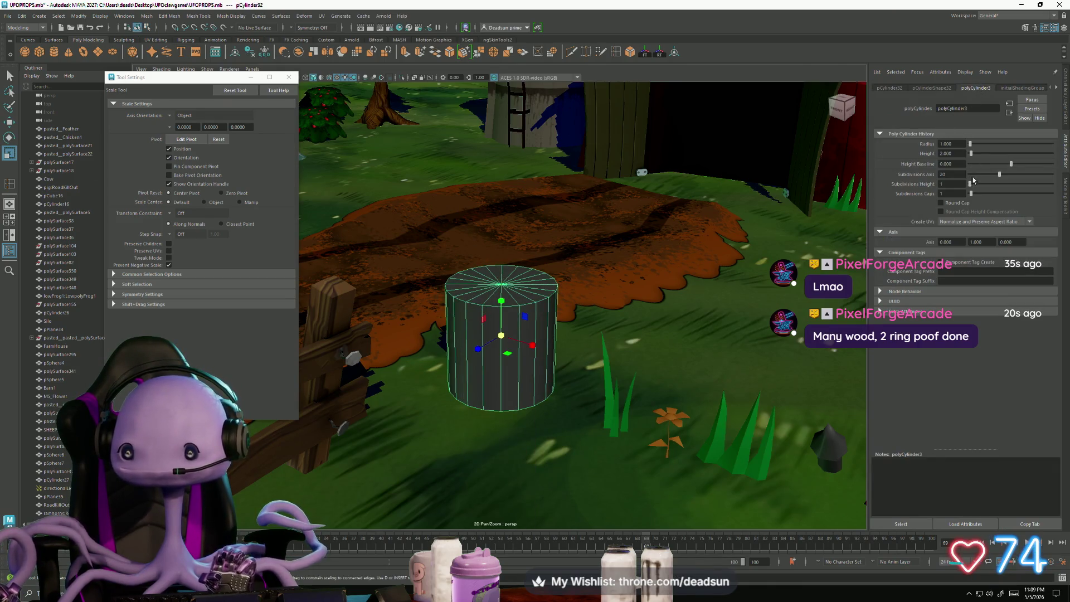
{"action": "left_click_drag", "start_coordinate": [1000, 171], "coordinate": [986, 182]}
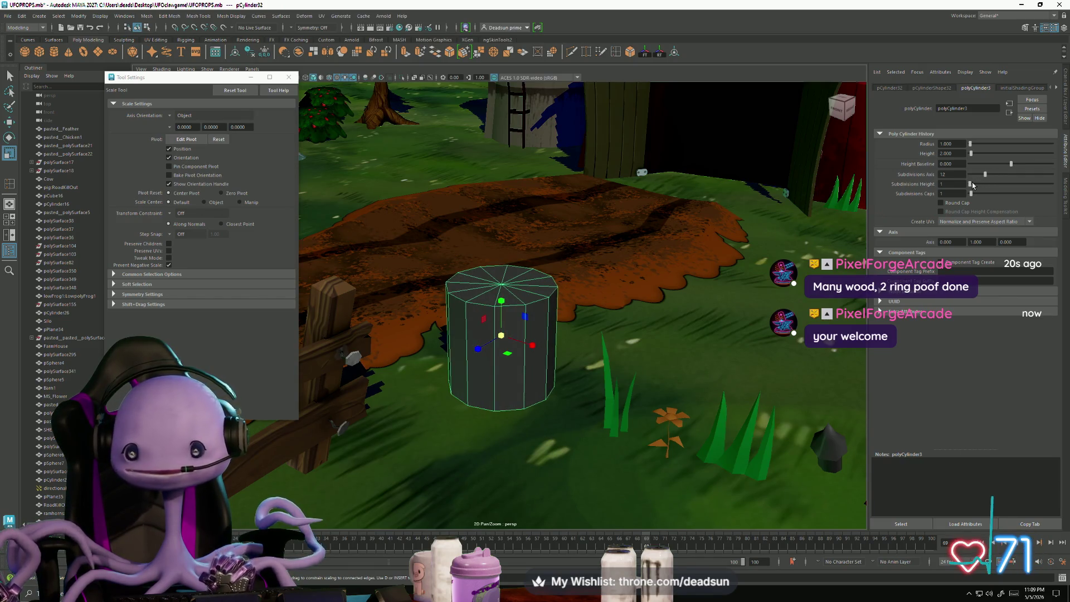
{"action": "mouse_move", "coordinate": [669, 334]}
{"action": "left_mouse_down", "text": "alt"}
{"action": "mouse_move", "coordinate": [647, 312]}
{"action": "mouse_move", "coordinate": [635, 355]}
{"action": "mouse_move", "coordinate": [637, 285]}
{"action": "left_mouse_up", "text": "alt"}
{"action": "left_click", "coordinate": [616, 52]}
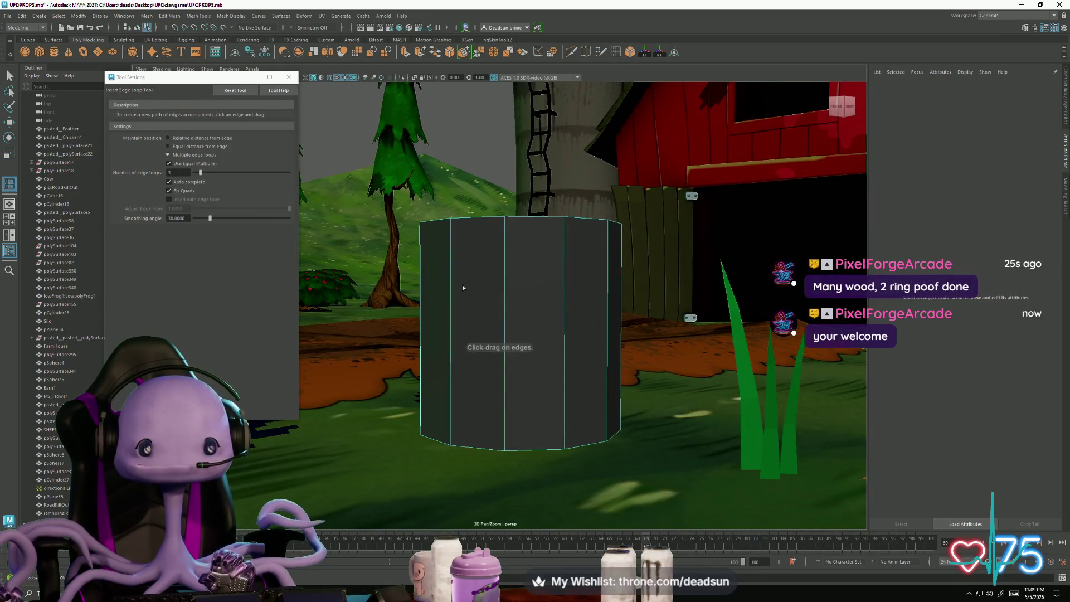
Step: Add horizontal edge loops to the twelve-sided cylinder, undoing a stray vertical loop
{"action": "left_click", "coordinate": [505, 318]}
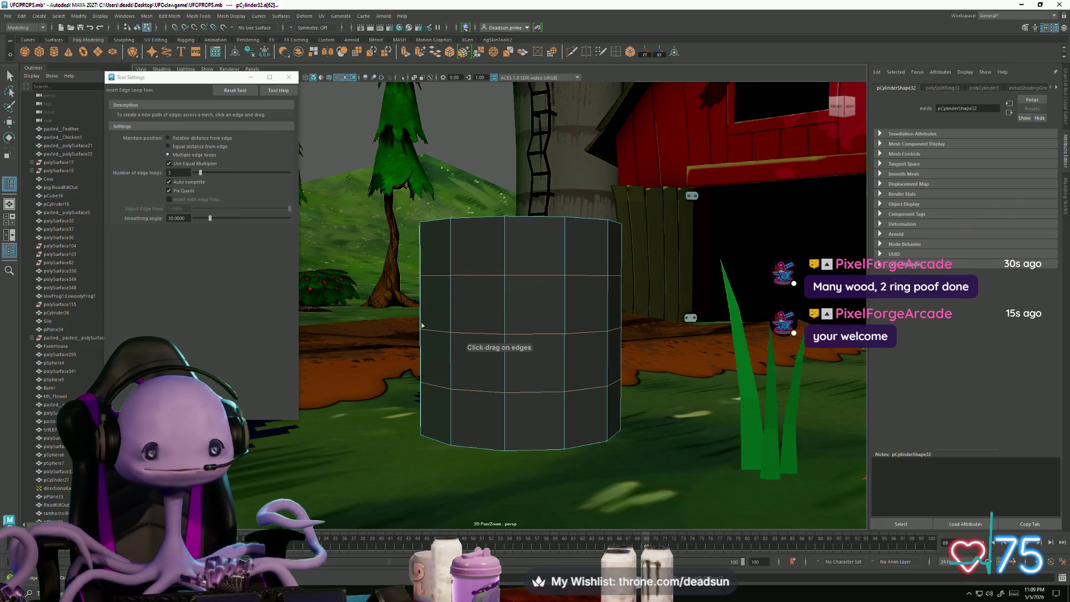
{"action": "left_click", "coordinate": [289, 77]}
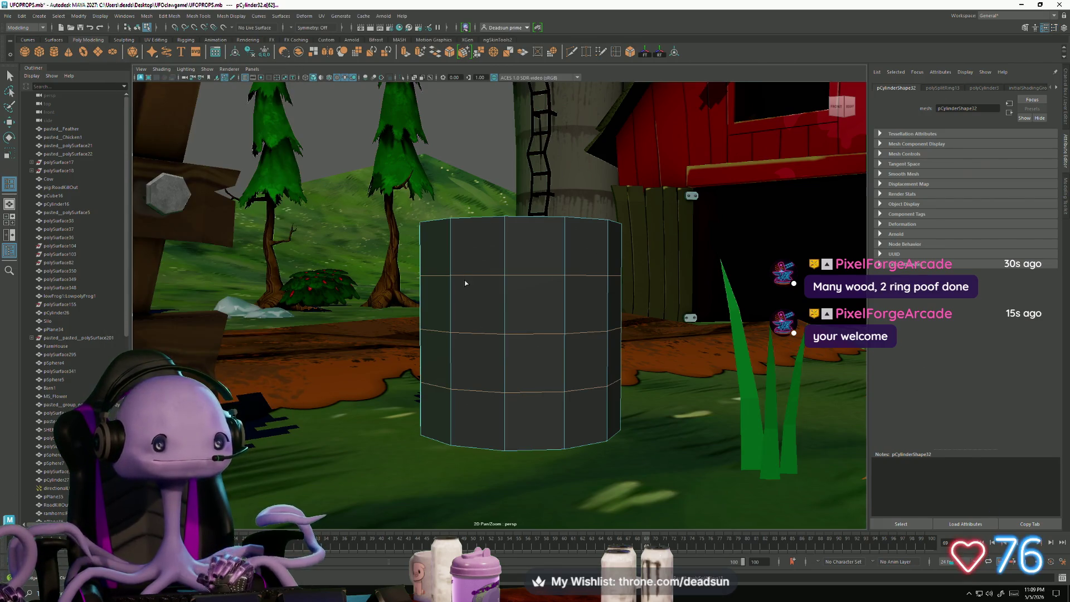
{"action": "mouse_move", "coordinate": [466, 283]}
{"action": "right_mouse_down", "text": "shift"}
{"action": "mouse_move", "coordinate": [468, 246]}
{"action": "mouse_move", "coordinate": [465, 276]}
{"action": "right_mouse_up", "text": "shift"}
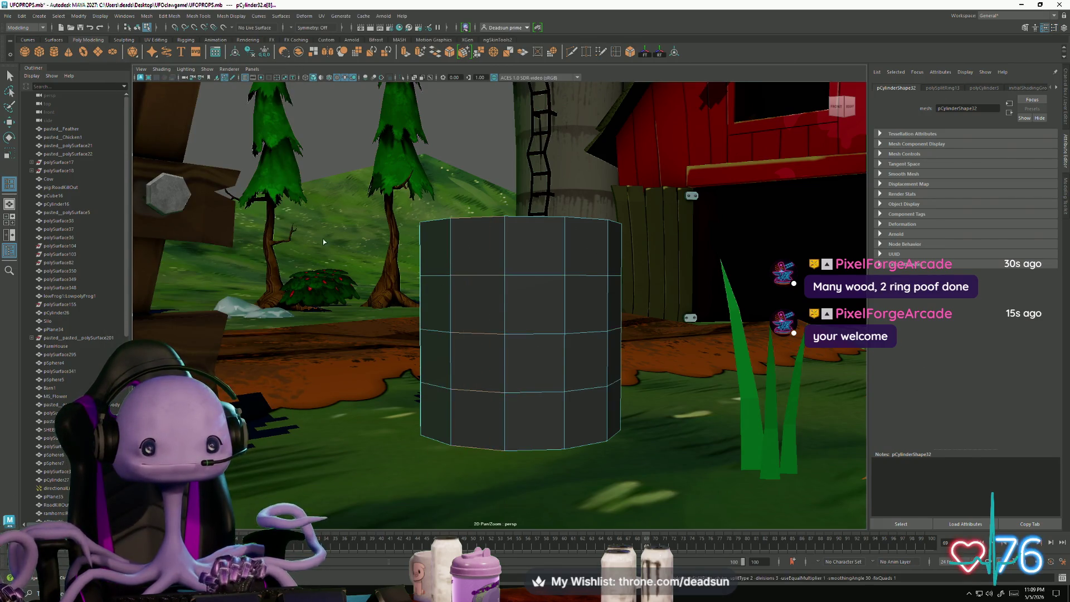
{"action": "mouse_move", "coordinate": [502, 279]}
{"action": "left_mouse_down", "text": "alt"}
{"action": "mouse_move", "coordinate": [535, 294]}
{"action": "mouse_move", "coordinate": [528, 307]}
{"action": "left_mouse_up", "text": "alt"}
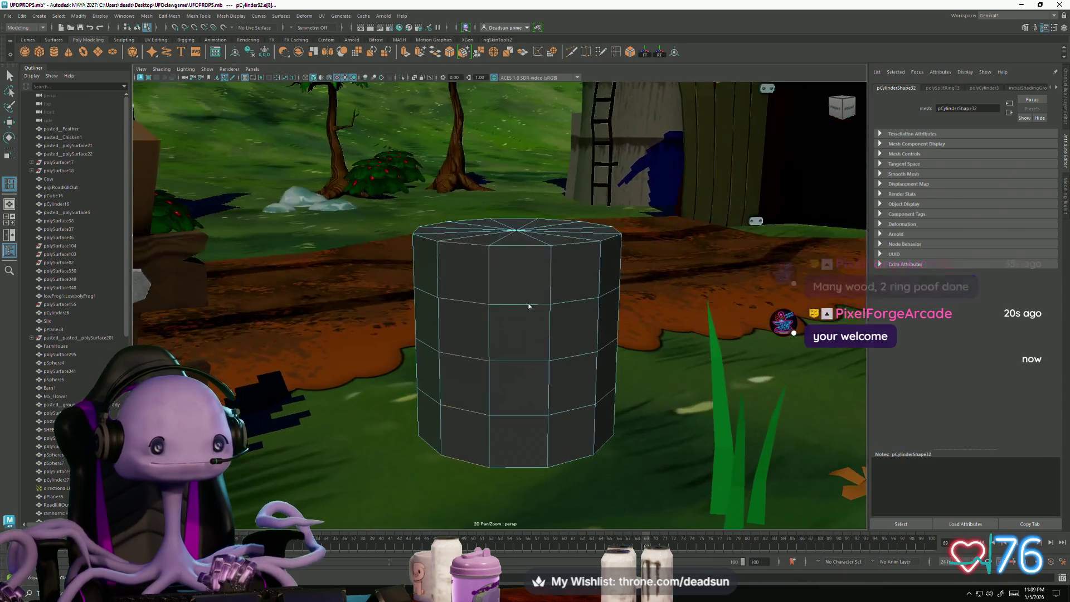
{"action": "right_click_drag", "start_coordinate": [482, 306], "coordinate": [486, 263]}
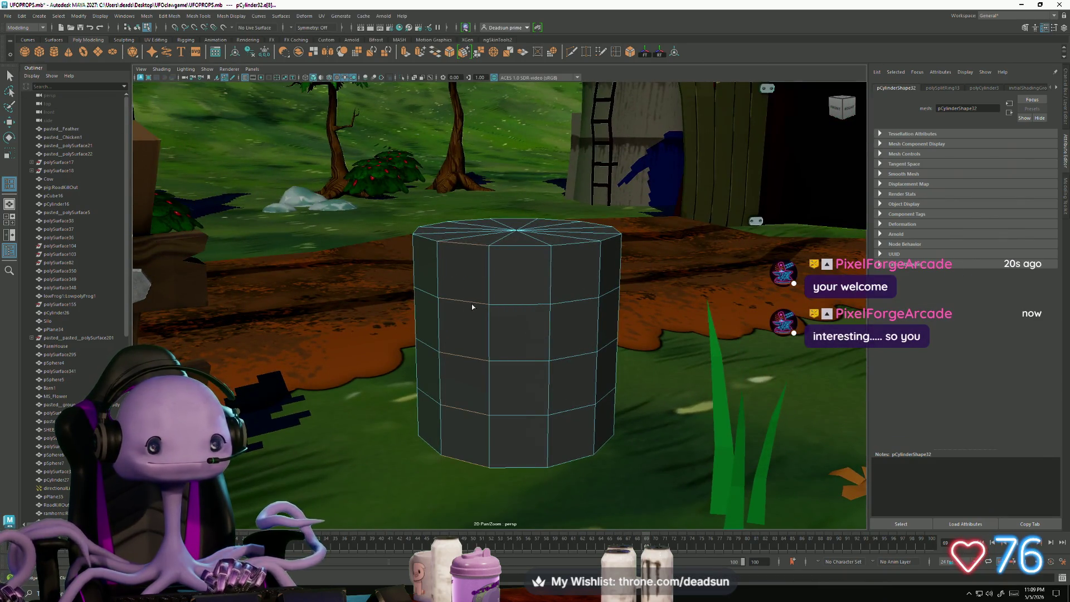
{"action": "left_click", "coordinate": [472, 306]}
{"action": "key", "text": "ctrl+z"}
{"action": "left_click", "coordinate": [10, 78]}
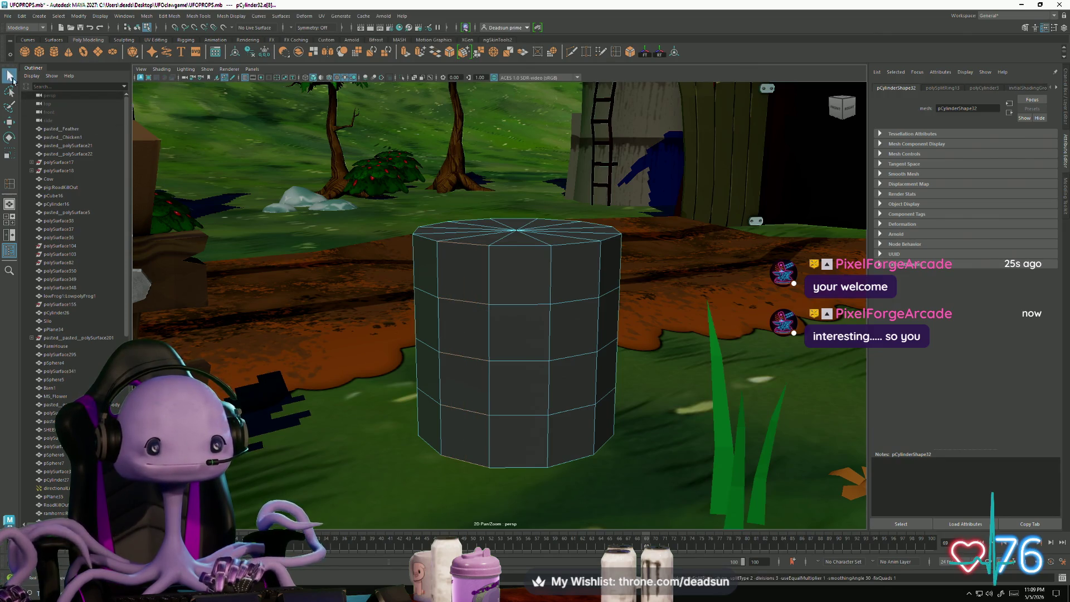
Step: Select the middle edge loop and scale it outward to bulge the barrel
{"action": "left_click", "coordinate": [501, 305]}
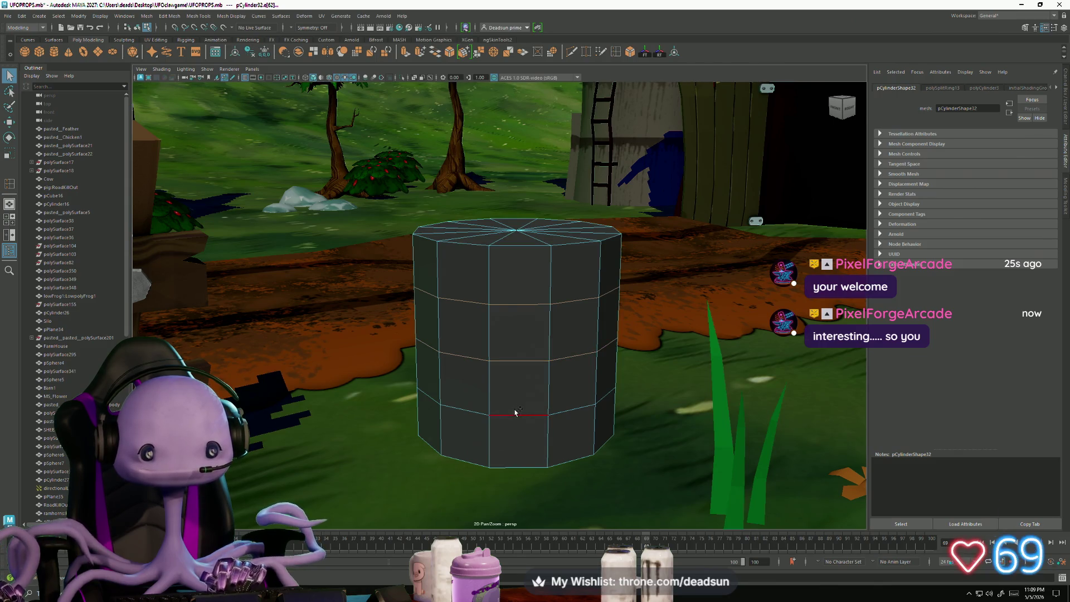
{"action": "key", "text": "r"}
{"action": "left_click", "coordinate": [533, 359]}
{"action": "left_click_drag", "start_coordinate": [517, 331], "coordinate": [558, 329]}
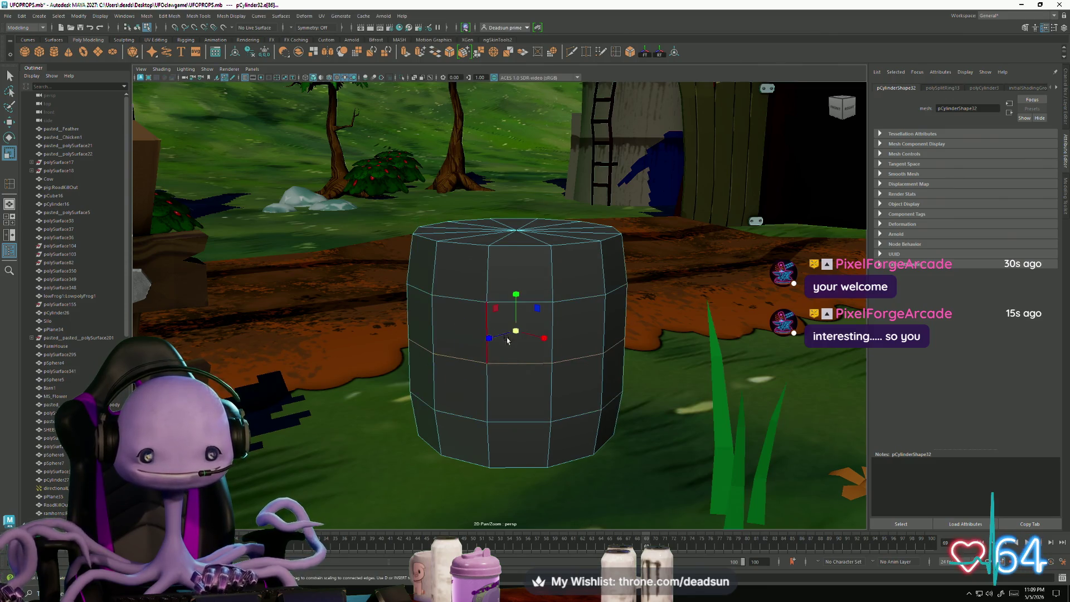
{"action": "mouse_move", "coordinate": [518, 334]}
{"action": "left_mouse_down"}
{"action": "mouse_move", "coordinate": [497, 356]}
{"action": "mouse_move", "coordinate": [493, 346]}
{"action": "mouse_move", "coordinate": [489, 379]}
{"action": "mouse_move", "coordinate": [487, 354]}
{"action": "mouse_move", "coordinate": [413, 349]}
{"action": "mouse_move", "coordinate": [413, 307]}
{"action": "mouse_move", "coordinate": [413, 332]}
{"action": "mouse_move", "coordinate": [452, 283]}
{"action": "left_mouse_up"}
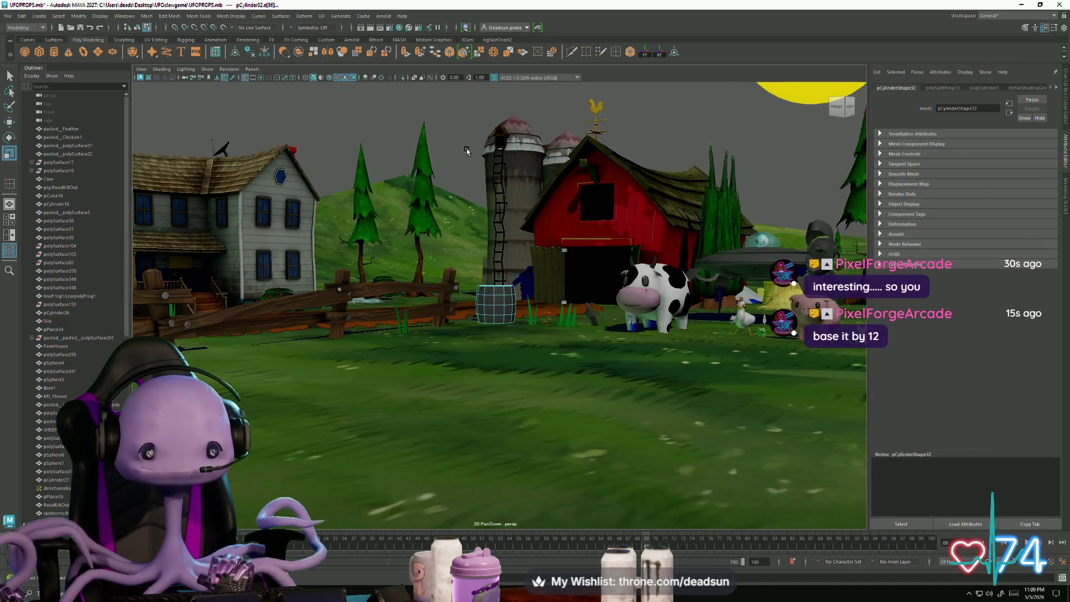
Step: Select the barrel and orbit the view down over the dirt patch
{"action": "left_click_drag", "start_coordinate": [467, 151], "coordinate": [465, 297], "text": "alt"}
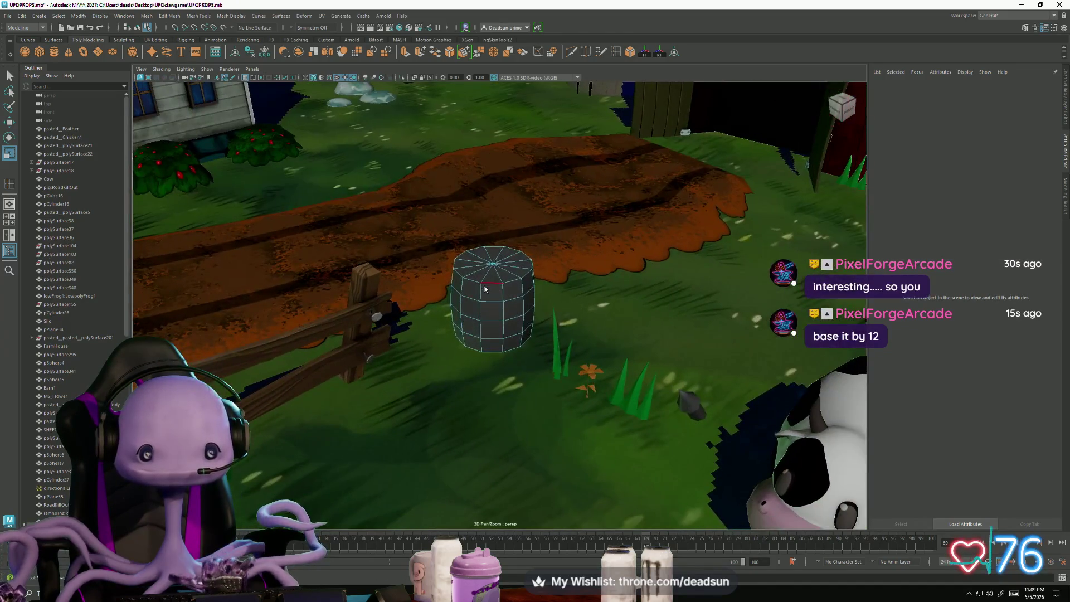
{"action": "left_click", "coordinate": [517, 276]}
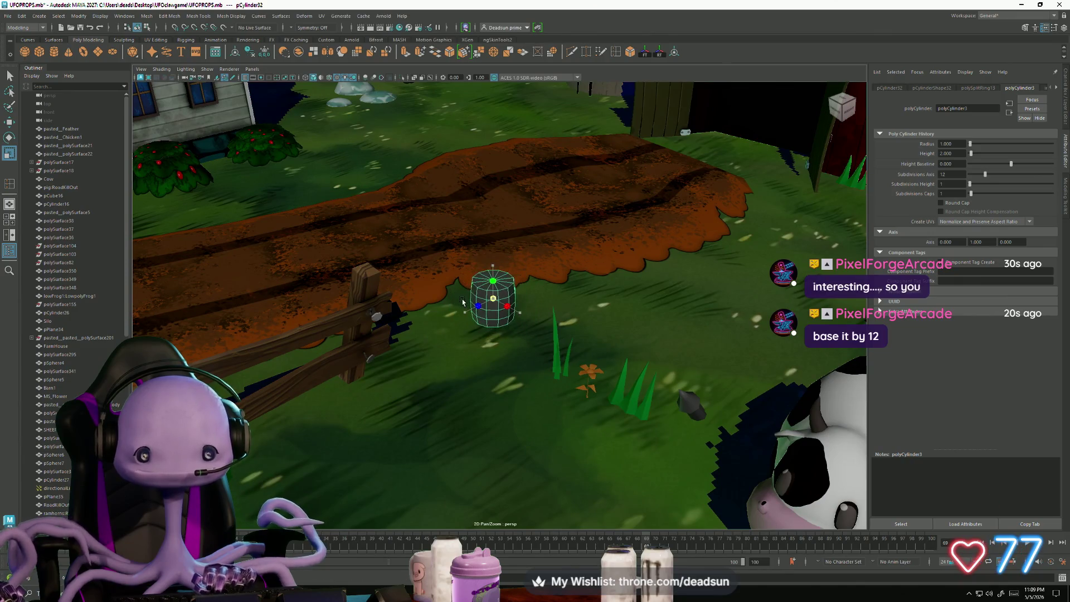
{"action": "mouse_move", "coordinate": [497, 254]}
{"action": "left_mouse_down", "text": "alt"}
{"action": "mouse_move", "coordinate": [510, 201]}
{"action": "mouse_move", "coordinate": [517, 325]}
{"action": "mouse_move", "coordinate": [490, 267]}
{"action": "mouse_move", "coordinate": [435, 312]}
{"action": "mouse_move", "coordinate": [406, 285]}
{"action": "mouse_move", "coordinate": [421, 316]}
{"action": "left_mouse_up", "text": "alt"}
{"action": "scroll", "coordinate": [518, 325], "scroll_direction": "down", "scroll_amount": 5}
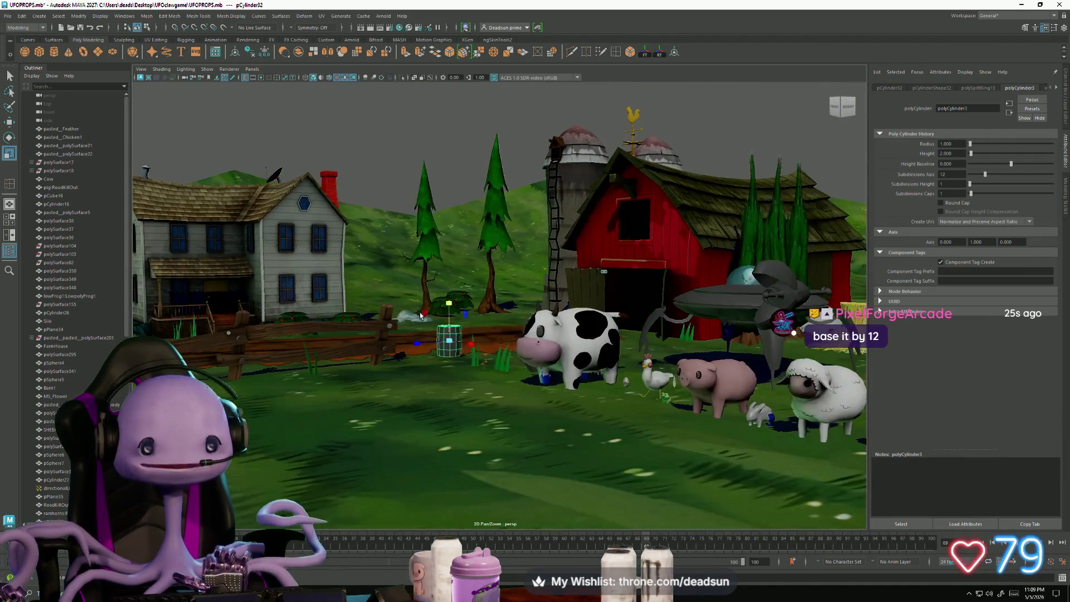
{"action": "mouse_move", "coordinate": [390, 145]}
{"action": "left_mouse_down", "text": "alt"}
{"action": "mouse_move", "coordinate": [443, 352]}
{"action": "mouse_move", "coordinate": [449, 335]}
{"action": "left_mouse_up", "text": "alt"}
{"action": "scroll", "coordinate": [437, 362], "scroll_direction": "up", "scroll_amount": 5}
{"action": "scroll", "coordinate": [450, 335], "scroll_direction": "up", "scroll_amount": 5}
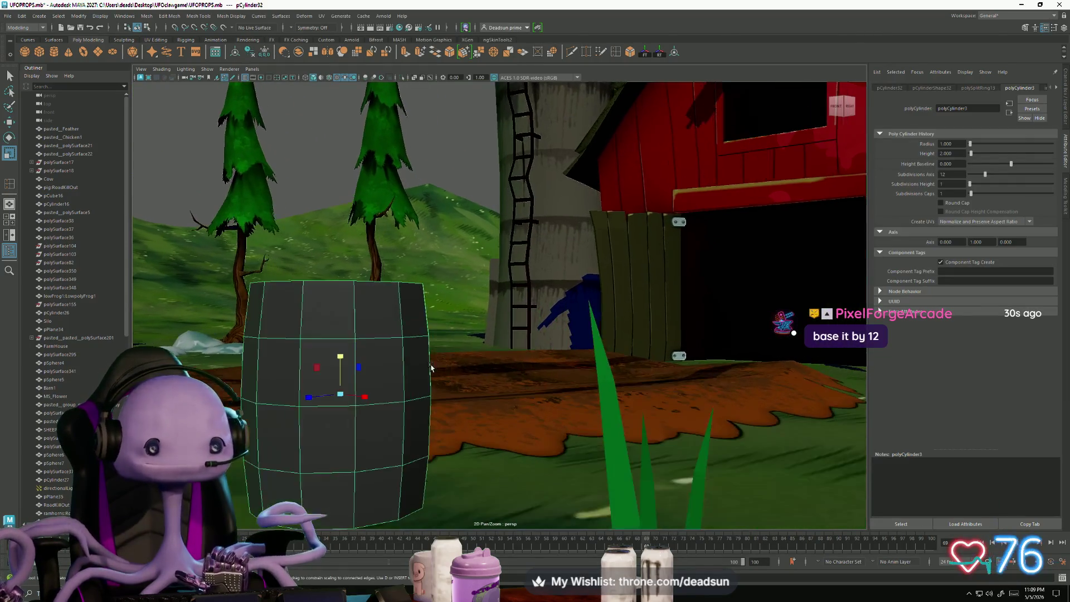
{"action": "scroll", "coordinate": [450, 334], "scroll_direction": "down", "scroll_amount": 3}
Step: Select an edge loop on the barrel and apply Mesh Display > Soften Edge
{"action": "mouse_move", "coordinate": [413, 268]}
{"action": "right_mouse_down"}
{"action": "mouse_move", "coordinate": [390, 262]}
{"action": "mouse_move", "coordinate": [357, 283]}
{"action": "right_mouse_up"}
{"action": "double_click", "coordinate": [360, 272]}
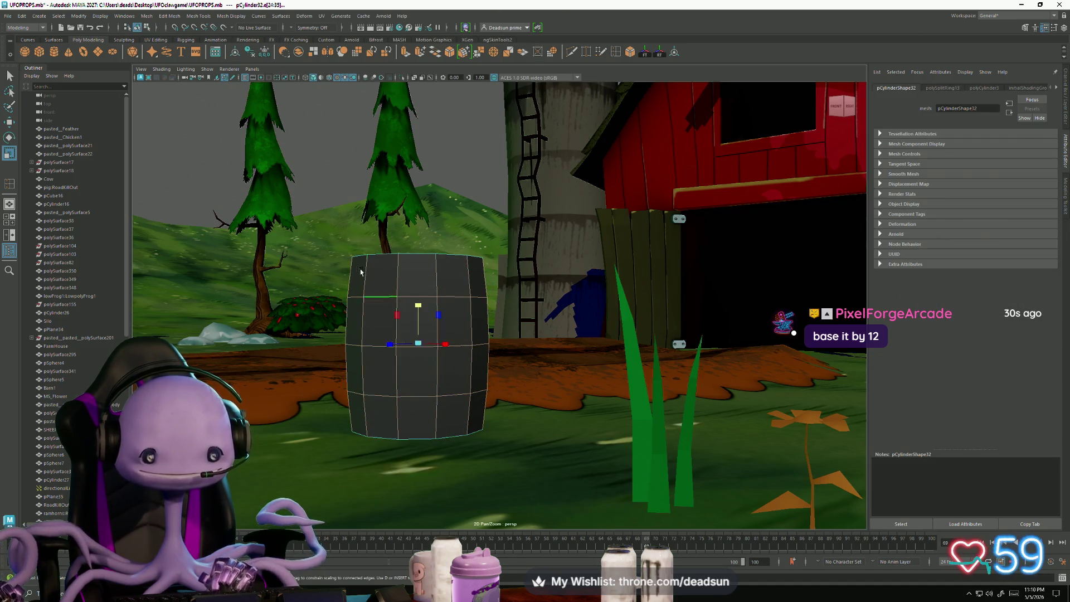
{"action": "left_click", "coordinate": [231, 17]}
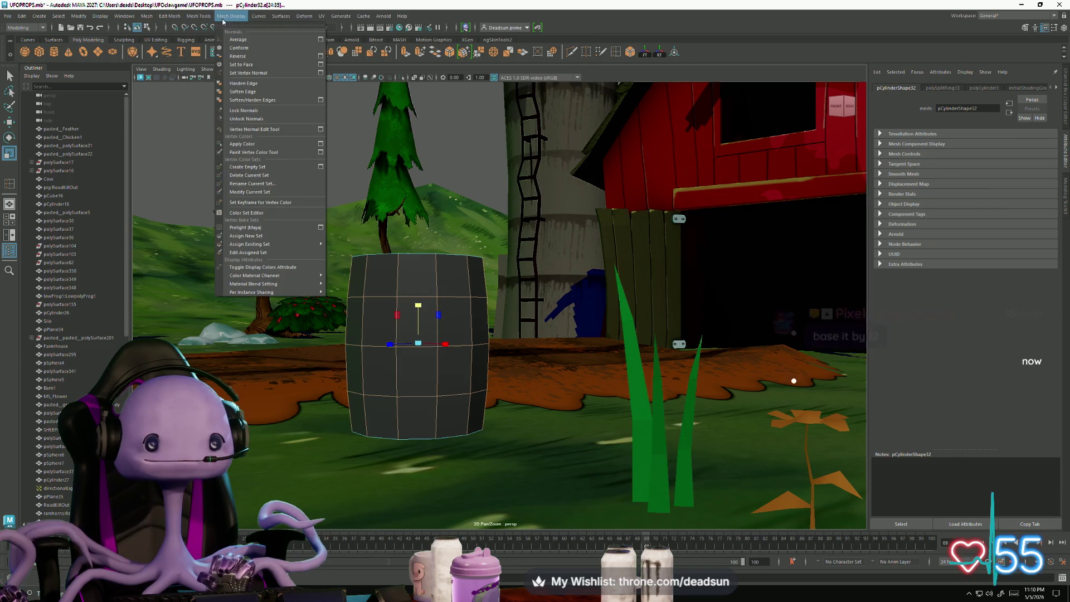
{"action": "left_click", "coordinate": [244, 97]}
{"action": "left_click_drag", "start_coordinate": [338, 172], "coordinate": [468, 301], "text": "alt"}
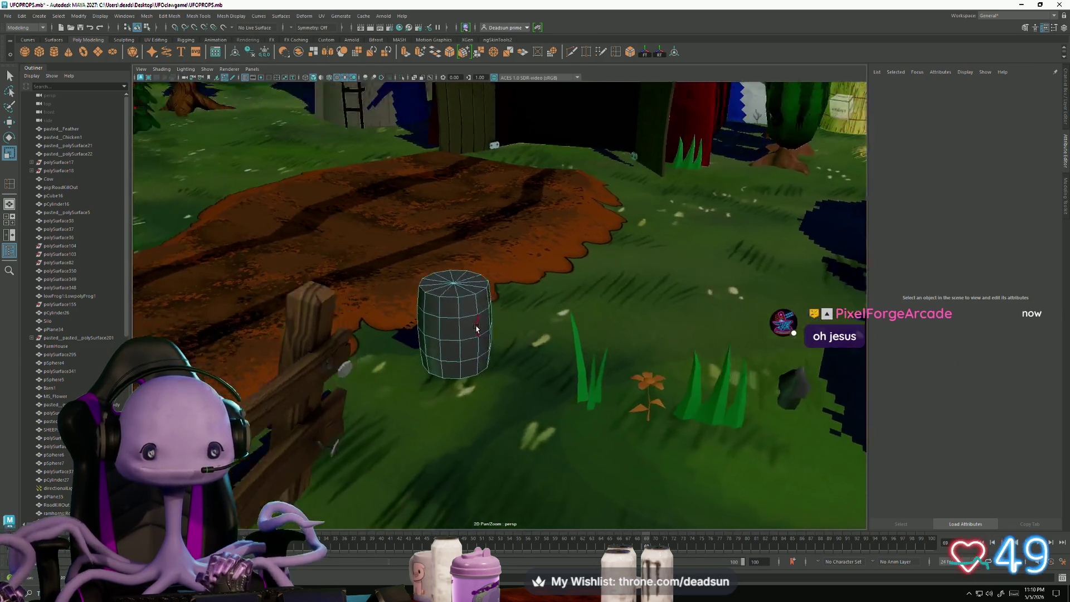
Step: Reselect the whole barrel object and open the UV Editor
{"action": "right_click_drag", "start_coordinate": [474, 304], "coordinate": [503, 333]}
{"action": "left_click", "coordinate": [510, 120]}
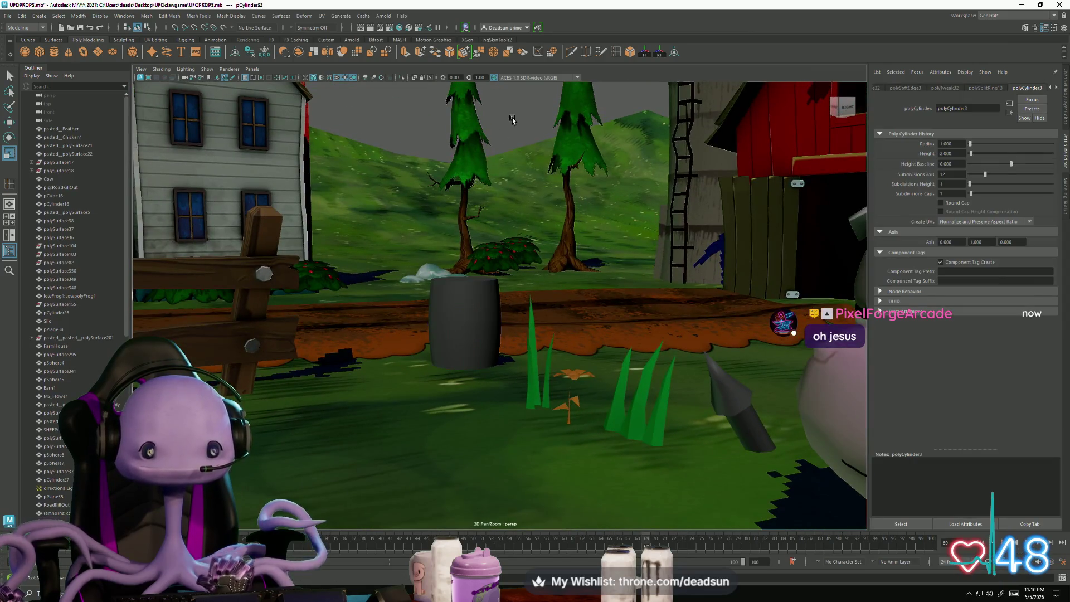
{"action": "mouse_move", "coordinate": [510, 120]}
{"action": "left_mouse_down", "text": "alt"}
{"action": "mouse_move", "coordinate": [497, 375]}
{"action": "mouse_move", "coordinate": [504, 364]}
{"action": "mouse_move", "coordinate": [471, 320]}
{"action": "mouse_move", "coordinate": [521, 382]}
{"action": "mouse_move", "coordinate": [462, 361]}
{"action": "left_mouse_up", "text": "alt"}
{"action": "left_click", "coordinate": [471, 320]}
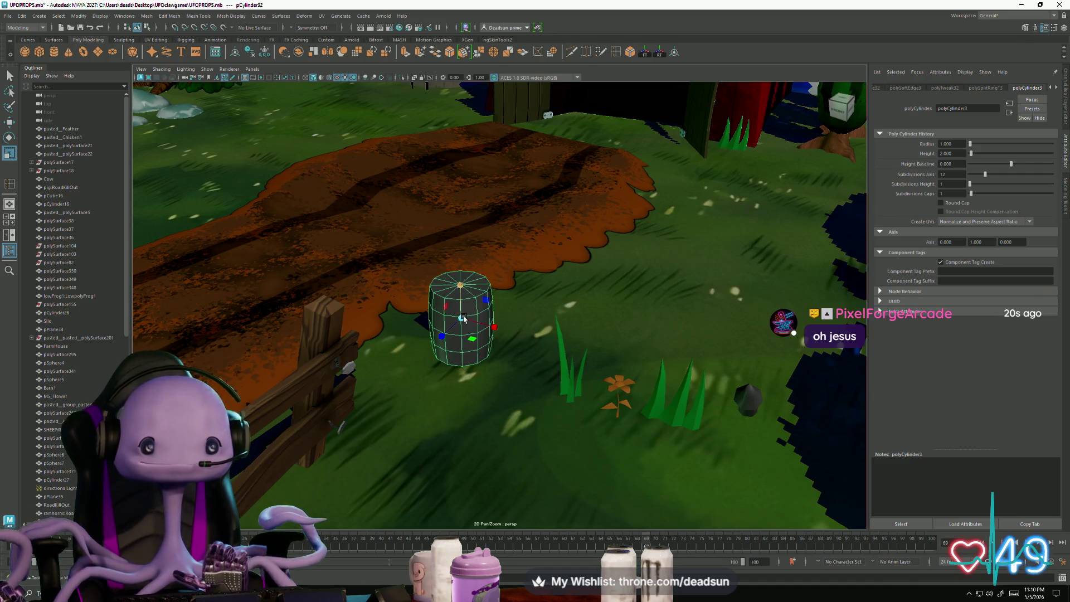
{"action": "left_click_drag", "start_coordinate": [464, 319], "coordinate": [495, 327], "text": "alt"}
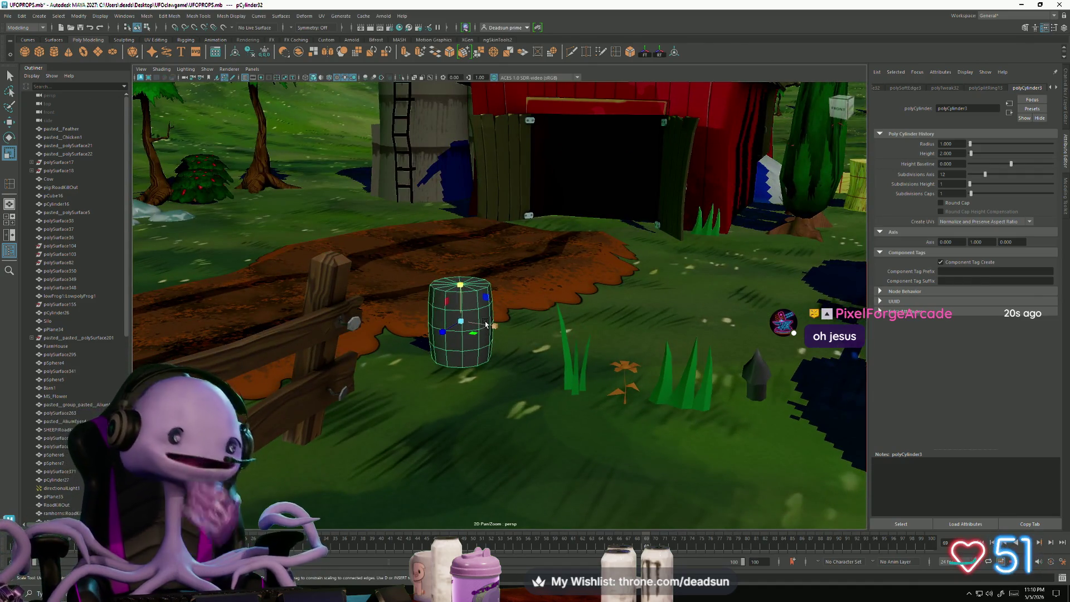
{"action": "left_click", "coordinate": [321, 17]}
{"action": "left_click", "coordinate": [337, 34]}
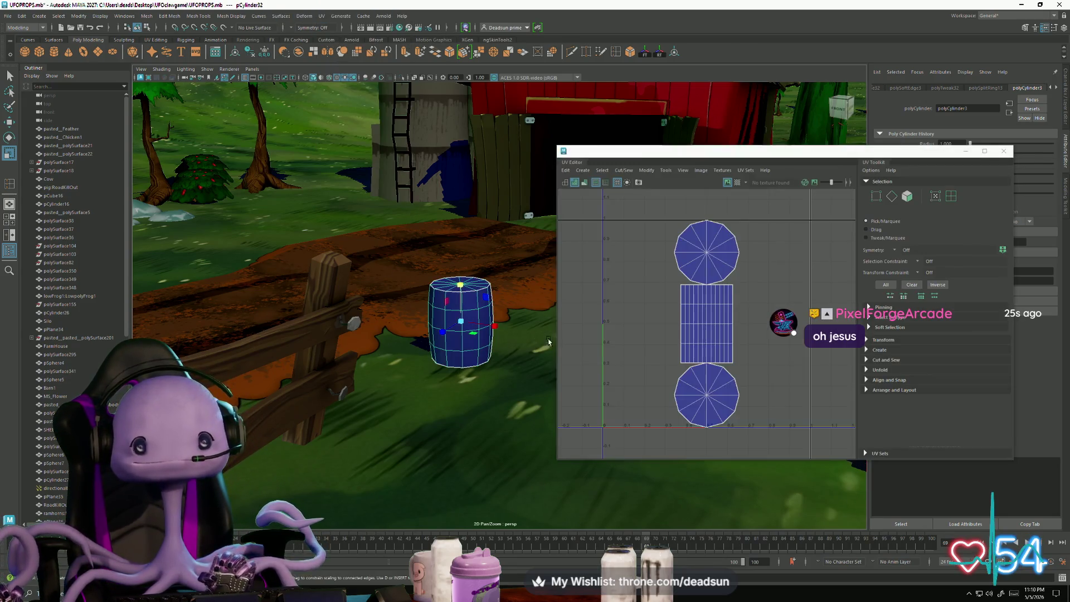
Step: Move and rotate the bottom cap UV shell to sit beside the top cap shell
{"action": "right_click_drag", "start_coordinate": [689, 330], "coordinate": [717, 330]}
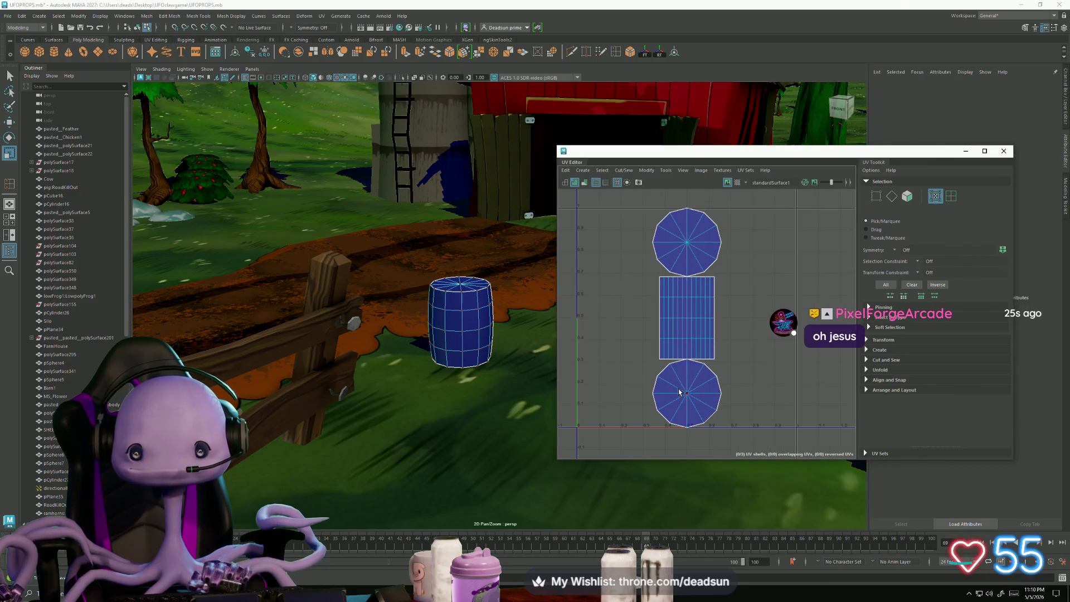
{"action": "left_click_drag", "start_coordinate": [647, 362], "coordinate": [731, 429]}
{"action": "key", "text": "w"}
{"action": "mouse_move", "coordinate": [690, 393]}
{"action": "left_mouse_down"}
{"action": "mouse_move", "coordinate": [730, 350]}
{"action": "mouse_move", "coordinate": [772, 233]}
{"action": "mouse_move", "coordinate": [761, 246]}
{"action": "left_mouse_up"}
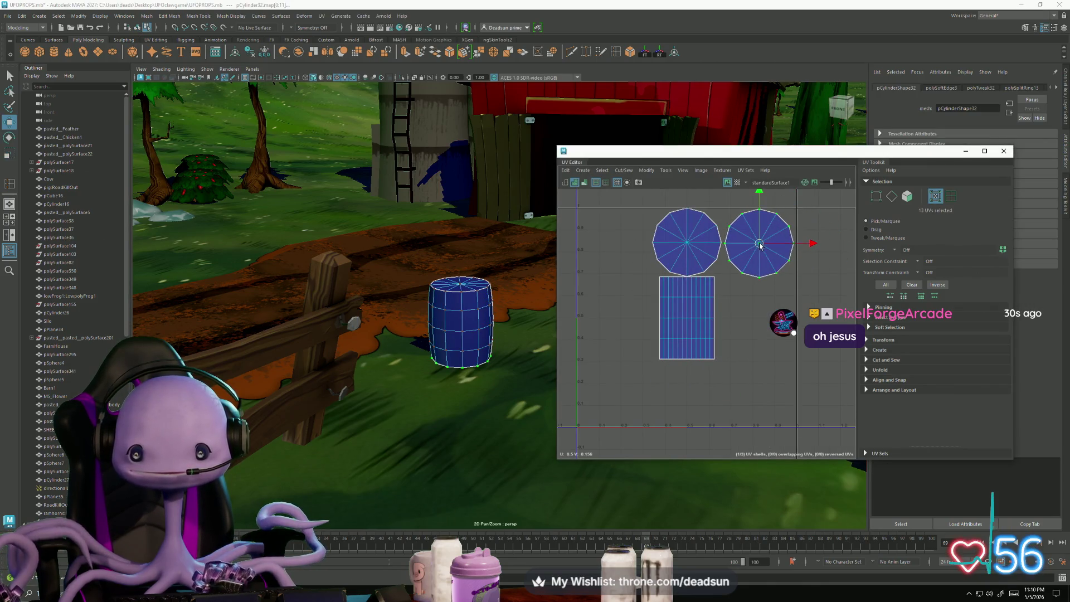
{"action": "key", "text": "e"}
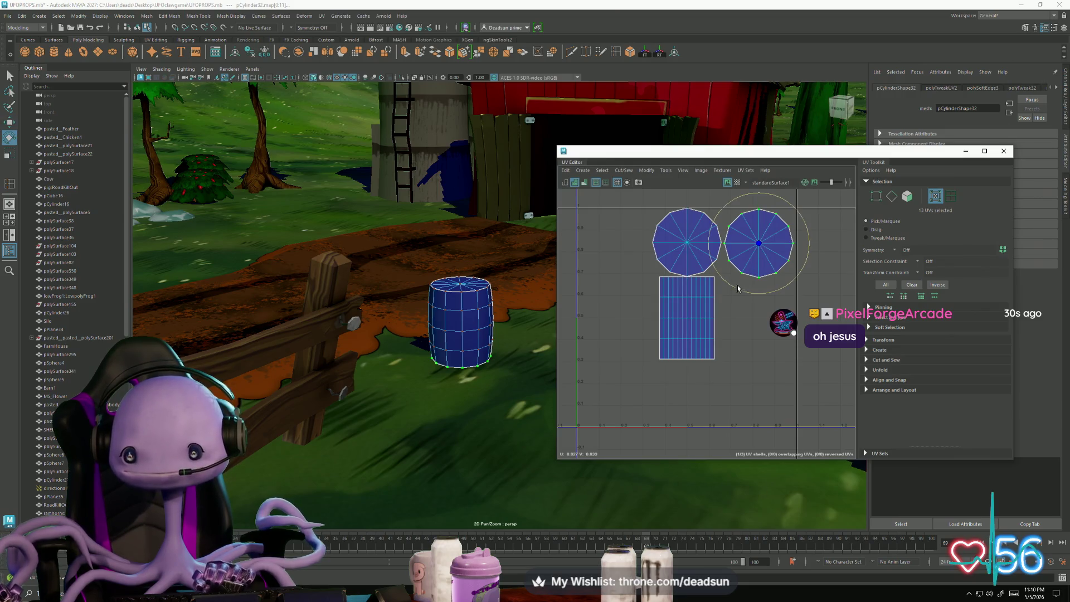
{"action": "left_click_drag", "start_coordinate": [745, 289], "coordinate": [751, 301]}
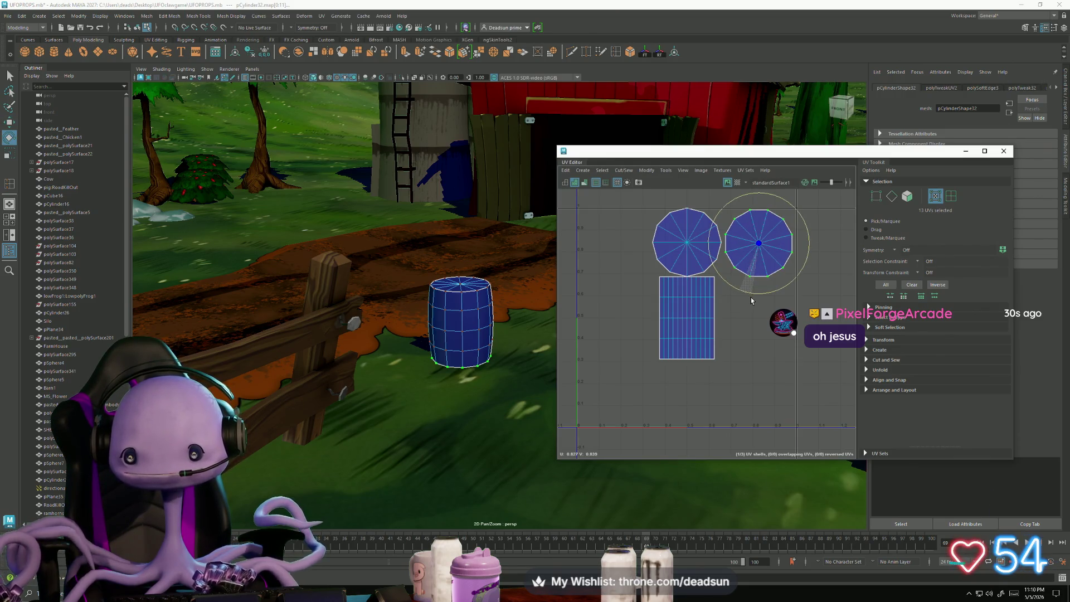
{"action": "mouse_move", "coordinate": [647, 202]}
{"action": "left_mouse_down"}
{"action": "mouse_move", "coordinate": [719, 274]}
{"action": "mouse_move", "coordinate": [713, 285]}
{"action": "left_mouse_up"}
{"action": "key", "text": "w"}
{"action": "left_click_drag", "start_coordinate": [689, 242], "coordinate": [694, 244]}
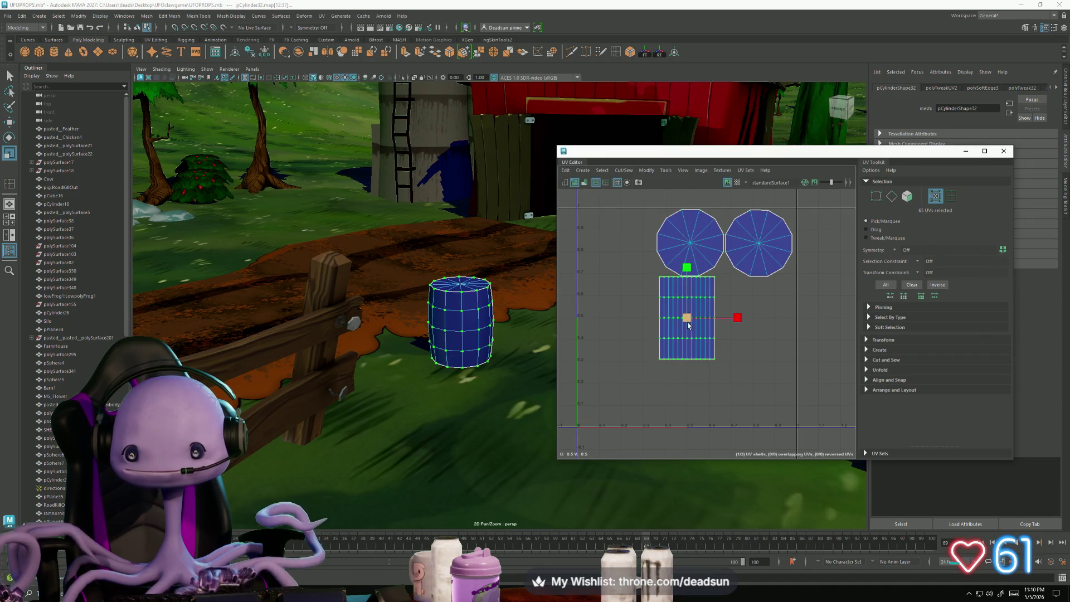
Step: Scale the side strip UV shell larger and shift it slightly down
{"action": "key", "text": "r"}
{"action": "mouse_move", "coordinate": [688, 318]}
{"action": "left_mouse_down"}
{"action": "mouse_move", "coordinate": [689, 346]}
{"action": "mouse_move", "coordinate": [778, 346]}
{"action": "left_mouse_up"}
{"action": "key", "text": "w"}
{"action": "key", "text": "r"}
{"action": "key", "text": "w"}
{"action": "left_click_drag", "start_coordinate": [688, 292], "coordinate": [690, 356]}
{"action": "key", "text": "r"}
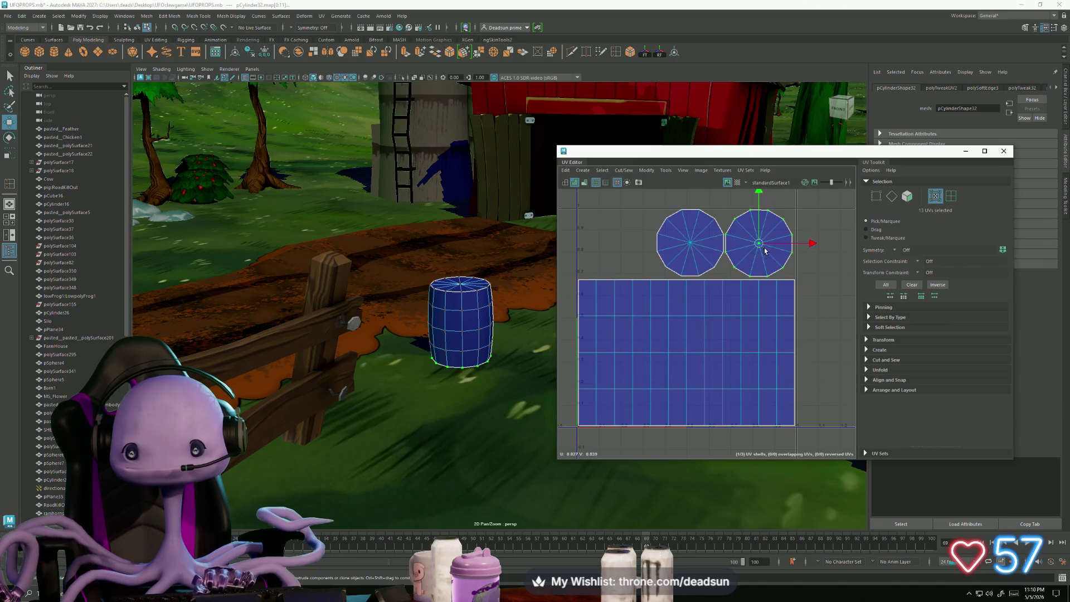
Step: Nudge both cap shells right so they sit snugly side by side
{"action": "left_click_drag", "start_coordinate": [765, 251], "coordinate": [763, 248]}
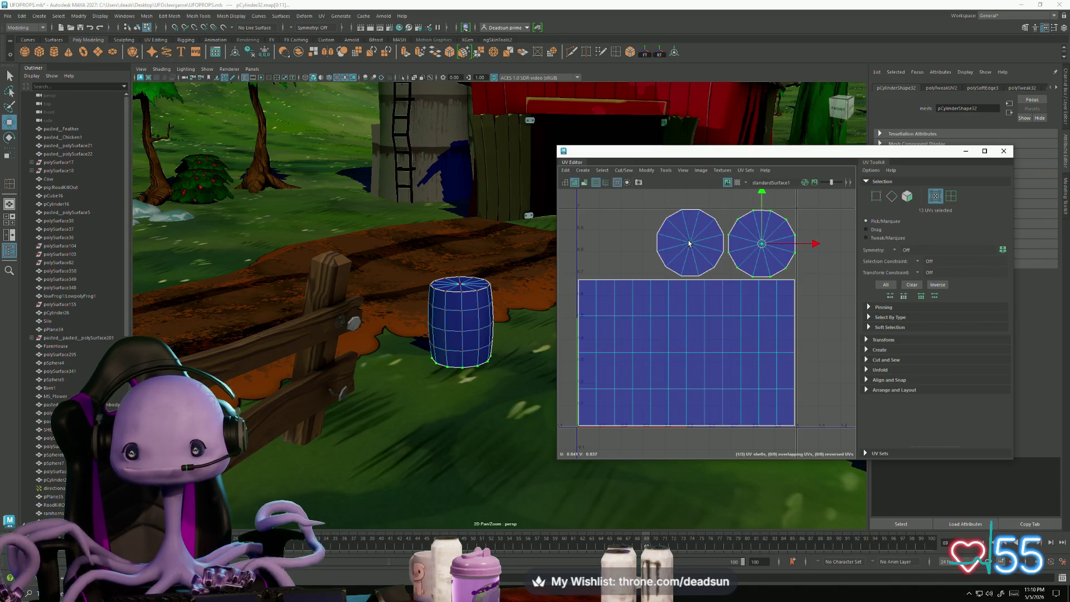
{"action": "left_click_drag", "start_coordinate": [693, 244], "coordinate": [696, 245]}
{"action": "mouse_move", "coordinate": [424, 335]}
{"action": "left_mouse_down", "text": "alt"}
{"action": "mouse_move", "coordinate": [415, 340]}
{"action": "mouse_move", "coordinate": [407, 279]}
{"action": "mouse_move", "coordinate": [405, 360]}
{"action": "mouse_move", "coordinate": [358, 327]}
{"action": "mouse_move", "coordinate": [406, 346]}
{"action": "mouse_move", "coordinate": [383, 354]}
{"action": "mouse_move", "coordinate": [374, 344]}
{"action": "left_mouse_up", "text": "alt"}
{"action": "right_click_drag", "start_coordinate": [407, 296], "coordinate": [410, 279]}
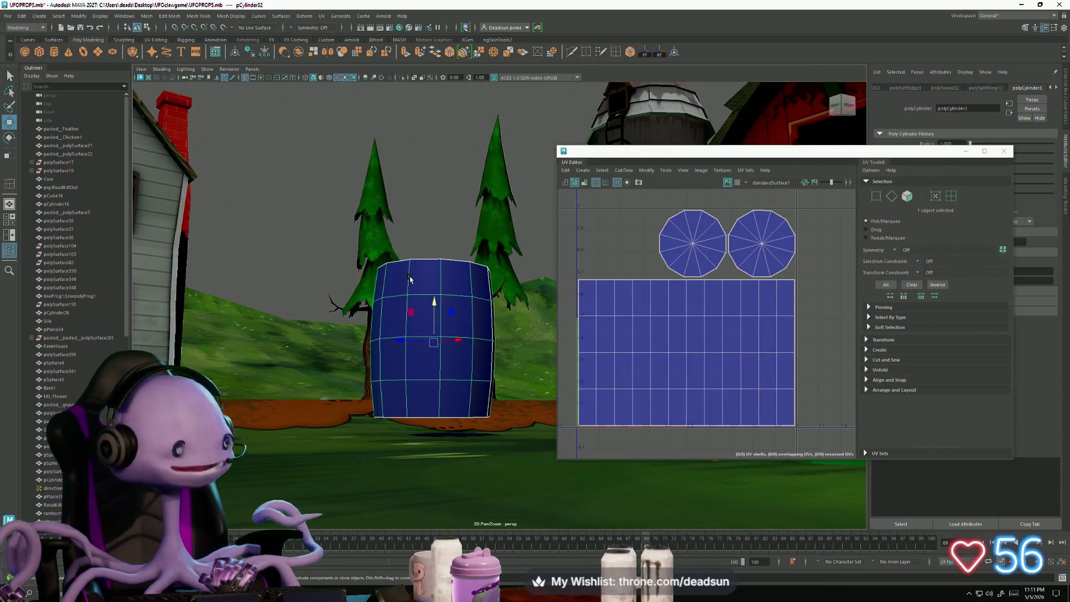
Step: Select the mud ground plane pPlane37 to inspect its UVs, then close the UV Editor
{"action": "scroll", "coordinate": [411, 284], "scroll_direction": "up", "scroll_amount": 3}
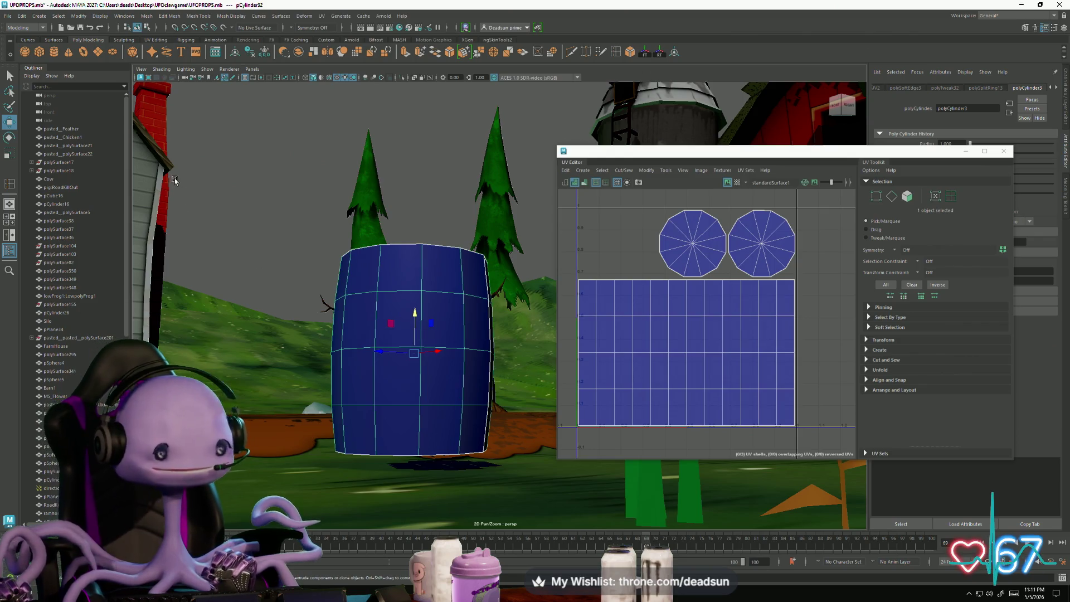
{"action": "left_click", "coordinate": [317, 255]}
{"action": "left_click", "coordinate": [418, 298]}
{"action": "mouse_move", "coordinate": [418, 299]}
{"action": "left_mouse_down", "text": "alt"}
{"action": "mouse_move", "coordinate": [450, 320]}
{"action": "mouse_move", "coordinate": [429, 230]}
{"action": "mouse_move", "coordinate": [354, 336]}
{"action": "mouse_move", "coordinate": [424, 357]}
{"action": "mouse_move", "coordinate": [422, 325]}
{"action": "left_mouse_up", "text": "alt"}
{"action": "left_click", "coordinate": [428, 230]}
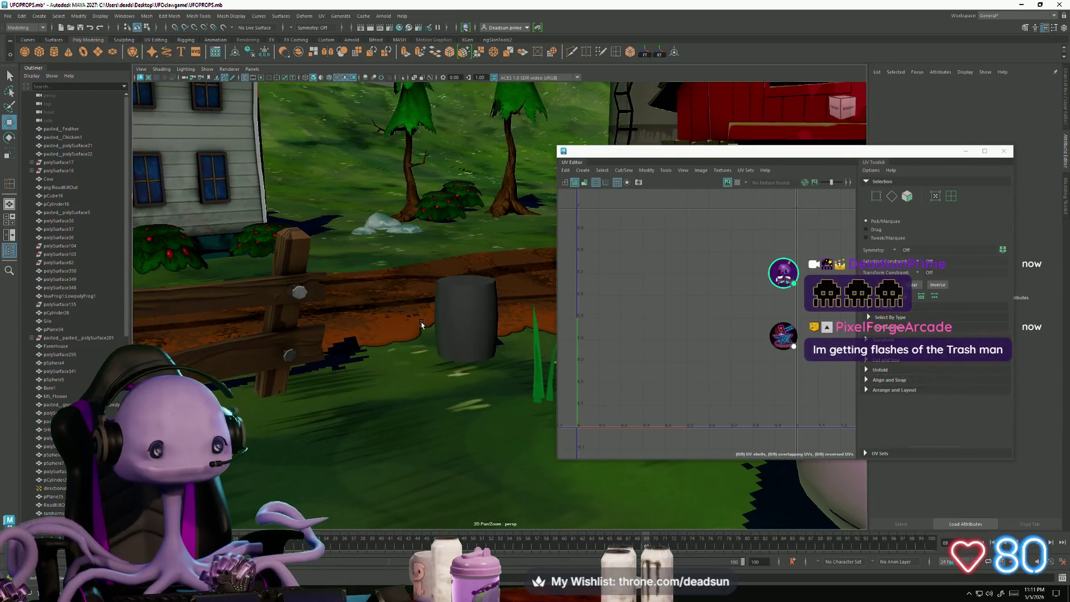
{"action": "left_click", "coordinate": [422, 325]}
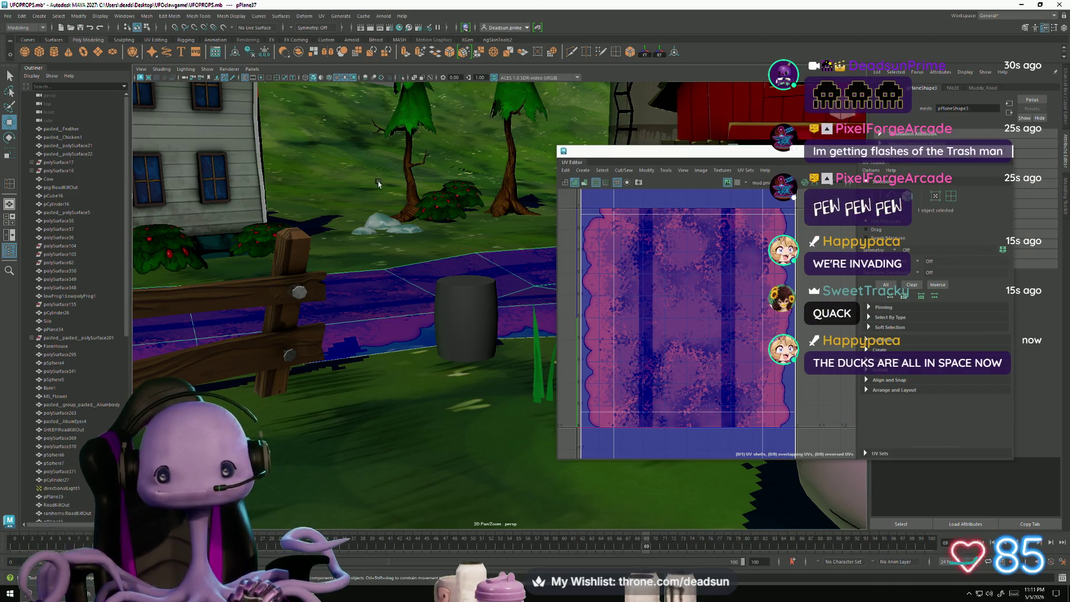
{"action": "mouse_move", "coordinate": [379, 184]}
{"action": "left_mouse_down", "text": "alt"}
{"action": "mouse_move", "coordinate": [439, 277]}
{"action": "mouse_move", "coordinate": [491, 312]}
{"action": "left_mouse_up", "text": "alt"}
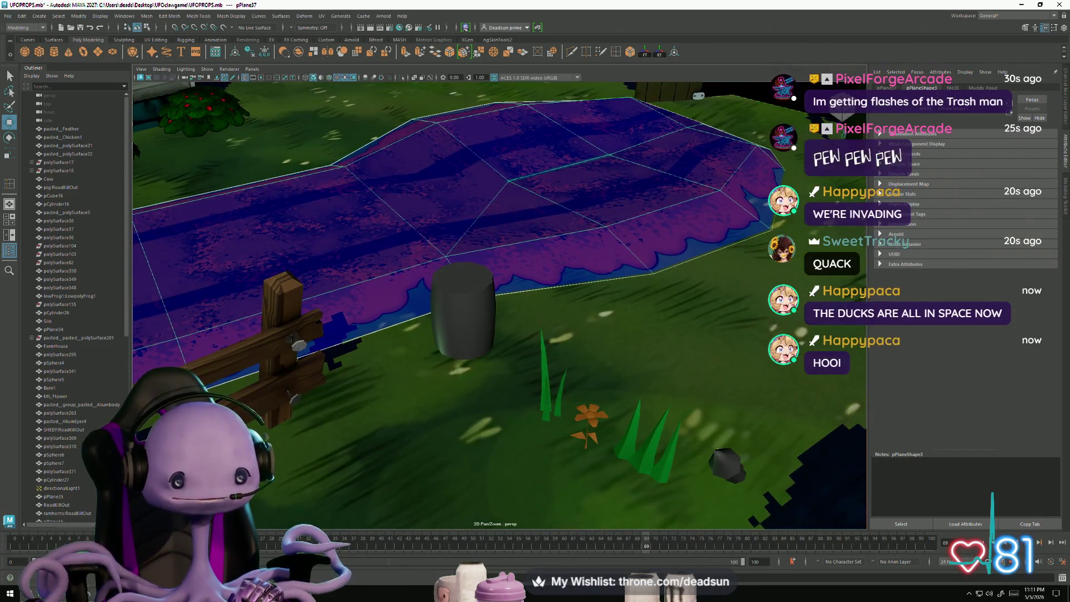
Step: Launch TentacleProject in Unreal Editor from the Epic Games Launcher's Library
{"action": "key", "text": "super"}
{"action": "left_click", "coordinate": [971, 593]}
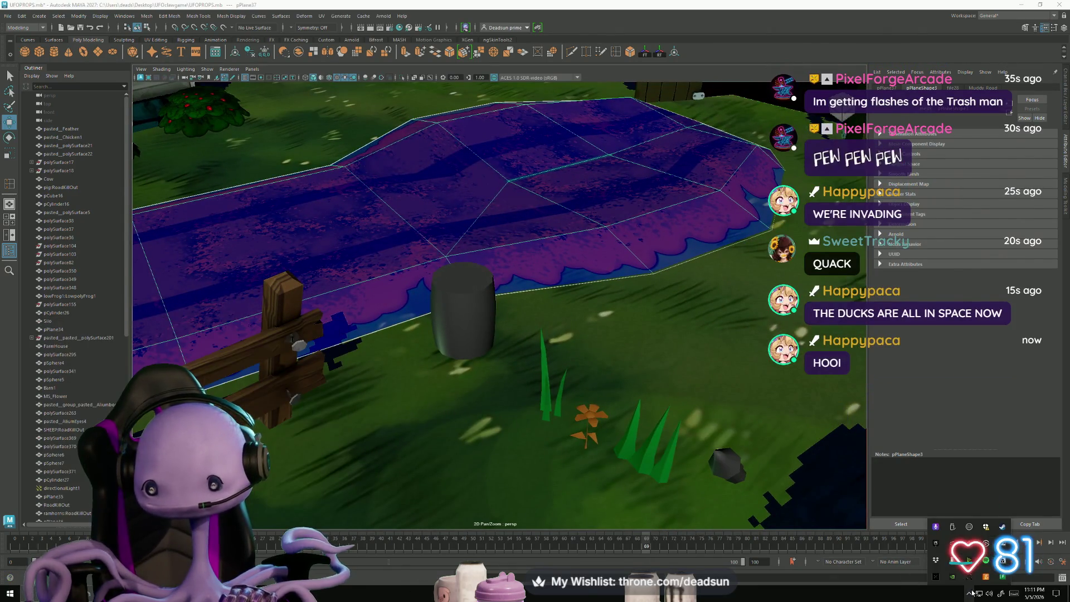
{"action": "right_click", "coordinate": [971, 556]}
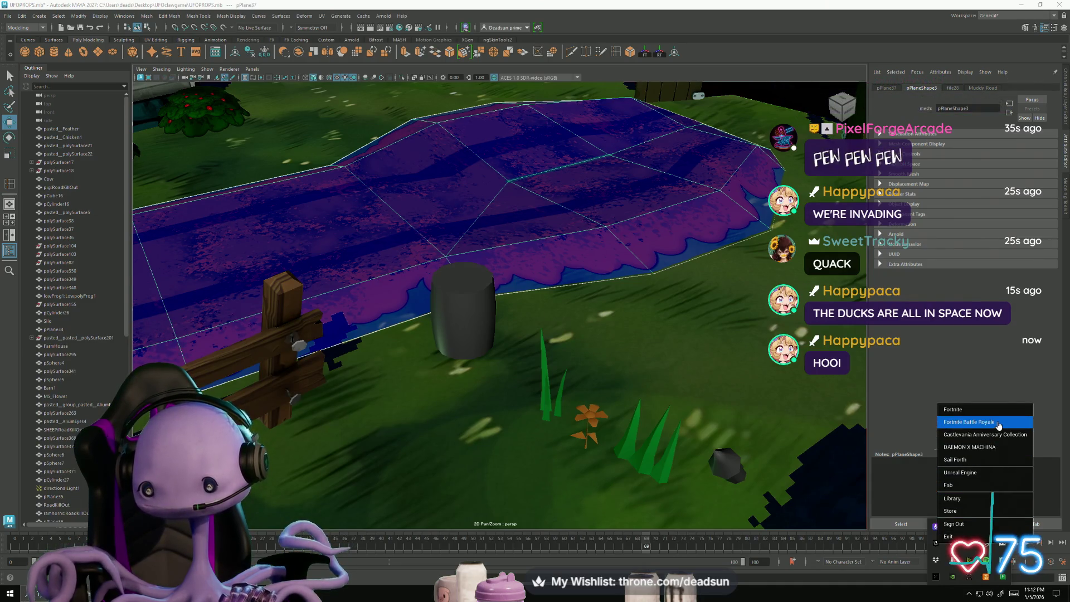
{"action": "left_click", "coordinate": [971, 475]}
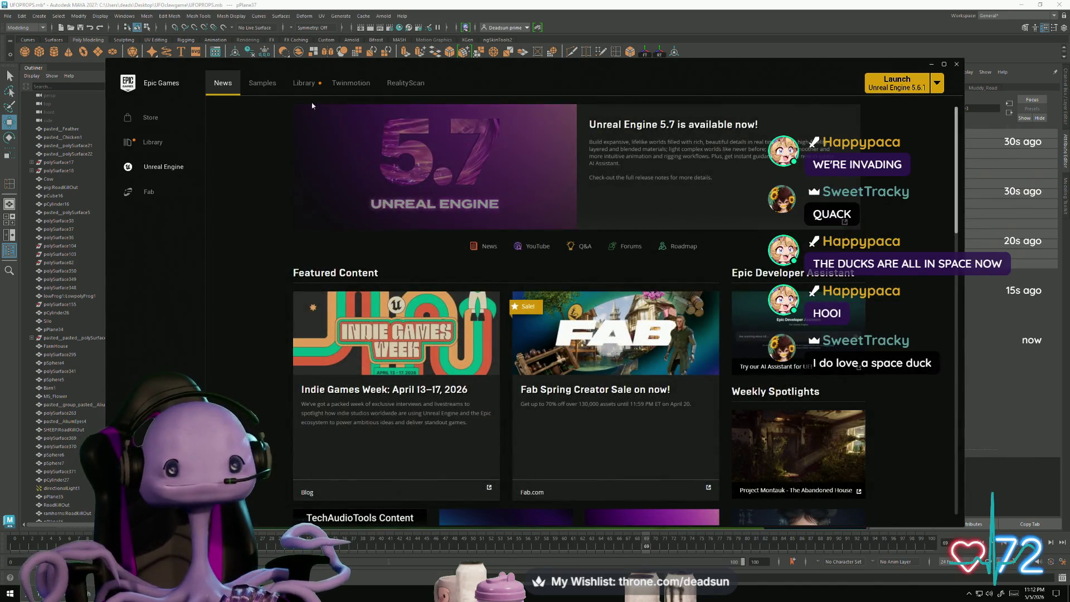
{"action": "left_click", "coordinate": [304, 83]}
{"action": "double_click", "coordinate": [251, 381]}
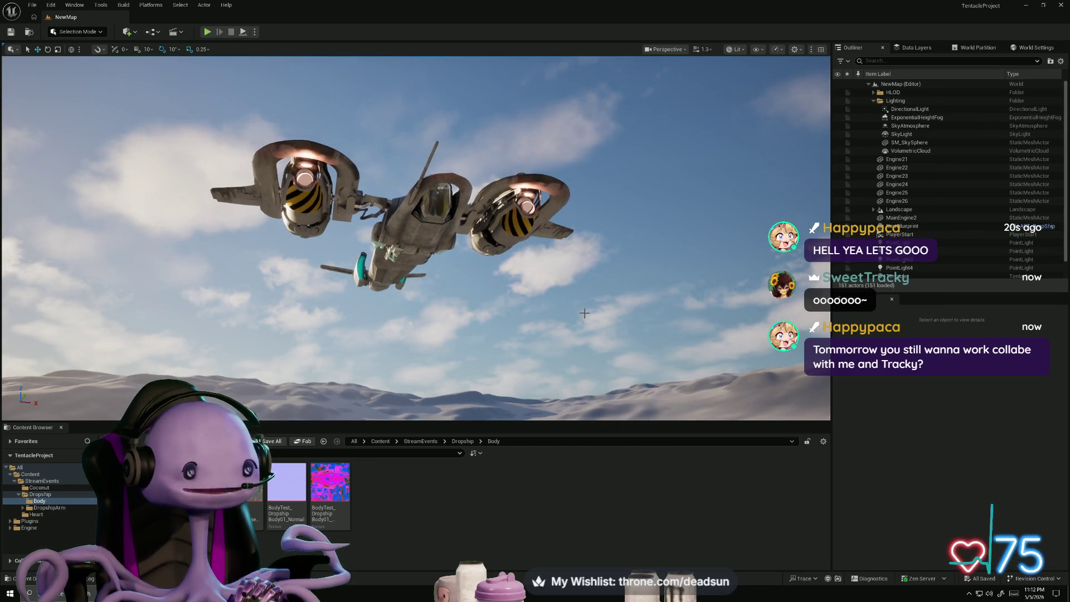
Step: Minimize Unreal Editor and close the Epic Games Launcher to return to Maya
{"action": "left_click", "coordinate": [1026, 5]}
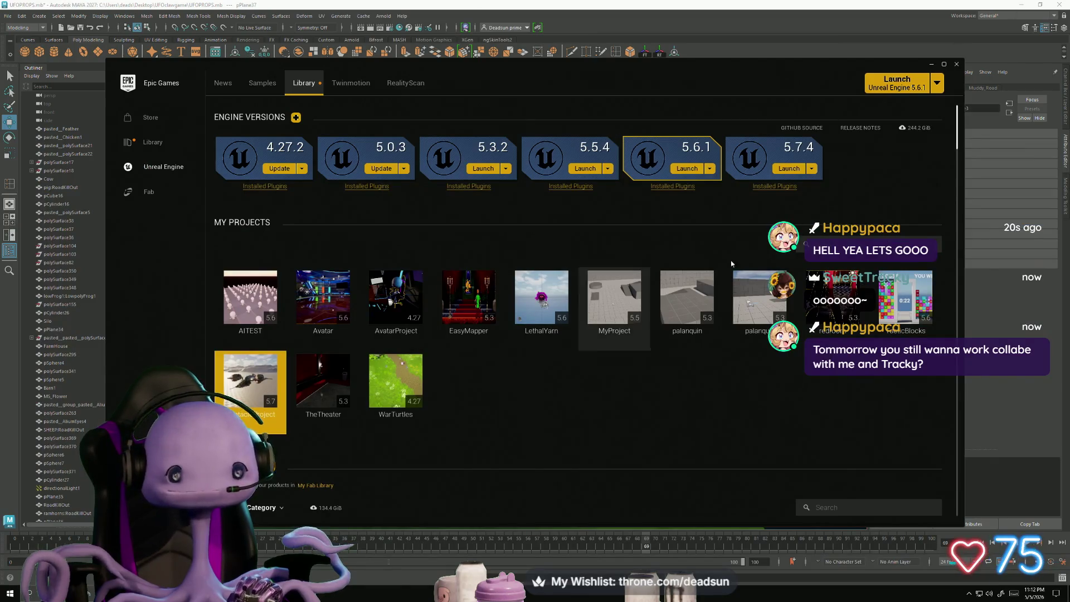
{"action": "left_click", "coordinate": [957, 65]}
{"action": "left_click_drag", "start_coordinate": [524, 379], "coordinate": [535, 406], "text": "alt"}
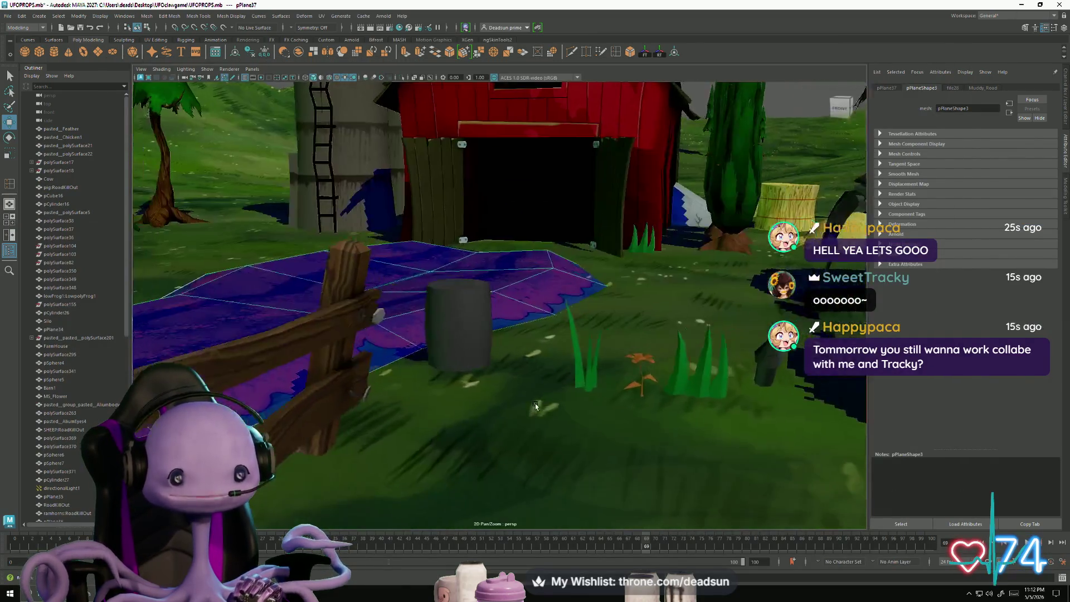
Step: Move the cylinder off the grass onto the dirt patch in front of the red barn
{"action": "left_click", "coordinate": [474, 312]}
{"action": "scroll", "coordinate": [477, 326], "scroll_direction": "up", "scroll_amount": 3}
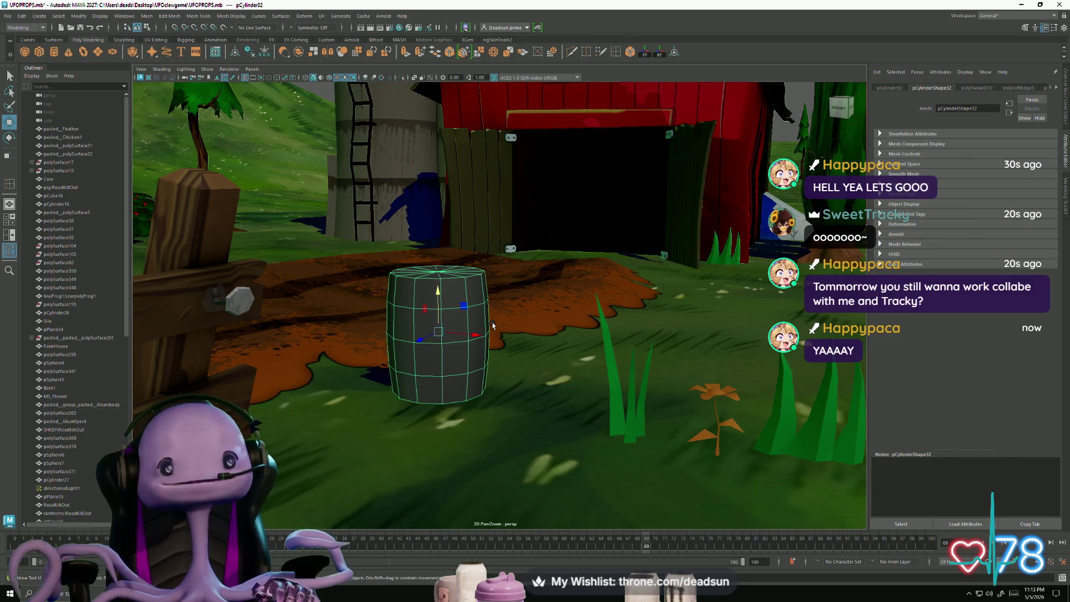
{"action": "mouse_move", "coordinate": [493, 326]}
{"action": "left_mouse_down", "text": "alt"}
{"action": "mouse_move", "coordinate": [519, 350]}
{"action": "mouse_move", "coordinate": [513, 402]}
{"action": "mouse_move", "coordinate": [501, 346]}
{"action": "left_mouse_up", "text": "alt"}
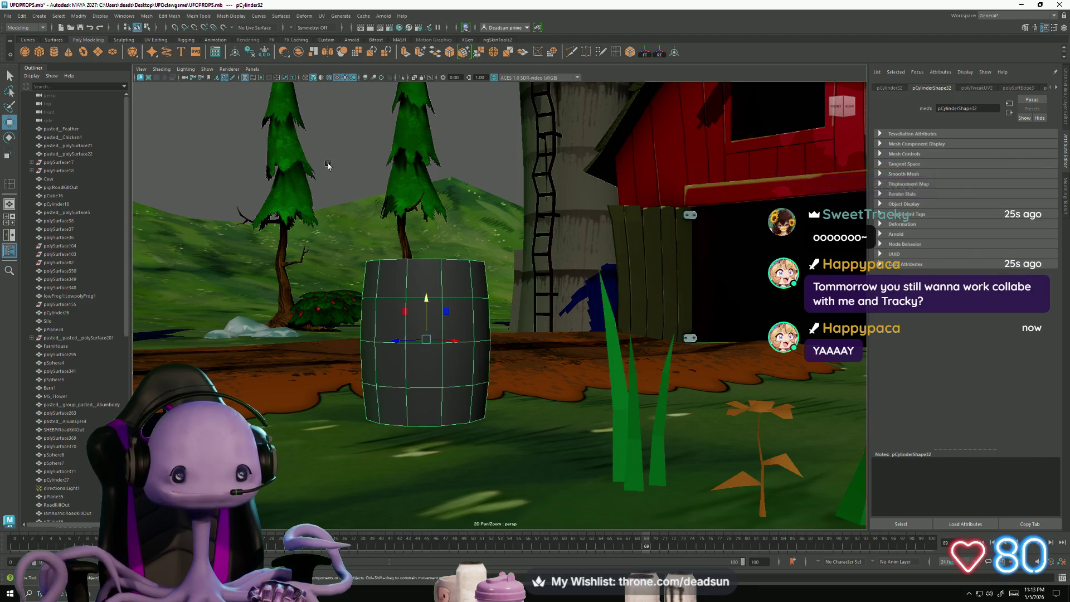
{"action": "left_click", "coordinate": [349, 281]}
{"action": "left_click", "coordinate": [390, 305]}
{"action": "left_click_drag", "start_coordinate": [481, 339], "coordinate": [519, 377], "text": "alt"}
{"action": "right_click_drag", "start_coordinate": [518, 376], "coordinate": [439, 322], "text": "alt"}
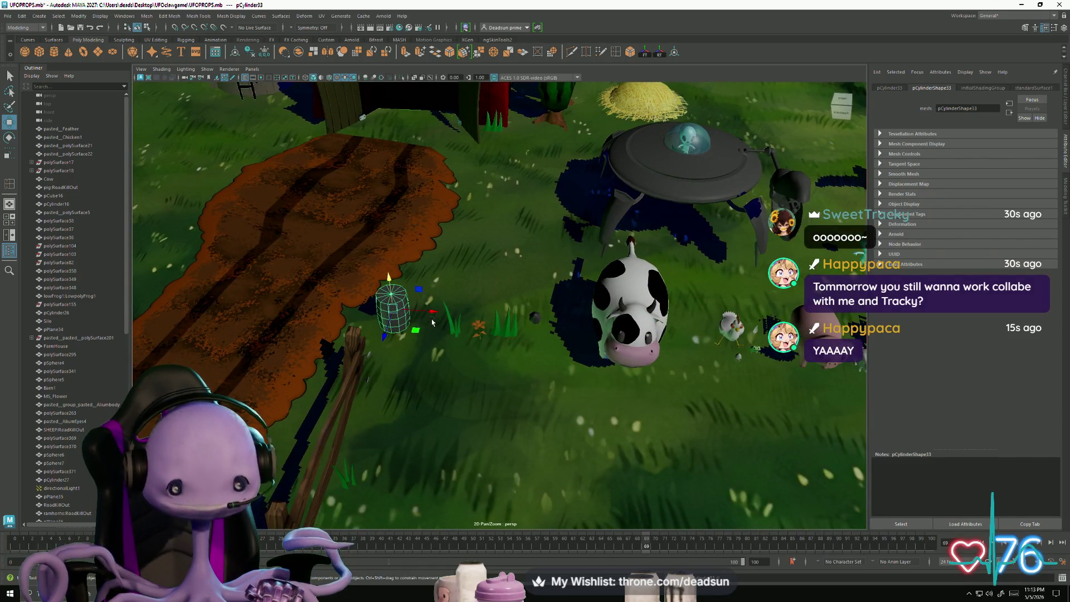
{"action": "left_click_drag", "start_coordinate": [438, 312], "coordinate": [492, 323]}
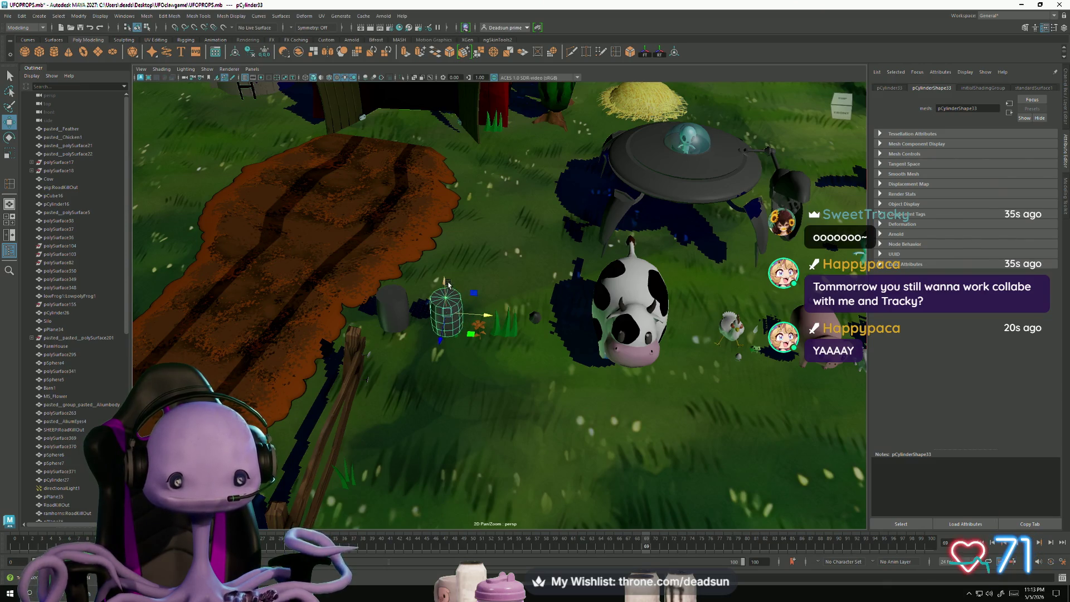
{"action": "left_click_drag", "start_coordinate": [448, 283], "coordinate": [448, 195]}
{"action": "right_click_drag", "start_coordinate": [447, 195], "coordinate": [497, 207], "text": "alt"}
{"action": "mouse_move", "coordinate": [497, 207]}
{"action": "left_mouse_down", "text": "alt"}
{"action": "mouse_move", "coordinate": [470, 303]}
{"action": "mouse_move", "coordinate": [529, 357]}
{"action": "left_mouse_up", "text": "alt"}
{"action": "mouse_move", "coordinate": [529, 357]}
{"action": "right_mouse_down", "text": "alt"}
{"action": "mouse_move", "coordinate": [490, 310]}
{"action": "mouse_move", "coordinate": [500, 350]}
{"action": "right_mouse_up", "text": "alt"}
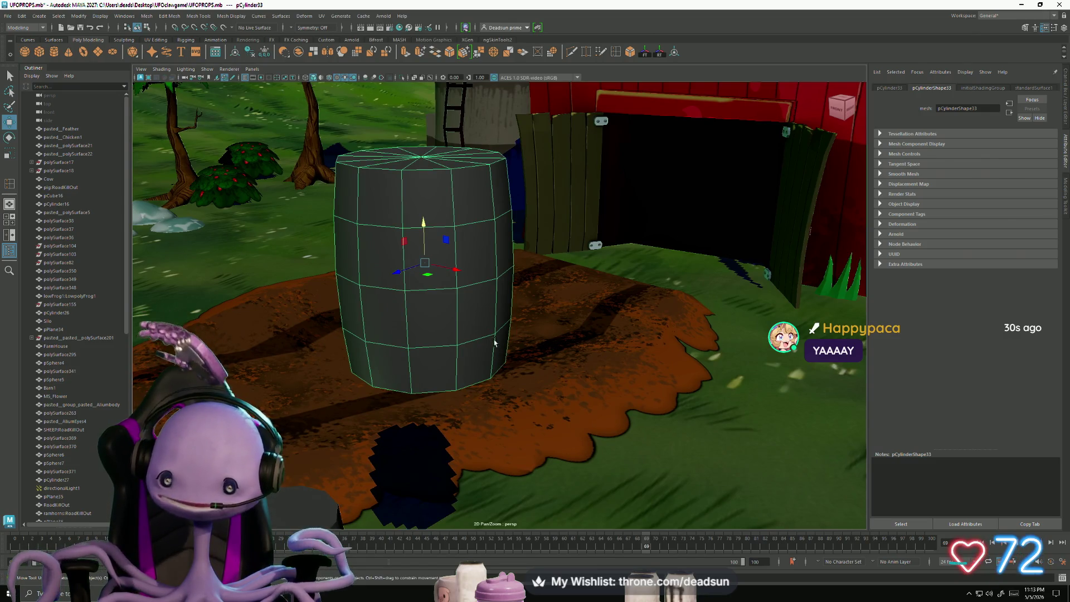
Step: Insert edge loops near the cylinder's top and bottom to mark thin rim bands
{"action": "left_click", "coordinate": [616, 52]}
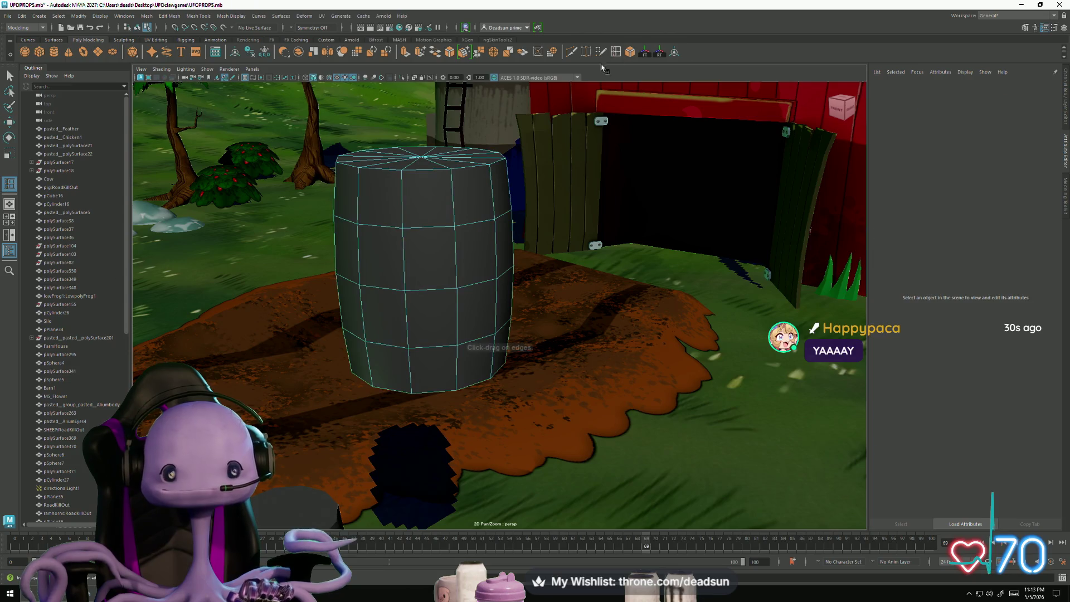
{"action": "left_click", "coordinate": [402, 191]}
{"action": "left_click_drag", "start_coordinate": [423, 259], "coordinate": [411, 315], "text": "alt"}
{"action": "left_click", "coordinate": [409, 317]}
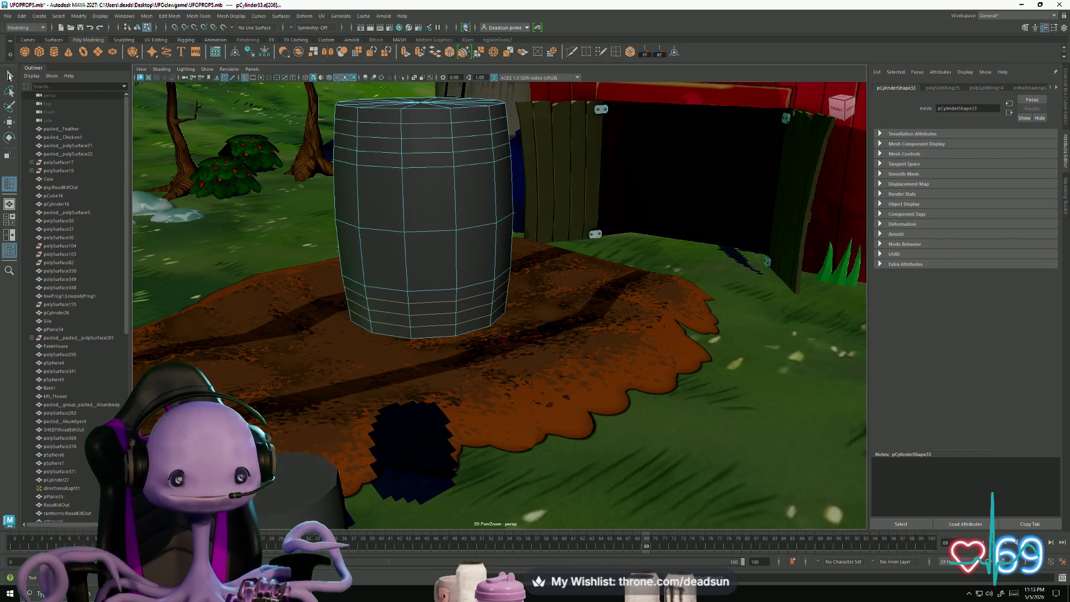
{"action": "left_click", "coordinate": [11, 78]}
Step: Cycle the barrel's component mode through edge and vertex to face selection
{"action": "right_click_drag", "start_coordinate": [437, 165], "coordinate": [436, 122]}
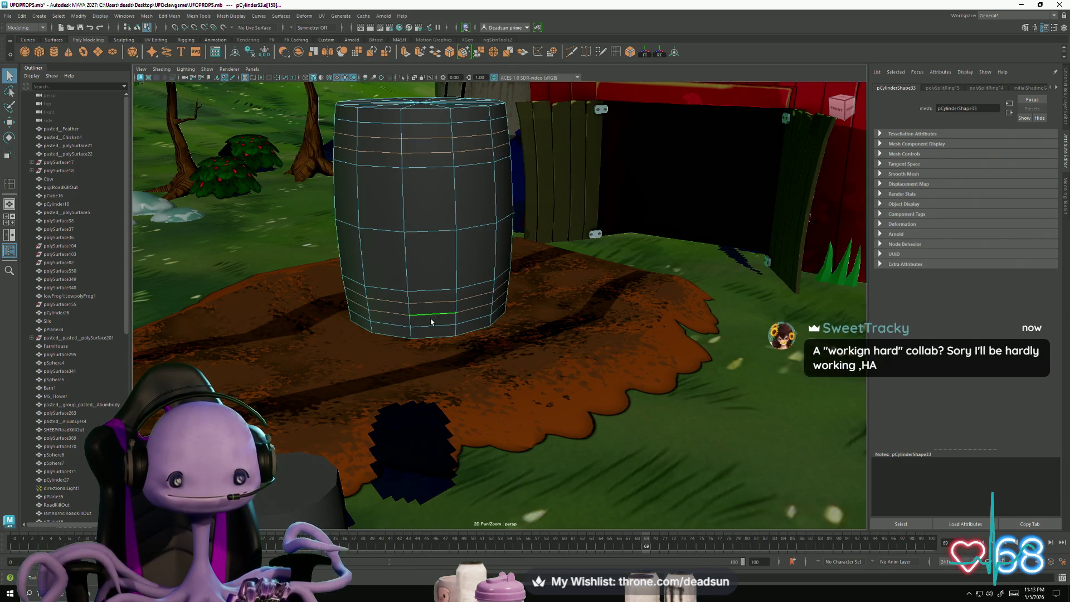
{"action": "key", "text": "ctrl+z"}
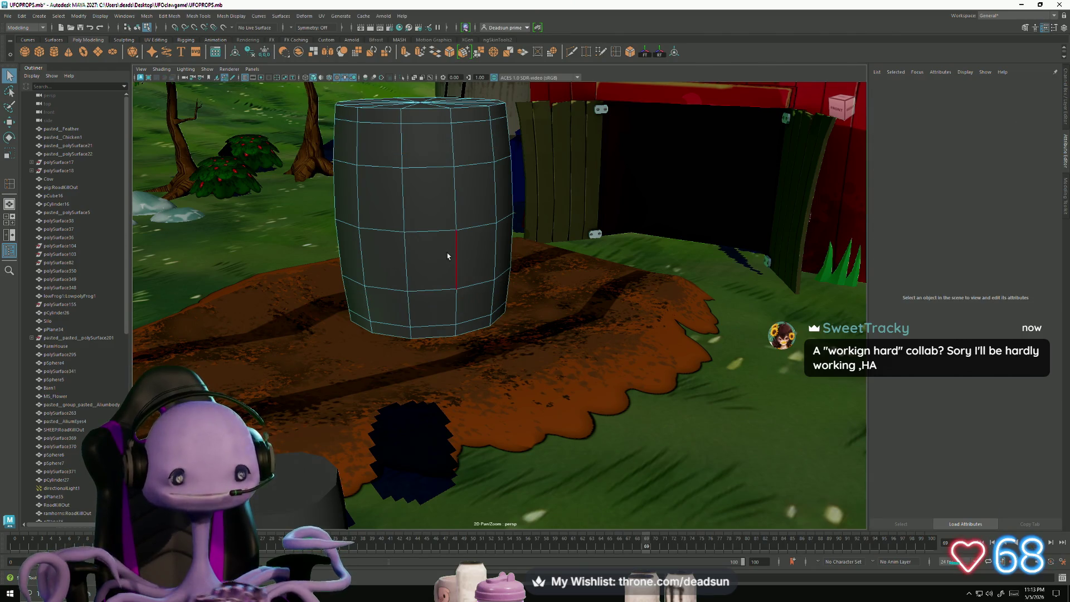
{"action": "scroll", "coordinate": [467, 223], "scroll_direction": "down", "scroll_amount": 2}
{"action": "right_click_drag", "start_coordinate": [418, 179], "coordinate": [399, 176]}
{"action": "left_click", "coordinate": [529, 328]}
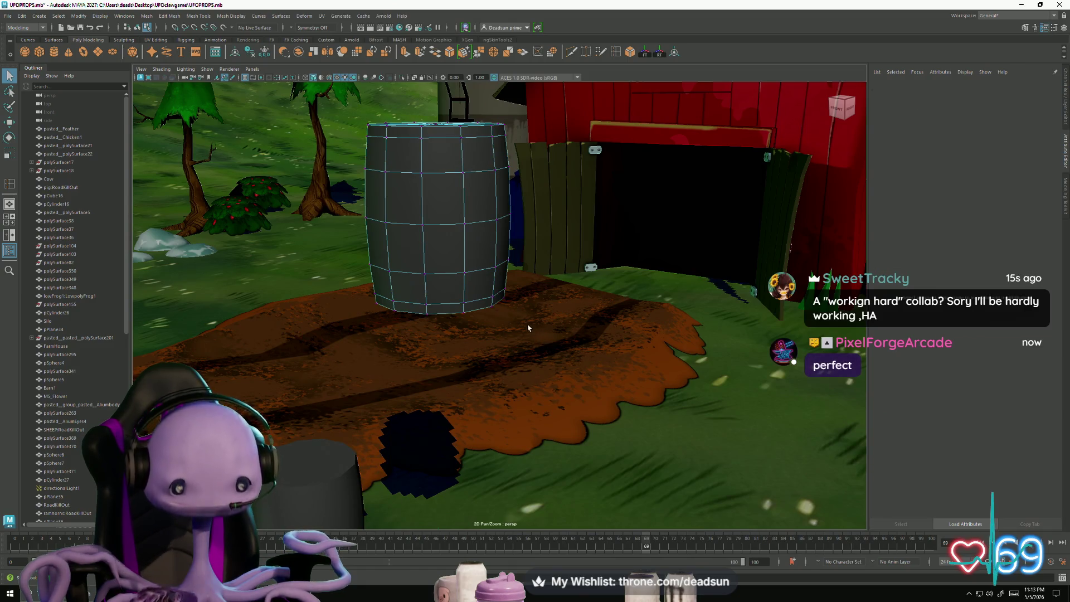
{"action": "scroll", "coordinate": [408, 177], "scroll_direction": "up", "scroll_amount": 5}
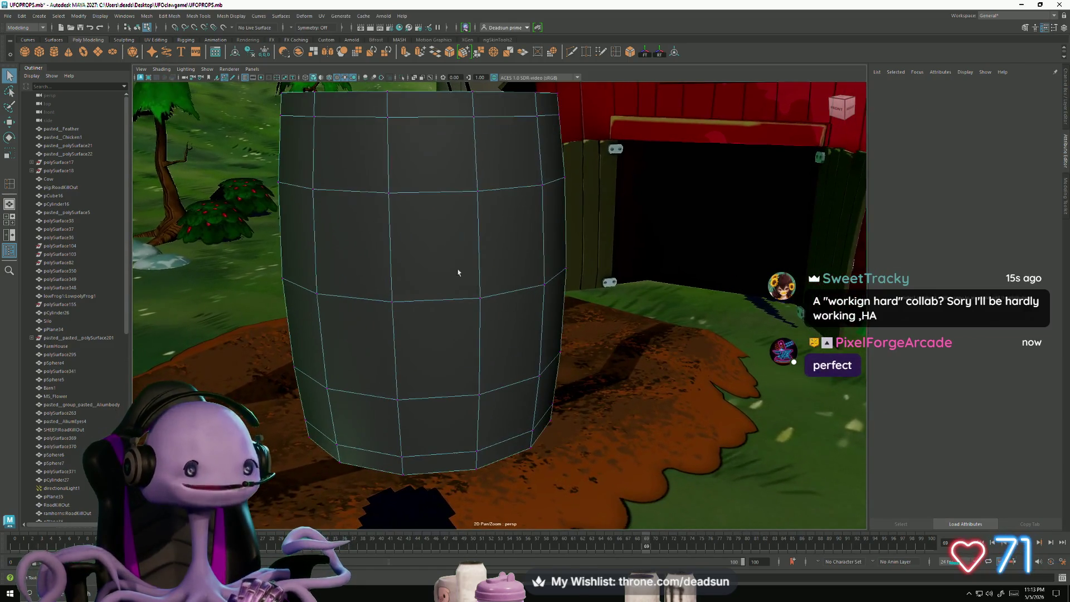
{"action": "right_click_drag", "start_coordinate": [367, 118], "coordinate": [337, 107]}
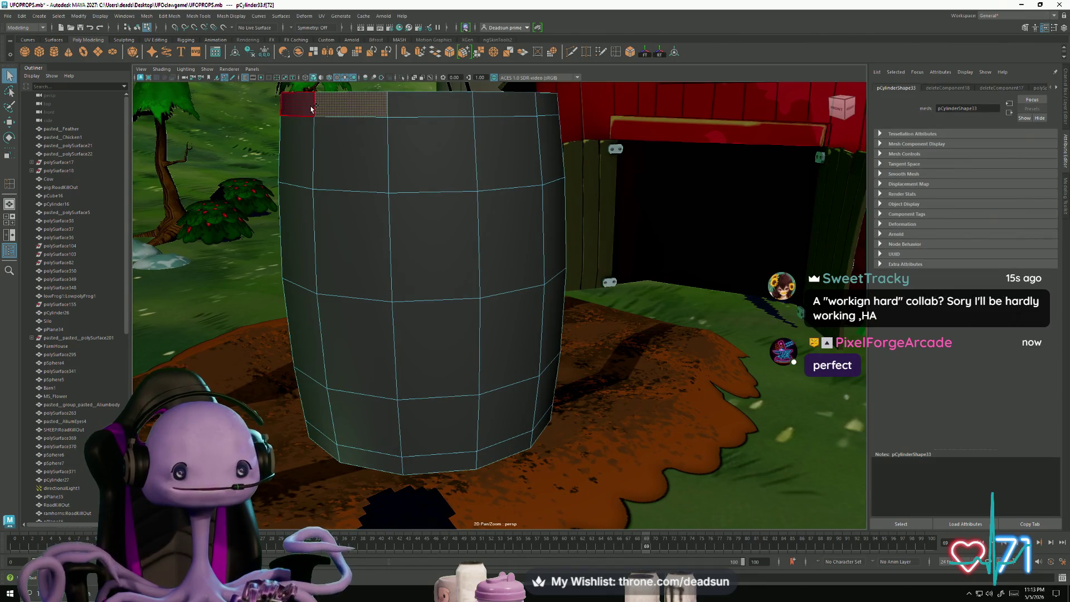
Step: Select the top and bottom face rings and extrude them outward into raised rims
{"action": "double_click", "coordinate": [338, 106]}
{"action": "mouse_move", "coordinate": [333, 193]}
{"action": "left_mouse_down", "text": "alt"}
{"action": "mouse_move", "coordinate": [366, 199]}
{"action": "mouse_move", "coordinate": [335, 313]}
{"action": "mouse_move", "coordinate": [440, 270]}
{"action": "mouse_move", "coordinate": [376, 273]}
{"action": "mouse_move", "coordinate": [416, 304]}
{"action": "left_mouse_up", "text": "alt"}
{"action": "double_click", "coordinate": [331, 318]}
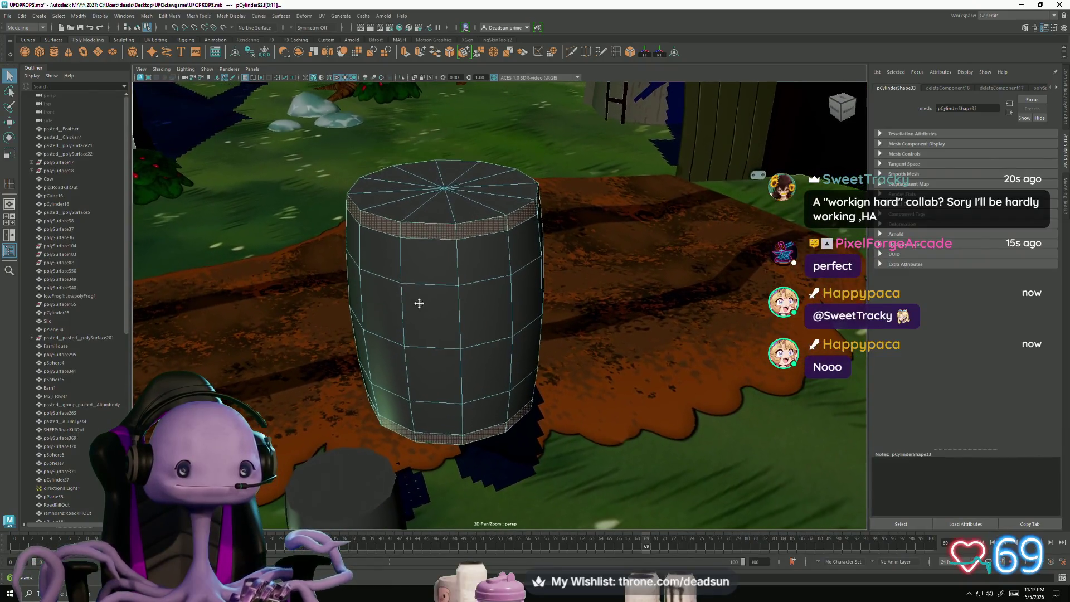
{"action": "left_click", "coordinate": [405, 53]}
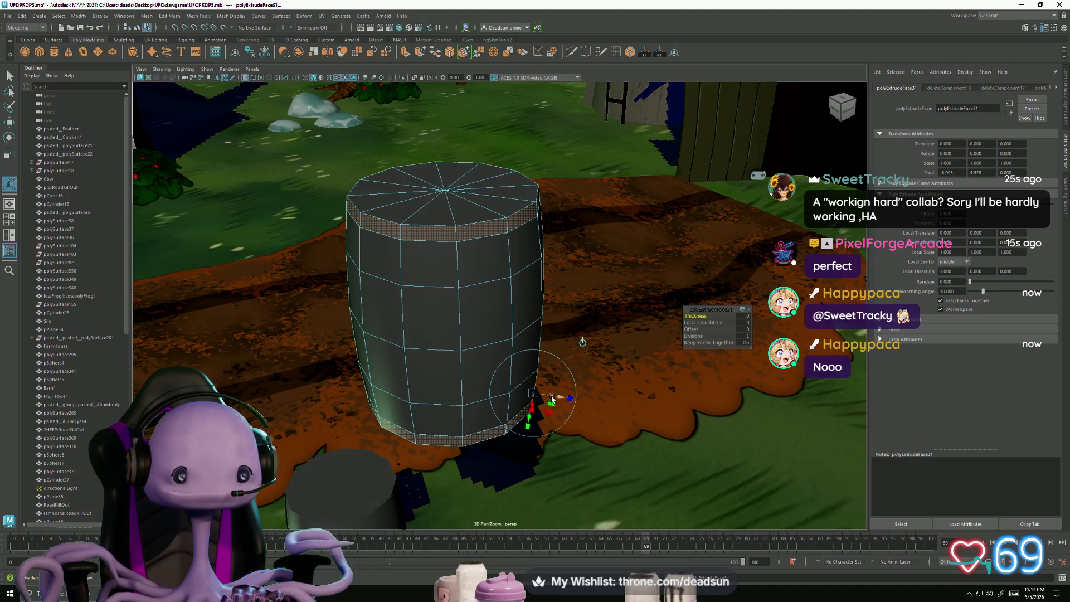
{"action": "mouse_move", "coordinate": [557, 397]}
{"action": "left_mouse_down"}
{"action": "mouse_move", "coordinate": [567, 451]}
{"action": "mouse_move", "coordinate": [615, 389]}
{"action": "mouse_move", "coordinate": [507, 119]}
{"action": "mouse_move", "coordinate": [580, 254]}
{"action": "mouse_move", "coordinate": [568, 331]}
{"action": "mouse_move", "coordinate": [514, 88]}
{"action": "left_mouse_up"}
Step: Extrude a face on the barrel's top cap slightly outward, then reselect the whole barrel object
{"action": "left_click", "coordinate": [609, 383]}
{"action": "left_click", "coordinate": [457, 134]}
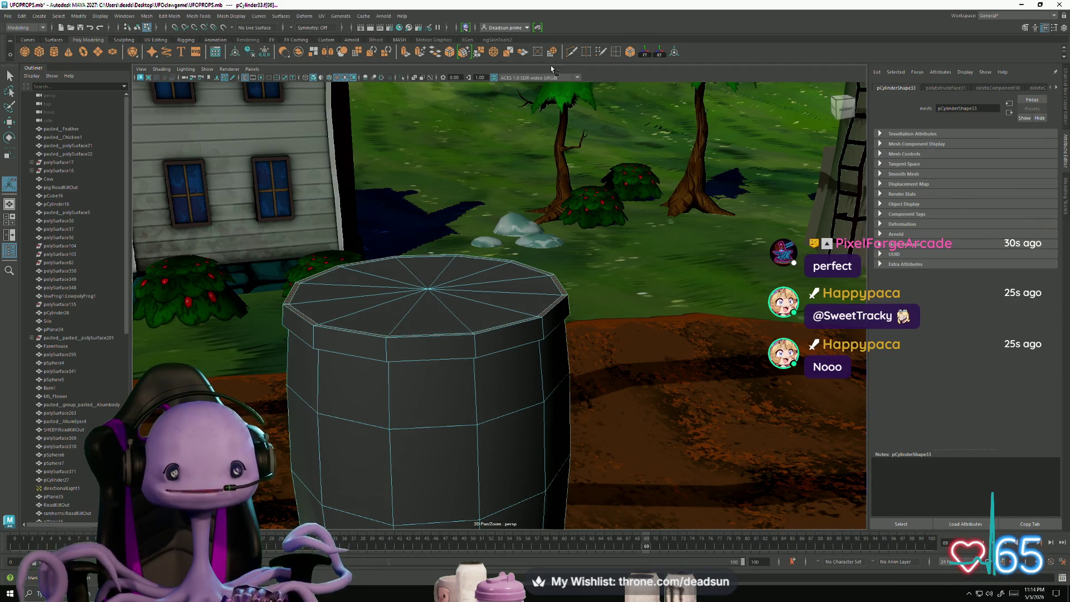
{"action": "left_click", "coordinate": [406, 56]}
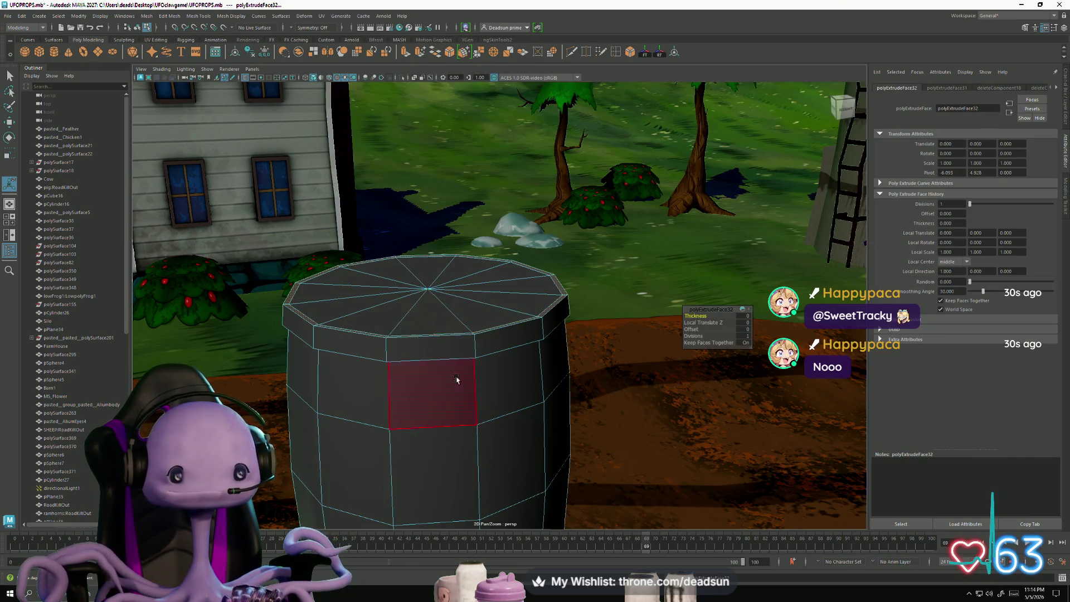
{"action": "middle_click_drag", "start_coordinate": [434, 390], "coordinate": [477, 174], "text": "alt"}
{"action": "left_click_drag", "start_coordinate": [476, 174], "coordinate": [564, 379], "text": "alt"}
{"action": "mouse_move", "coordinate": [511, 238]}
{"action": "left_mouse_down"}
{"action": "mouse_move", "coordinate": [425, 333]}
{"action": "mouse_move", "coordinate": [484, 340]}
{"action": "mouse_move", "coordinate": [510, 207]}
{"action": "left_mouse_up"}
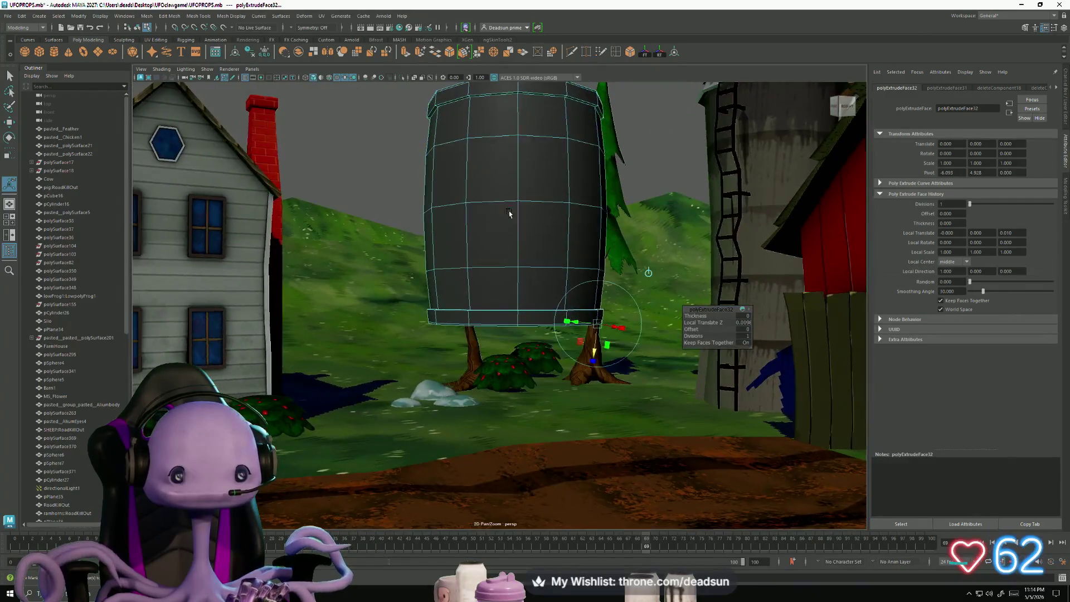
{"action": "right_click_drag", "start_coordinate": [510, 208], "coordinate": [530, 192]}
{"action": "mouse_move", "coordinate": [528, 191]}
{"action": "left_mouse_down", "text": "alt"}
{"action": "mouse_move", "coordinate": [457, 235]}
{"action": "mouse_move", "coordinate": [494, 241]}
{"action": "left_mouse_up", "text": "alt"}
{"action": "left_click", "coordinate": [494, 240]}
Step: Frame the barrel with F, then orbit and zoom in close on its raised top rim
{"action": "key", "text": "f"}
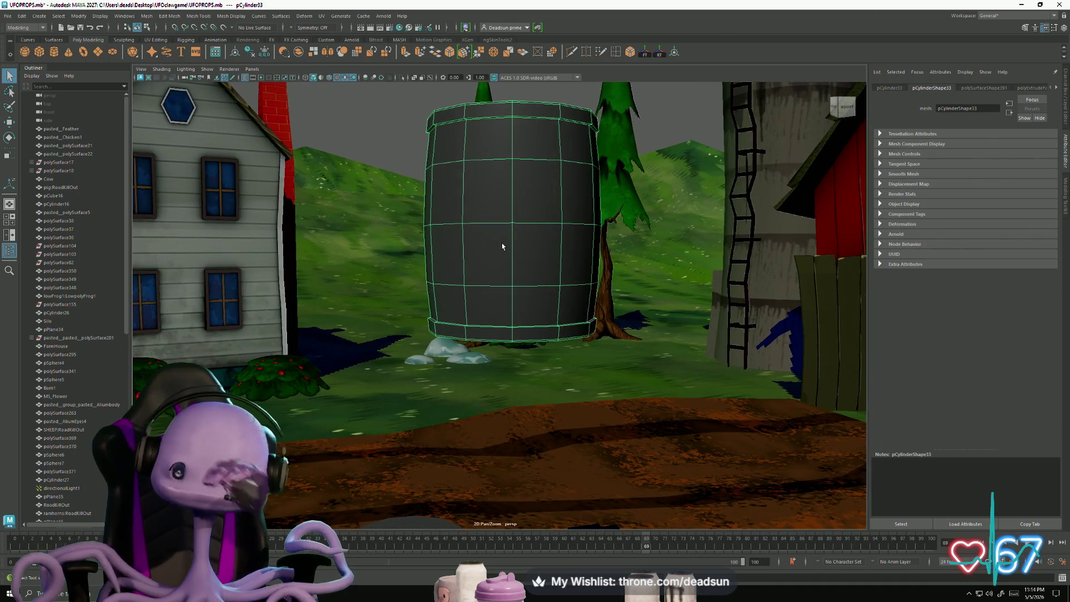
{"action": "scroll", "coordinate": [502, 248], "scroll_direction": "up", "scroll_amount": 2}
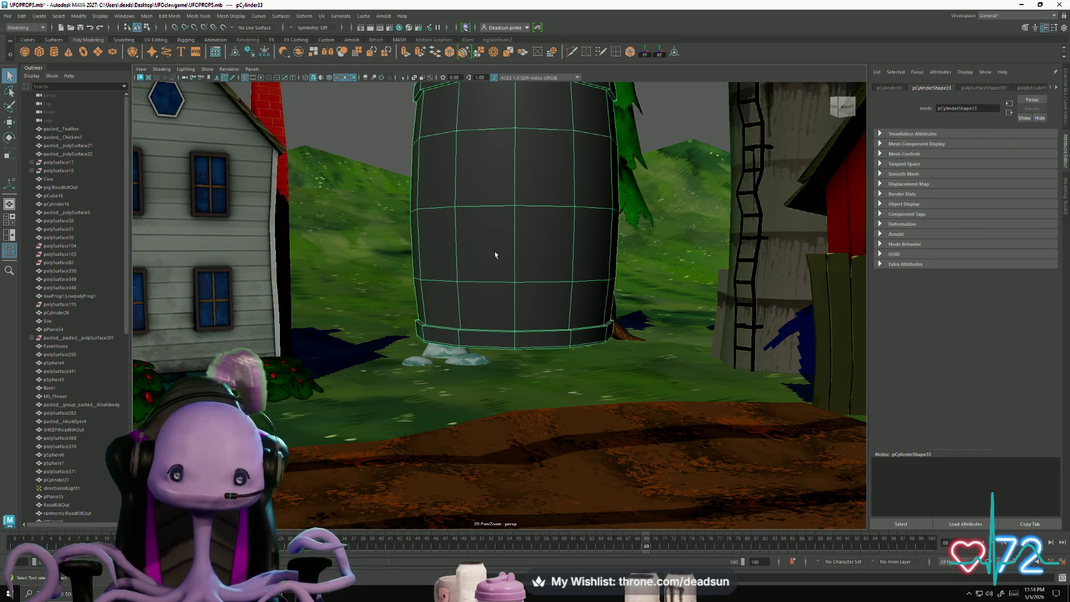
{"action": "mouse_move", "coordinate": [497, 232]}
{"action": "left_mouse_down", "text": "alt"}
{"action": "mouse_move", "coordinate": [473, 256]}
{"action": "mouse_move", "coordinate": [516, 318]}
{"action": "mouse_move", "coordinate": [497, 310]}
{"action": "mouse_move", "coordinate": [536, 292]}
{"action": "left_mouse_up", "text": "alt"}
{"action": "scroll", "coordinate": [536, 292], "scroll_direction": "down", "scroll_amount": 5}
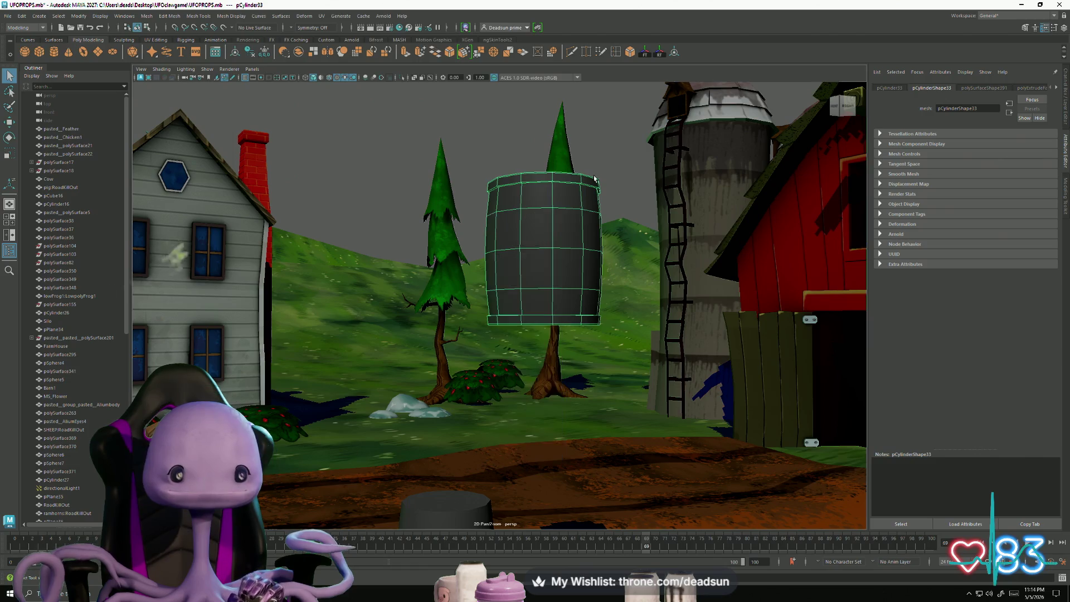
{"action": "left_click", "coordinate": [576, 185]}
{"action": "mouse_move", "coordinate": [575, 186]}
{"action": "left_mouse_down", "text": "alt"}
{"action": "mouse_move", "coordinate": [504, 241]}
{"action": "mouse_move", "coordinate": [464, 197]}
{"action": "mouse_move", "coordinate": [445, 246]}
{"action": "mouse_move", "coordinate": [435, 222]}
{"action": "mouse_move", "coordinate": [413, 346]}
{"action": "left_mouse_up", "text": "alt"}
{"action": "left_click", "coordinate": [464, 196]}
{"action": "scroll", "coordinate": [464, 220], "scroll_direction": "up", "scroll_amount": 5}
{"action": "scroll", "coordinate": [429, 291], "scroll_direction": "up", "scroll_amount": 5}
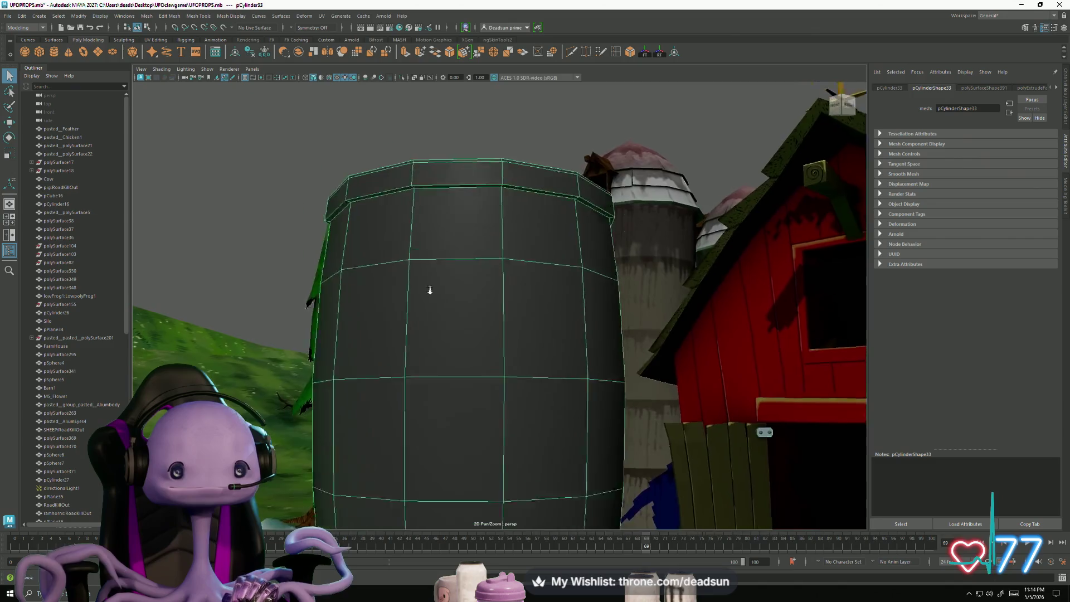
{"action": "scroll", "coordinate": [491, 323], "scroll_direction": "down", "scroll_amount": 4}
{"action": "scroll", "coordinate": [423, 301], "scroll_direction": "up", "scroll_amount": 4}
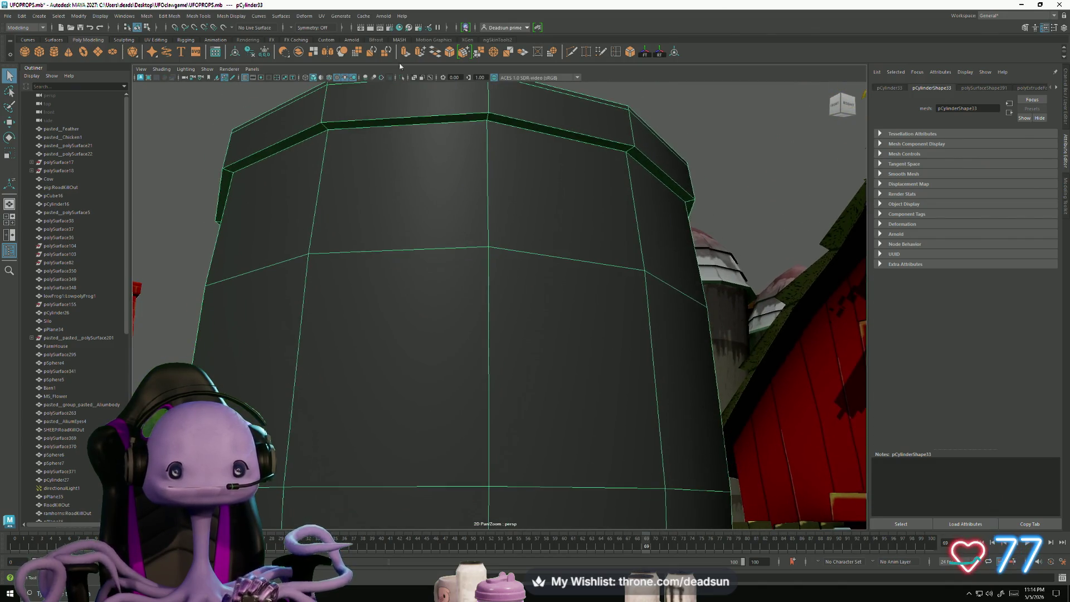
{"action": "left_click", "coordinate": [617, 52]}
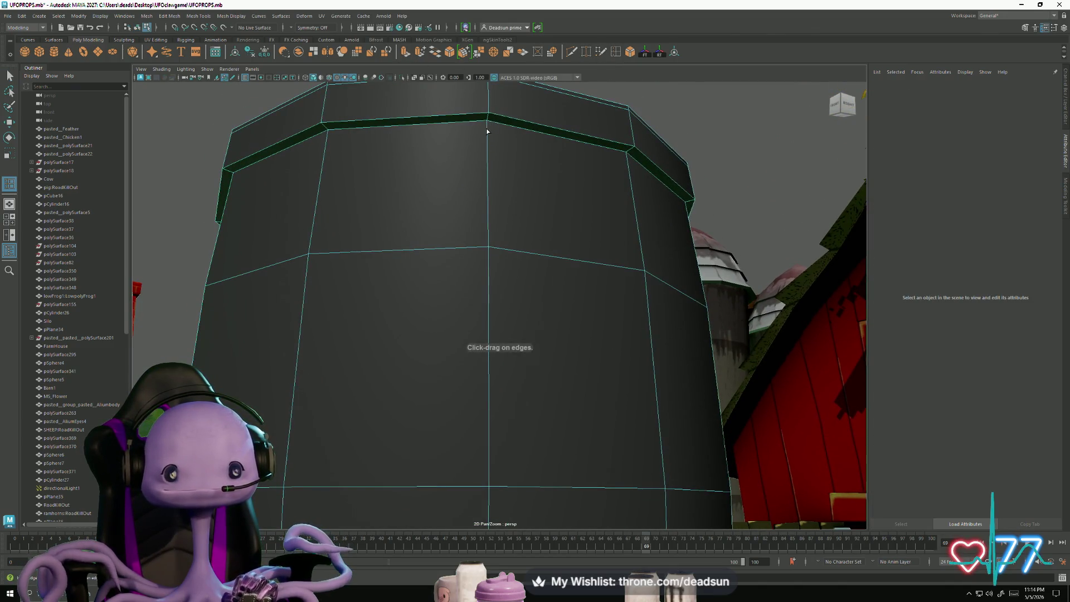
Step: Set Insert Edge Loop to Relative distance from edge and add a loop just under the top rim
{"action": "left_click", "coordinate": [488, 127]}
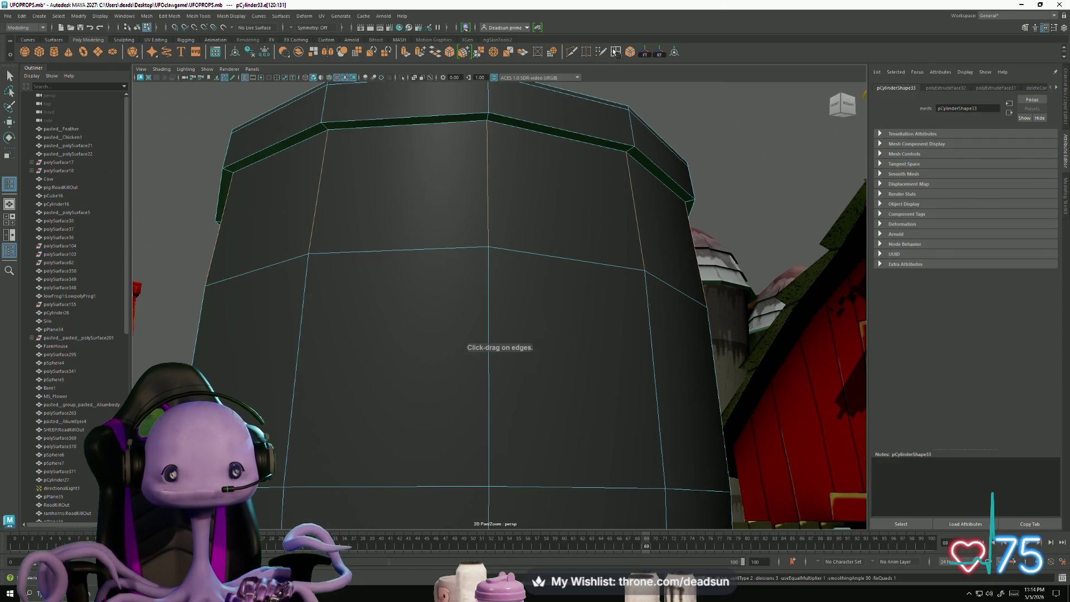
{"action": "double_click", "coordinate": [615, 52]}
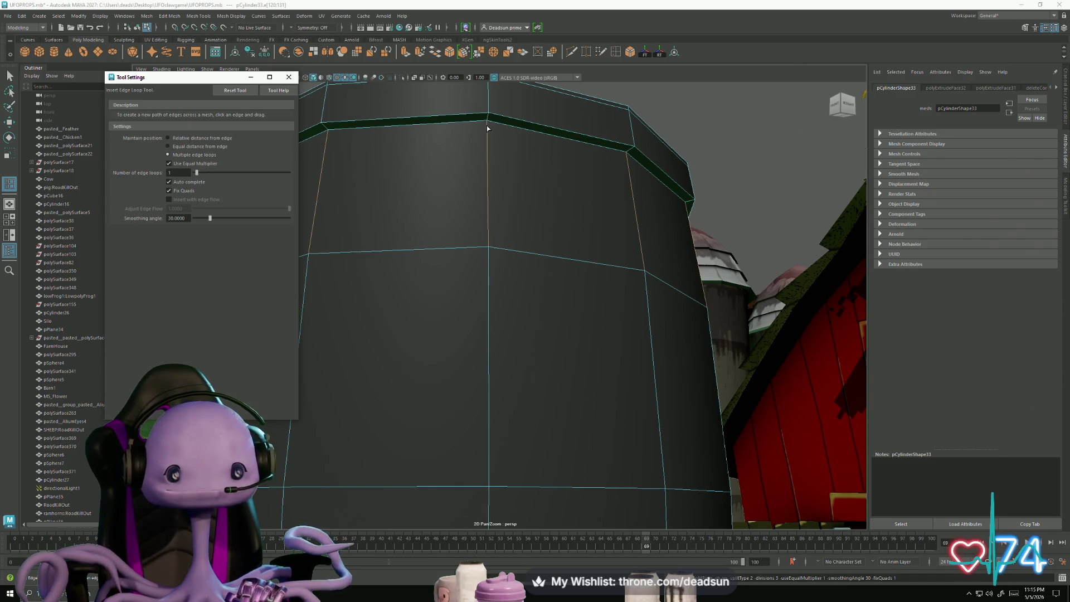
{"action": "left_click", "coordinate": [220, 138]}
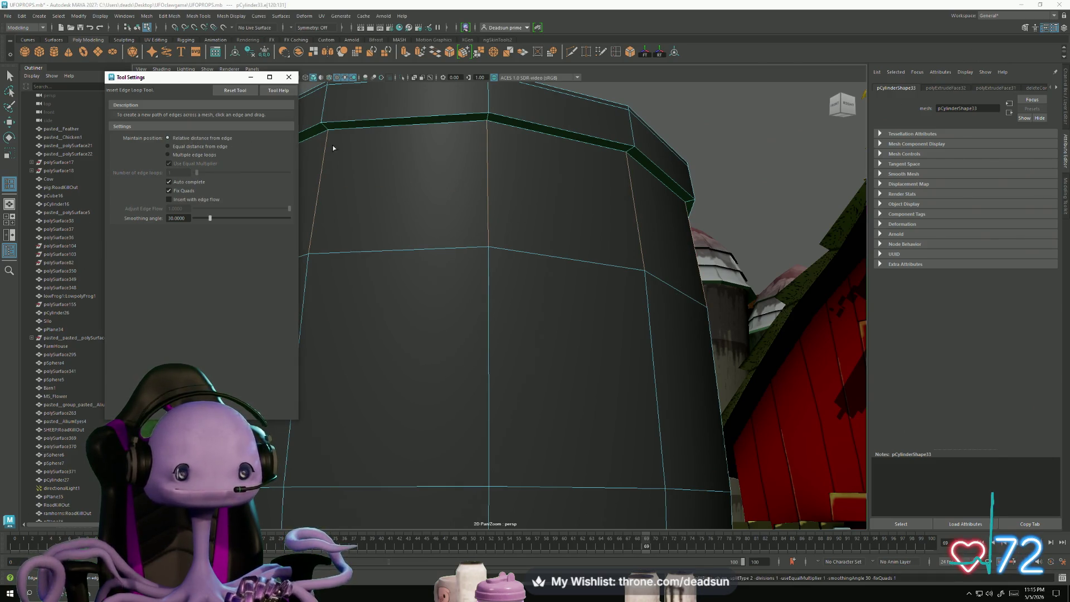
{"action": "left_click_drag", "start_coordinate": [487, 127], "coordinate": [486, 119]}
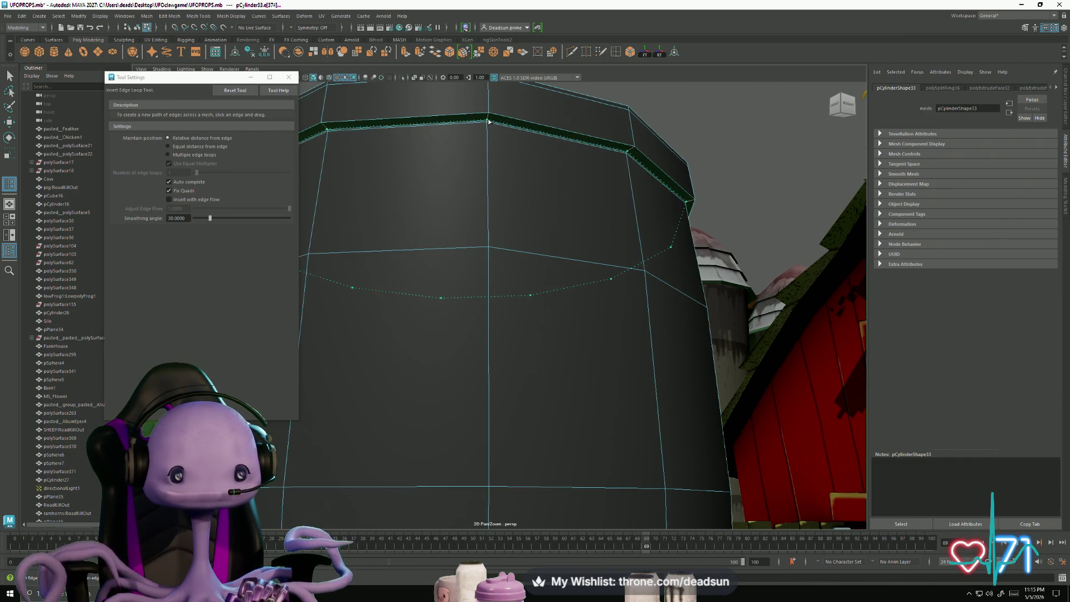
{"action": "left_click", "coordinate": [488, 121]}
Step: Add three edge loops hugging the bottom rim of the barrel
{"action": "mouse_move", "coordinate": [578, 266]}
{"action": "left_mouse_down", "text": "alt"}
{"action": "mouse_move", "coordinate": [502, 210]}
{"action": "mouse_move", "coordinate": [550, 328]}
{"action": "mouse_move", "coordinate": [509, 341]}
{"action": "left_mouse_up", "text": "alt"}
{"action": "scroll", "coordinate": [509, 342], "scroll_direction": "up", "scroll_amount": 5}
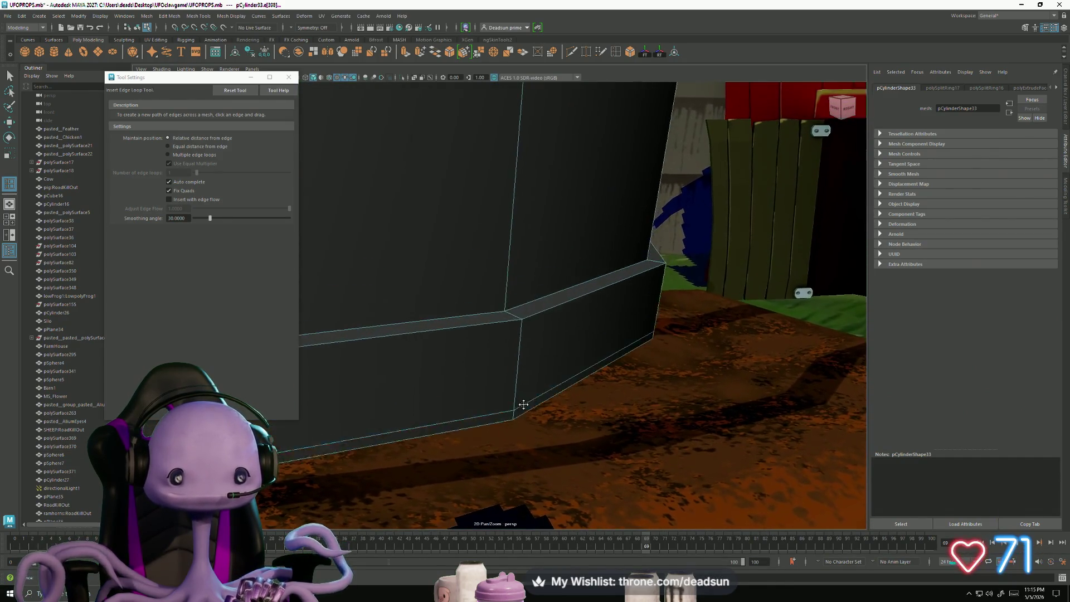
{"action": "left_click", "coordinate": [497, 301]}
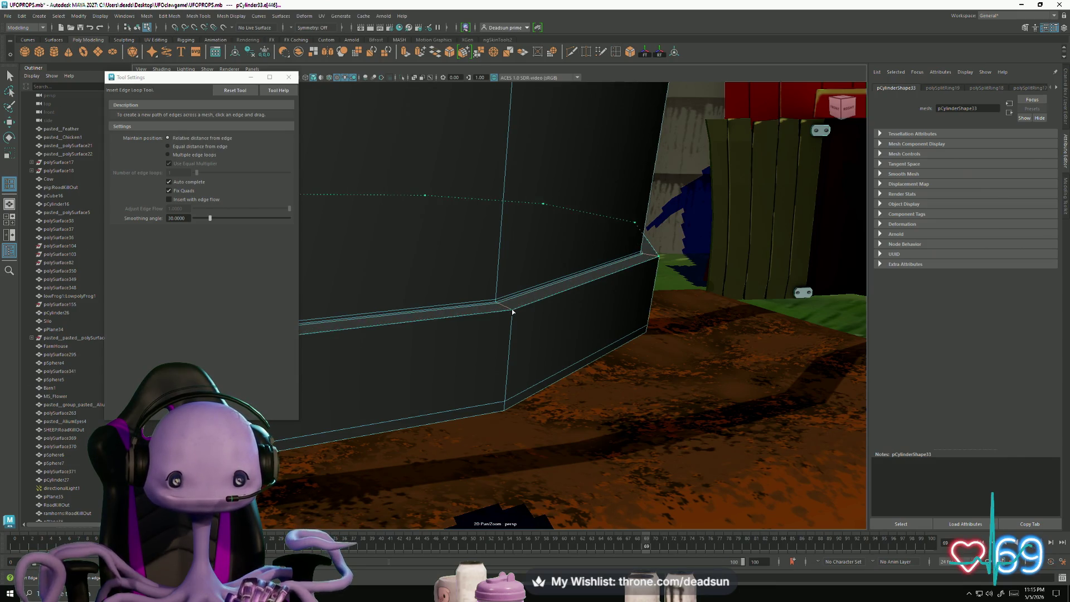
{"action": "left_click", "coordinate": [510, 311]}
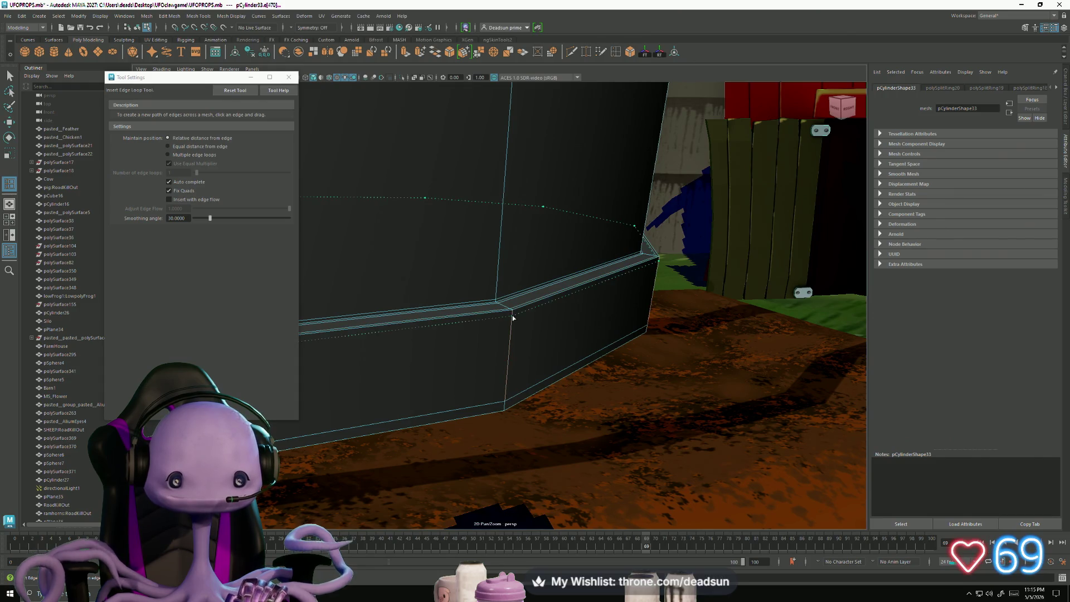
{"action": "left_click", "coordinate": [514, 314]}
Step: Insert another edge loop on the underside rim, then frame the barrel at a level angle
{"action": "mouse_move", "coordinate": [513, 312]}
{"action": "left_mouse_down", "text": "alt"}
{"action": "mouse_move", "coordinate": [569, 342]}
{"action": "mouse_move", "coordinate": [575, 357]}
{"action": "left_mouse_up", "text": "alt"}
{"action": "scroll", "coordinate": [593, 270], "scroll_direction": "up", "scroll_amount": 2}
{"action": "mouse_move", "coordinate": [546, 319]}
{"action": "left_mouse_down", "text": "alt"}
{"action": "mouse_move", "coordinate": [604, 318]}
{"action": "mouse_move", "coordinate": [602, 308]}
{"action": "mouse_move", "coordinate": [526, 311]}
{"action": "mouse_move", "coordinate": [647, 352]}
{"action": "left_mouse_up", "text": "alt"}
{"action": "scroll", "coordinate": [570, 355], "scroll_direction": "up", "scroll_amount": 2}
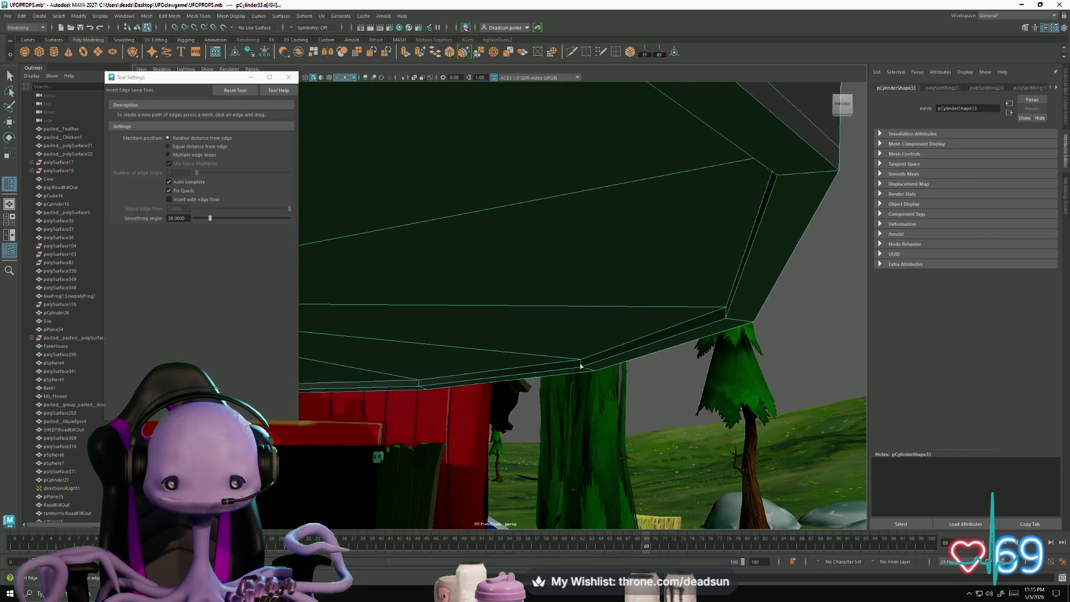
{"action": "mouse_move", "coordinate": [581, 365]}
{"action": "left_mouse_down"}
{"action": "mouse_move", "coordinate": [579, 383]}
{"action": "mouse_move", "coordinate": [519, 399]}
{"action": "left_mouse_up"}
{"action": "key", "text": "f"}
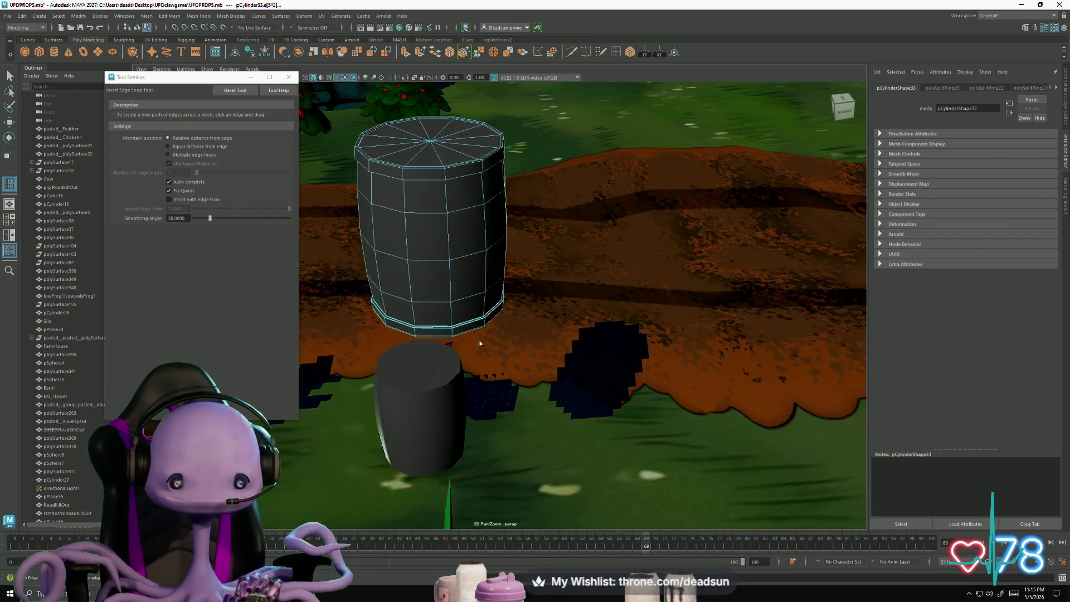
{"action": "left_click", "coordinate": [289, 77]}
{"action": "mouse_move", "coordinate": [502, 262]}
{"action": "left_mouse_down", "text": "alt"}
{"action": "mouse_move", "coordinate": [470, 237]}
{"action": "mouse_move", "coordinate": [447, 193]}
{"action": "left_mouse_up", "text": "alt"}
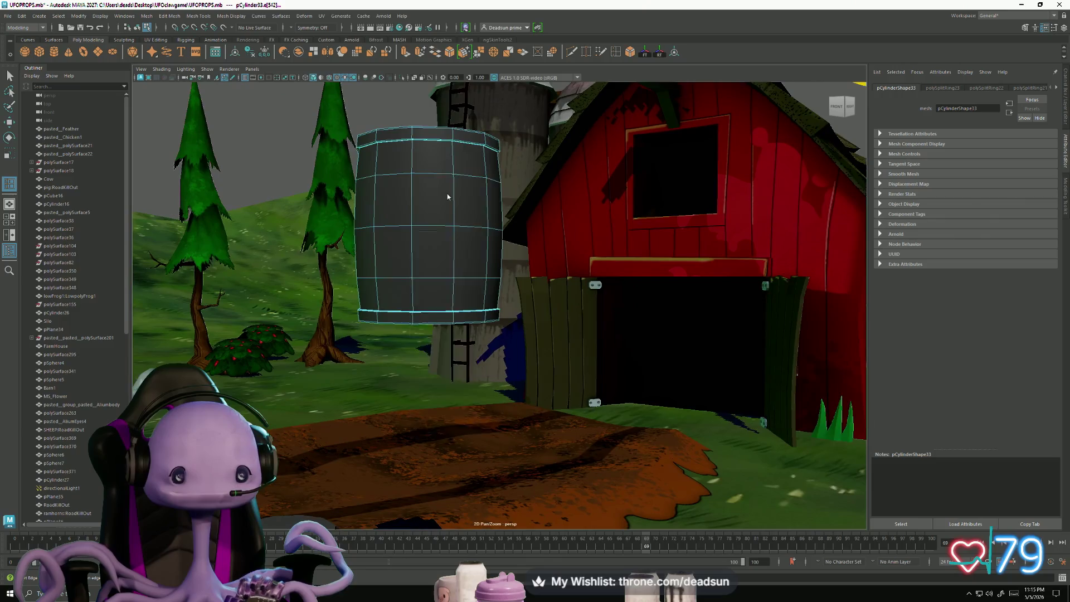
Step: Select the barrel cylinder and apply Mesh > Smooth, creating a polySmoothFace node
{"action": "left_click", "coordinate": [400, 108]}
{"action": "left_click", "coordinate": [415, 173]}
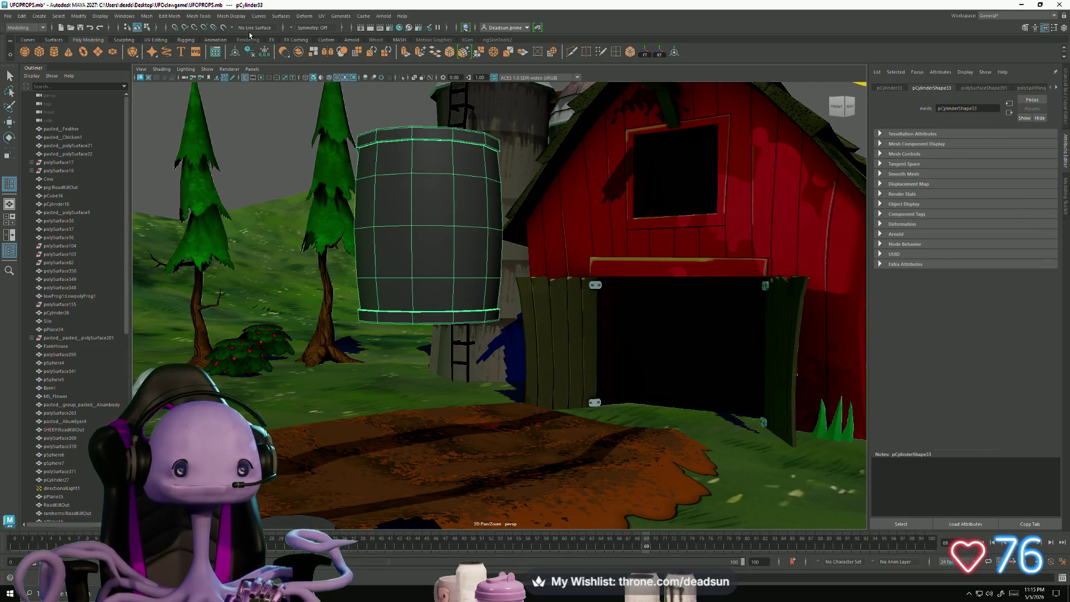
{"action": "left_click", "coordinate": [322, 16]}
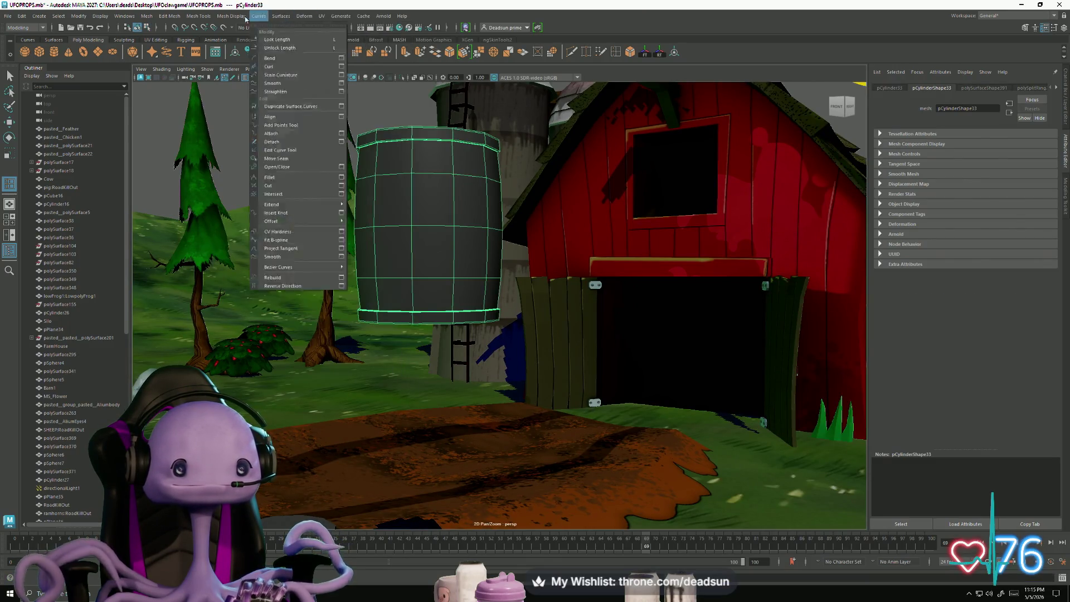
{"action": "mouse_move", "coordinate": [233, 18]}
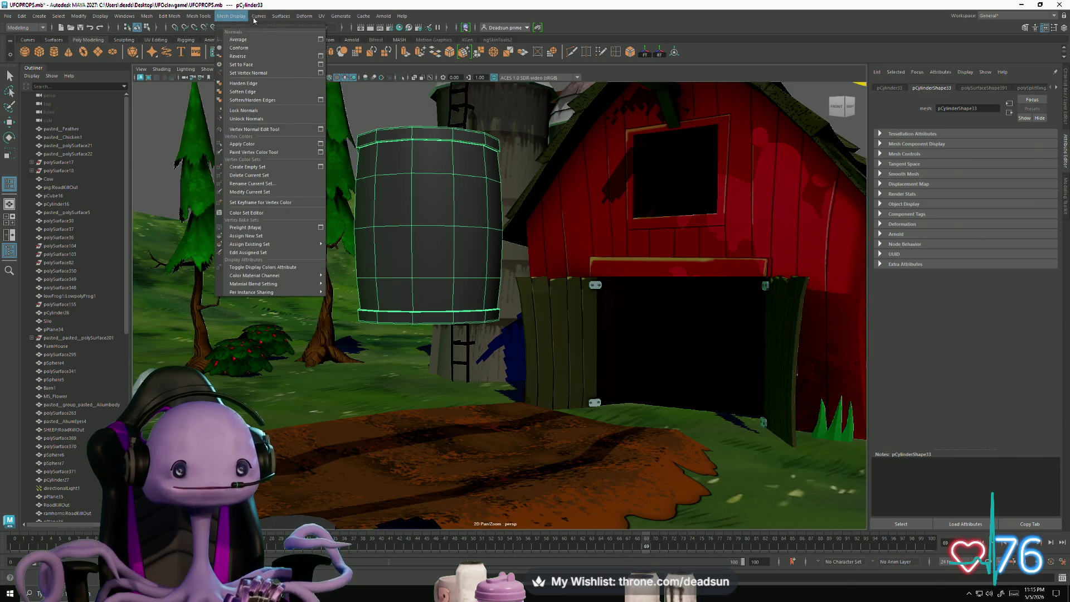
{"action": "left_click", "coordinate": [168, 16]}
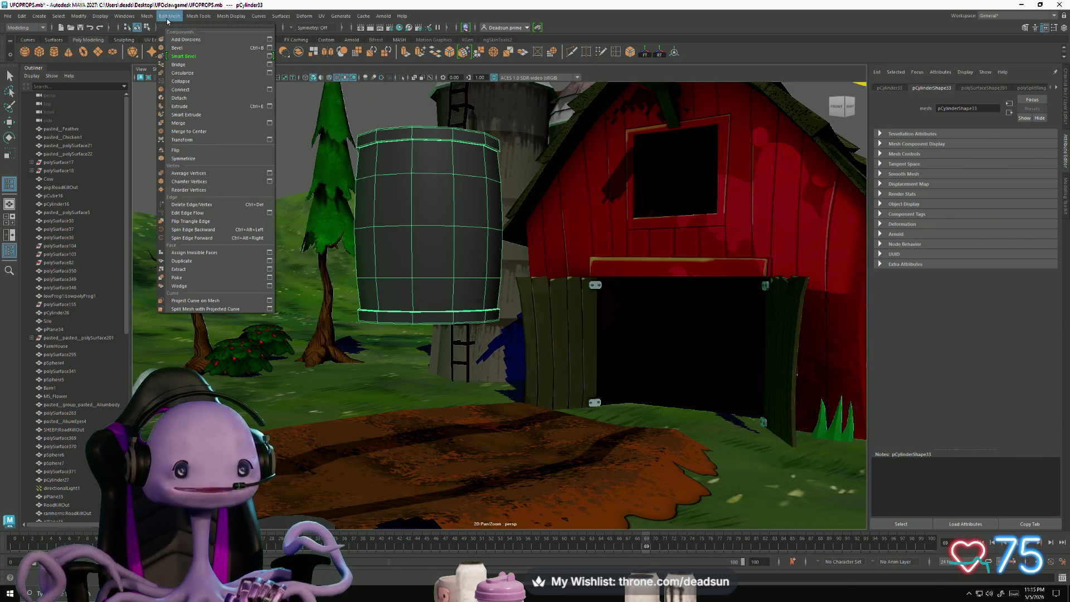
{"action": "mouse_move", "coordinate": [189, 17]}
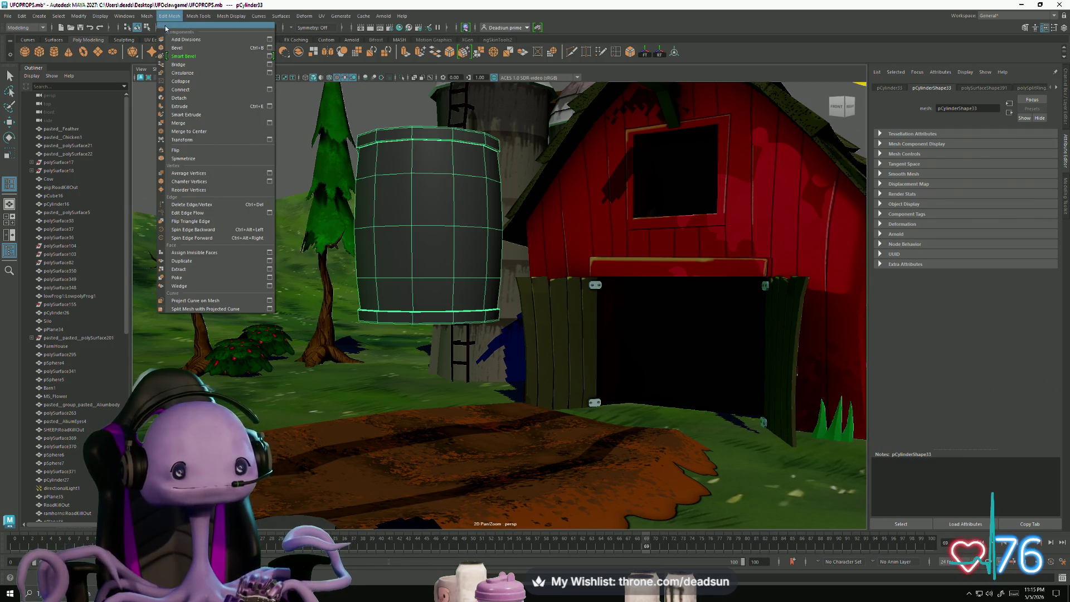
{"action": "left_click", "coordinate": [169, 15]}
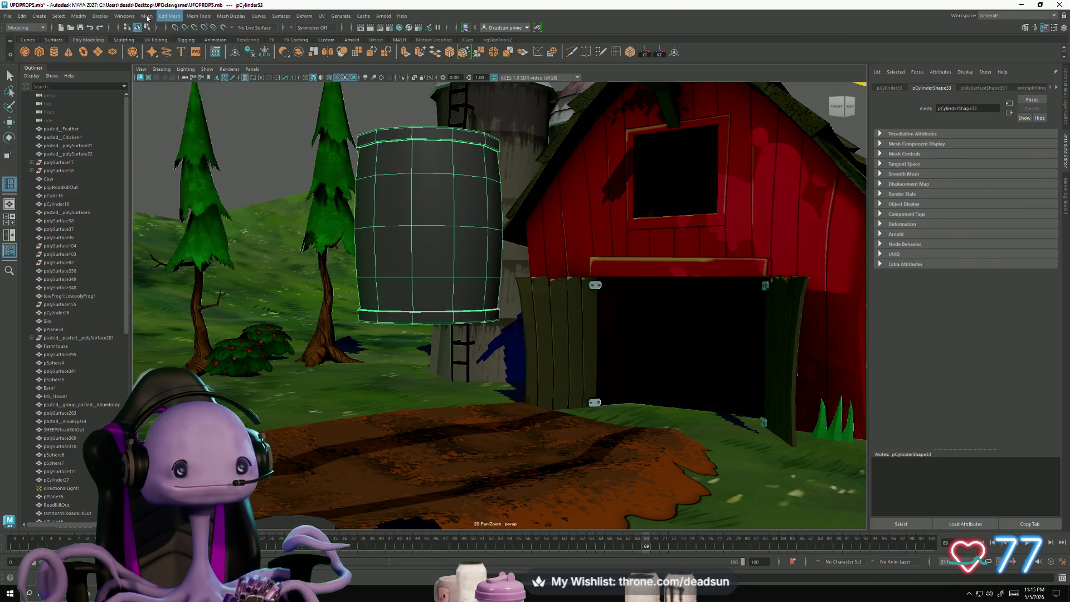
{"action": "left_click", "coordinate": [147, 16]}
{"action": "left_click", "coordinate": [171, 122]}
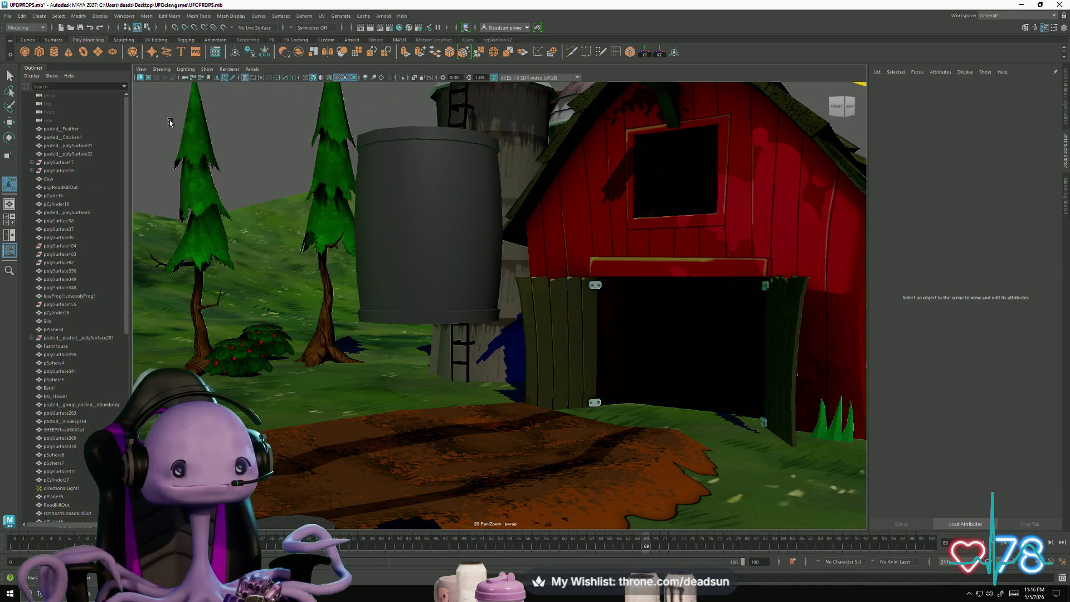
{"action": "left_click", "coordinate": [405, 179]}
{"action": "left_click", "coordinate": [146, 15]}
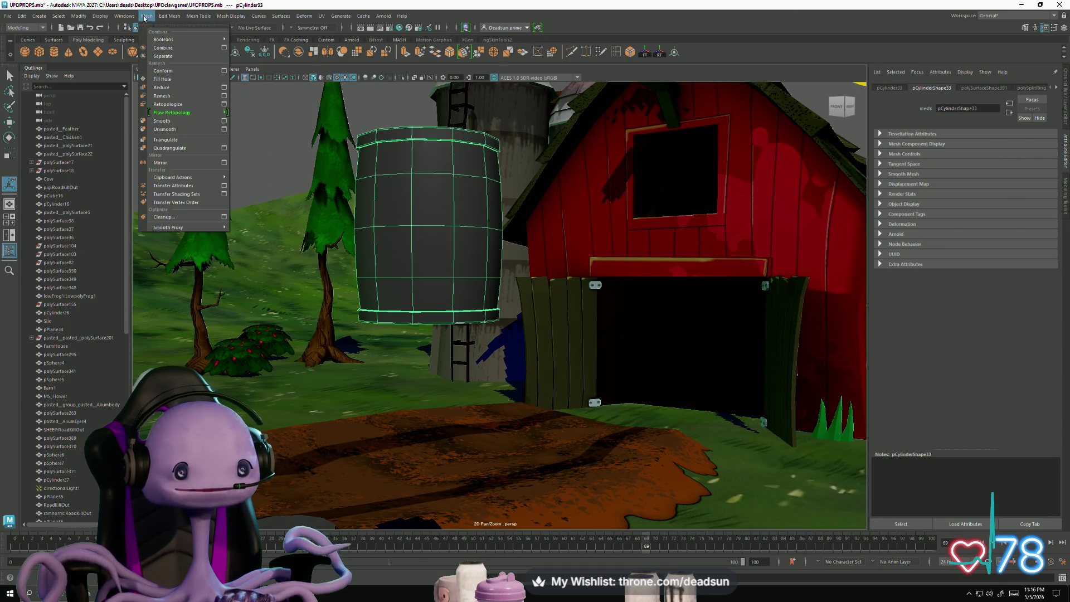
{"action": "left_click", "coordinate": [176, 125]}
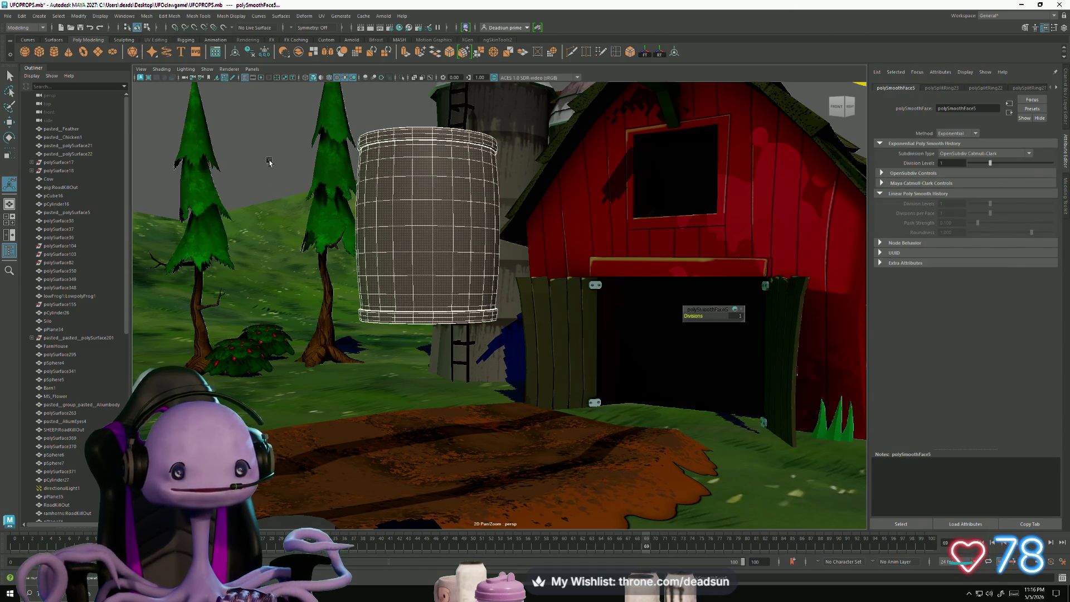
{"action": "left_click", "coordinate": [269, 162]}
{"action": "mouse_move", "coordinate": [399, 187]}
{"action": "left_mouse_down", "text": "alt"}
{"action": "mouse_move", "coordinate": [424, 279]}
{"action": "mouse_move", "coordinate": [459, 306]}
{"action": "mouse_move", "coordinate": [361, 277]}
{"action": "mouse_move", "coordinate": [429, 317]}
{"action": "left_mouse_up", "text": "alt"}
{"action": "left_click", "coordinate": [401, 254]}
{"action": "scroll", "coordinate": [401, 254], "scroll_direction": "up", "scroll_amount": 3}
{"action": "scroll", "coordinate": [430, 318], "scroll_direction": "up", "scroll_amount": 5}
{"action": "middle_click_drag", "start_coordinate": [387, 242], "coordinate": [451, 299], "text": "alt"}
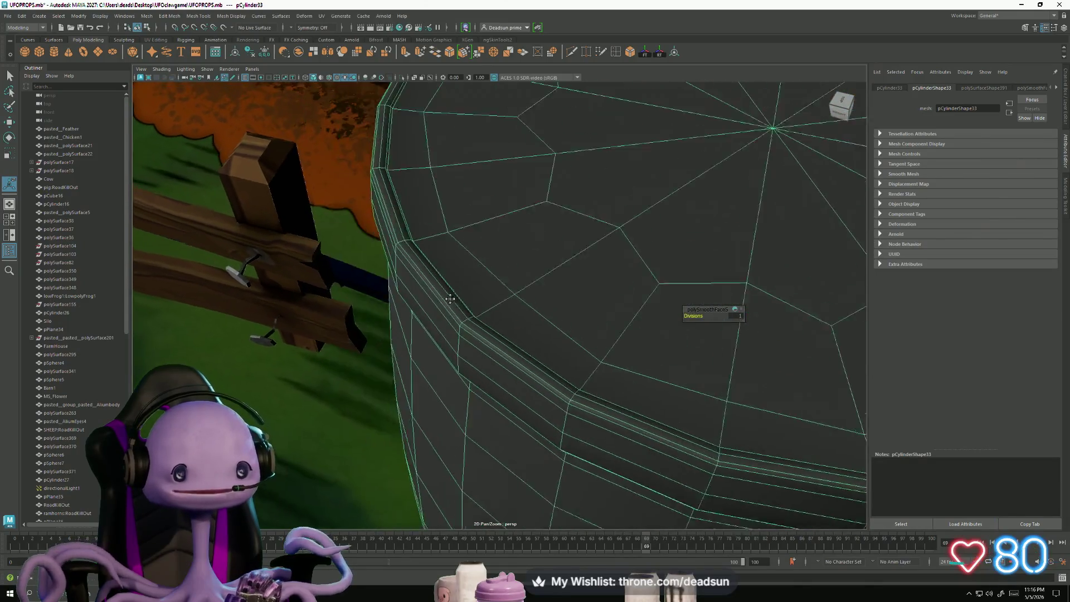
{"action": "mouse_move", "coordinate": [450, 299]}
{"action": "left_mouse_down", "text": "alt"}
{"action": "mouse_move", "coordinate": [396, 303]}
{"action": "mouse_move", "coordinate": [357, 223]}
{"action": "mouse_move", "coordinate": [366, 256]}
{"action": "mouse_move", "coordinate": [327, 248]}
{"action": "left_mouse_up", "text": "alt"}
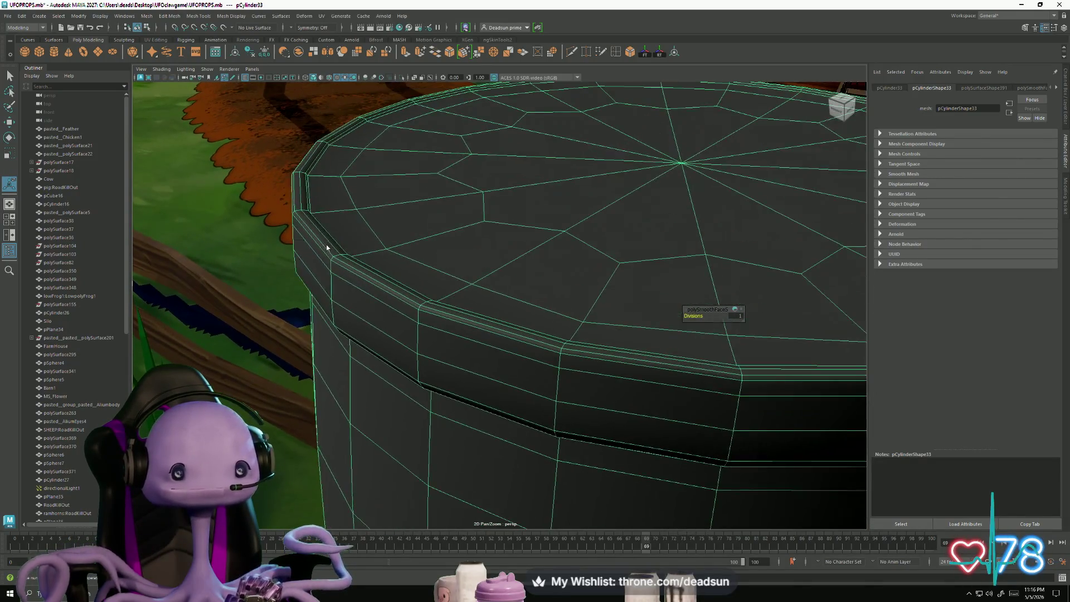
{"action": "scroll", "coordinate": [326, 248], "scroll_direction": "down", "scroll_amount": 3}
{"action": "left_click", "coordinate": [300, 193]}
{"action": "key", "text": "q"}
{"action": "left_click_drag", "start_coordinate": [300, 192], "coordinate": [387, 267], "text": "alt"}
{"action": "scroll", "coordinate": [386, 268], "scroll_direction": "down", "scroll_amount": 5}
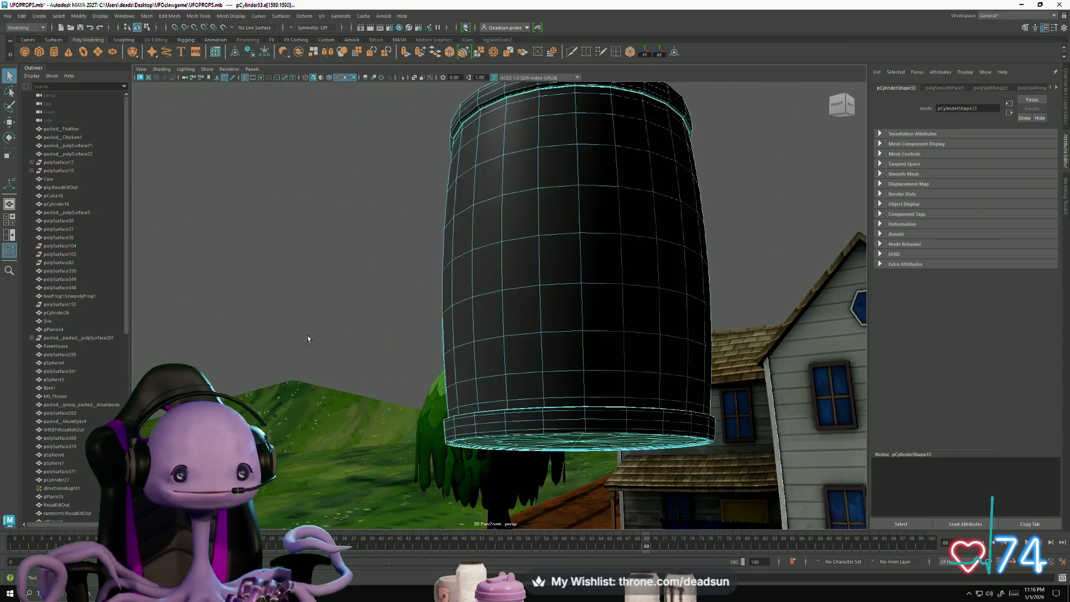
{"action": "left_click_drag", "start_coordinate": [309, 339], "coordinate": [399, 301], "text": "alt"}
{"action": "right_click_drag", "start_coordinate": [399, 301], "coordinate": [494, 349], "text": "alt"}
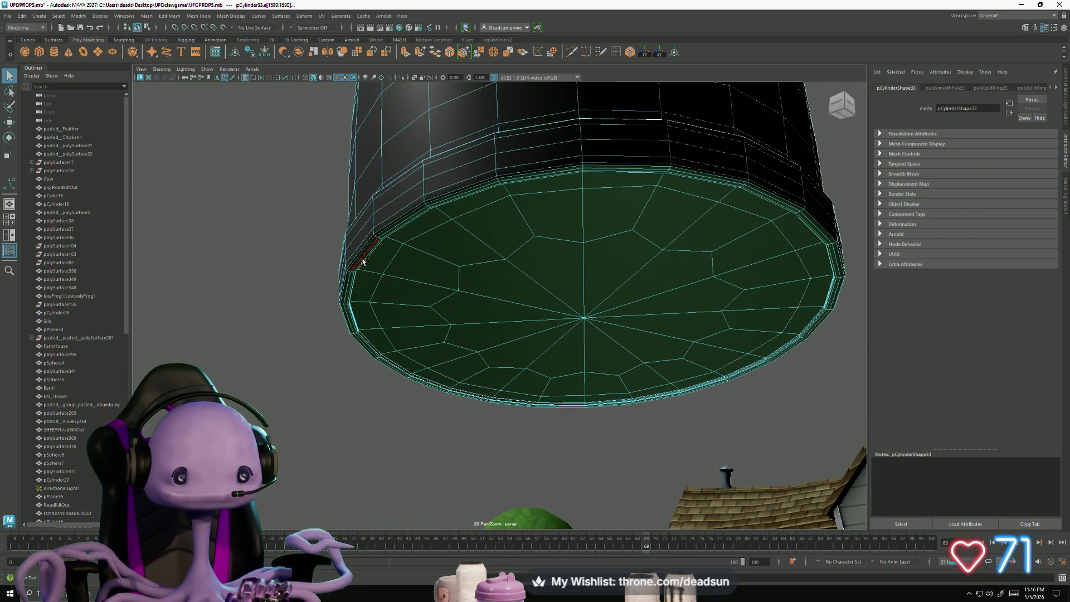
{"action": "left_click", "coordinate": [370, 298]}
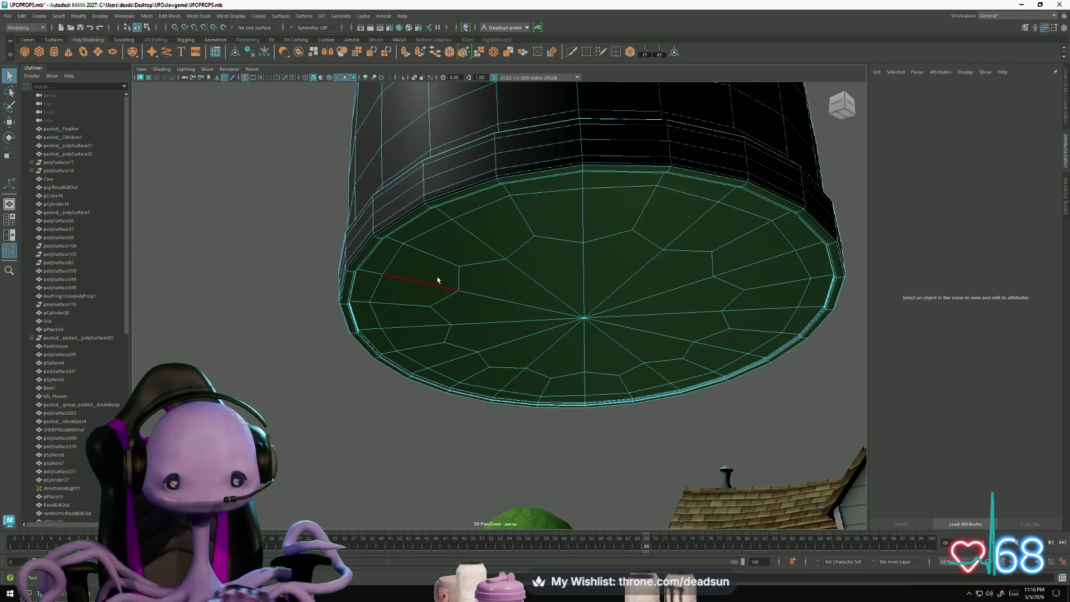
{"action": "right_click_drag", "start_coordinate": [437, 279], "coordinate": [346, 220], "text": "alt"}
{"action": "left_click_drag", "start_coordinate": [346, 220], "coordinate": [474, 285], "text": "alt"}
{"action": "right_click_drag", "start_coordinate": [475, 285], "coordinate": [435, 312], "text": "alt"}
{"action": "mouse_move", "coordinate": [435, 312]}
{"action": "left_mouse_down", "text": "alt"}
{"action": "mouse_move", "coordinate": [479, 234]}
{"action": "mouse_move", "coordinate": [488, 190]}
{"action": "left_mouse_up", "text": "alt"}
{"action": "left_click", "coordinate": [582, 341]}
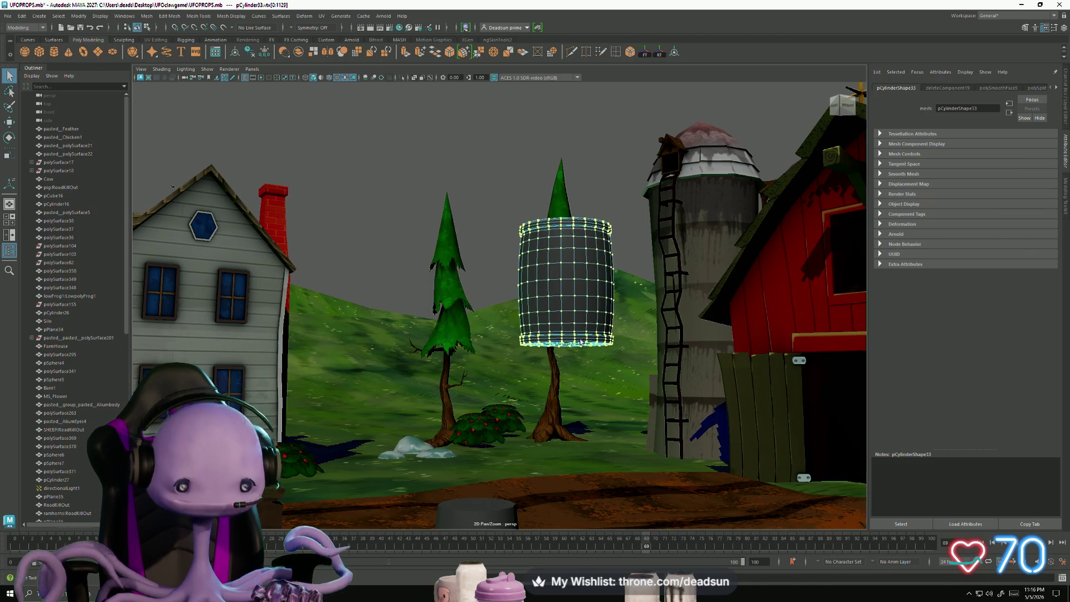
Step: Select and frame the barrel, switch to Edge mode and pick one vertical side edge
{"action": "left_click", "coordinate": [583, 337]}
{"action": "right_click_drag", "start_coordinate": [490, 209], "coordinate": [480, 223], "text": "alt"}
{"action": "mouse_move", "coordinate": [480, 223]}
{"action": "left_mouse_down", "text": "alt"}
{"action": "mouse_move", "coordinate": [548, 165]}
{"action": "mouse_move", "coordinate": [447, 310]}
{"action": "mouse_move", "coordinate": [485, 306]}
{"action": "mouse_move", "coordinate": [484, 320]}
{"action": "mouse_move", "coordinate": [514, 282]}
{"action": "mouse_move", "coordinate": [490, 350]}
{"action": "left_mouse_up", "text": "alt"}
{"action": "left_click", "coordinate": [454, 314]}
{"action": "key", "text": "f"}
{"action": "right_click_drag", "start_coordinate": [491, 338], "coordinate": [495, 316]}
{"action": "left_click", "coordinate": [489, 344]}
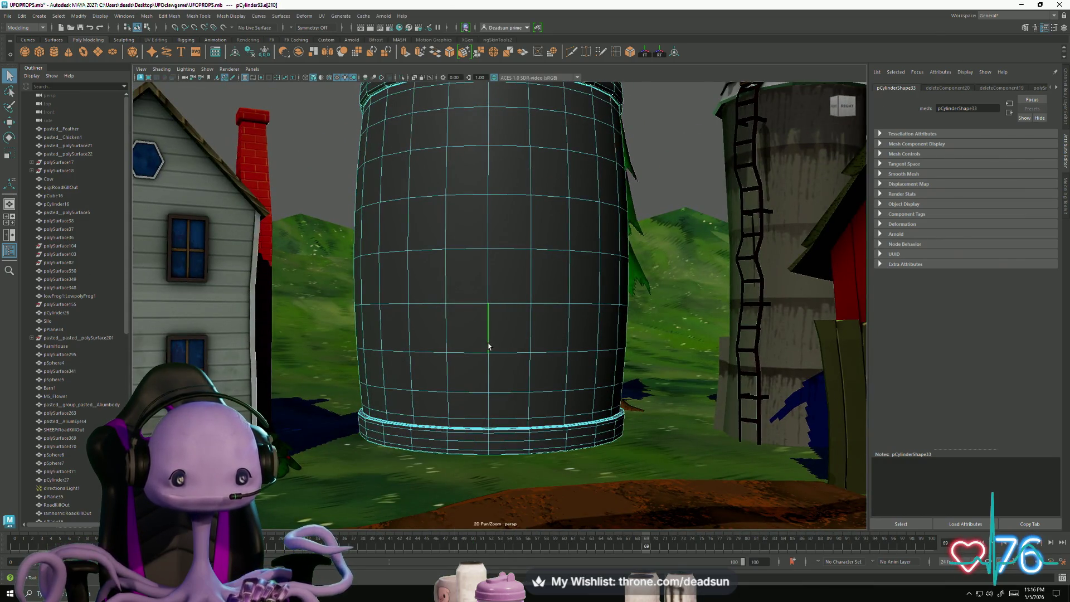
Step: Orbit and pan around the barrel to check the edge, then open the UV menu
{"action": "mouse_move", "coordinate": [470, 358]}
{"action": "left_mouse_down", "text": "alt"}
{"action": "mouse_move", "coordinate": [477, 366]}
{"action": "mouse_move", "coordinate": [476, 349]}
{"action": "left_mouse_up", "text": "alt"}
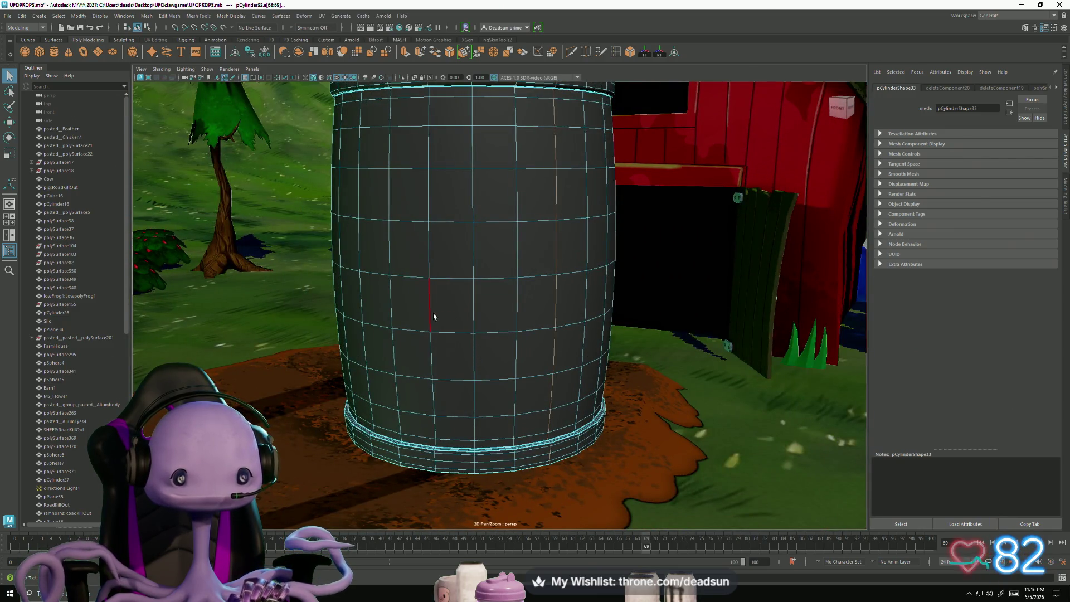
{"action": "mouse_move", "coordinate": [430, 318]}
{"action": "left_mouse_down", "text": "alt"}
{"action": "mouse_move", "coordinate": [493, 332]}
{"action": "mouse_move", "coordinate": [444, 349]}
{"action": "mouse_move", "coordinate": [466, 346]}
{"action": "mouse_move", "coordinate": [461, 337]}
{"action": "mouse_move", "coordinate": [502, 346]}
{"action": "mouse_move", "coordinate": [502, 337]}
{"action": "mouse_move", "coordinate": [568, 351]}
{"action": "mouse_move", "coordinate": [513, 351]}
{"action": "mouse_move", "coordinate": [552, 342]}
{"action": "mouse_move", "coordinate": [460, 329]}
{"action": "left_mouse_up", "text": "alt"}
{"action": "scroll", "coordinate": [463, 349], "scroll_direction": "up", "scroll_amount": 5}
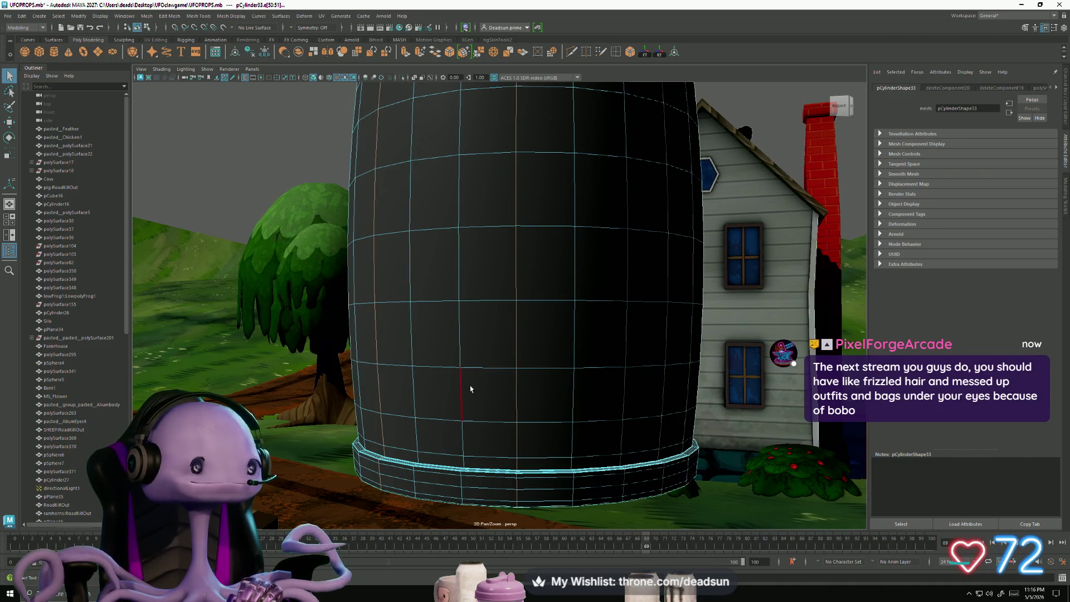
{"action": "middle_click_drag", "start_coordinate": [453, 394], "coordinate": [426, 334], "text": "alt"}
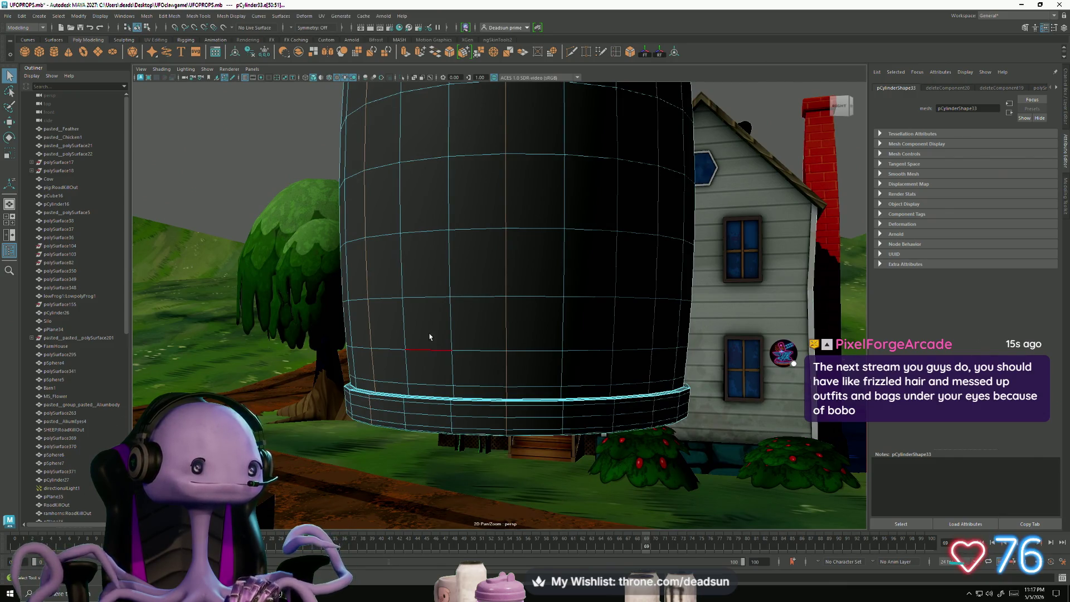
{"action": "key", "text": "space"}
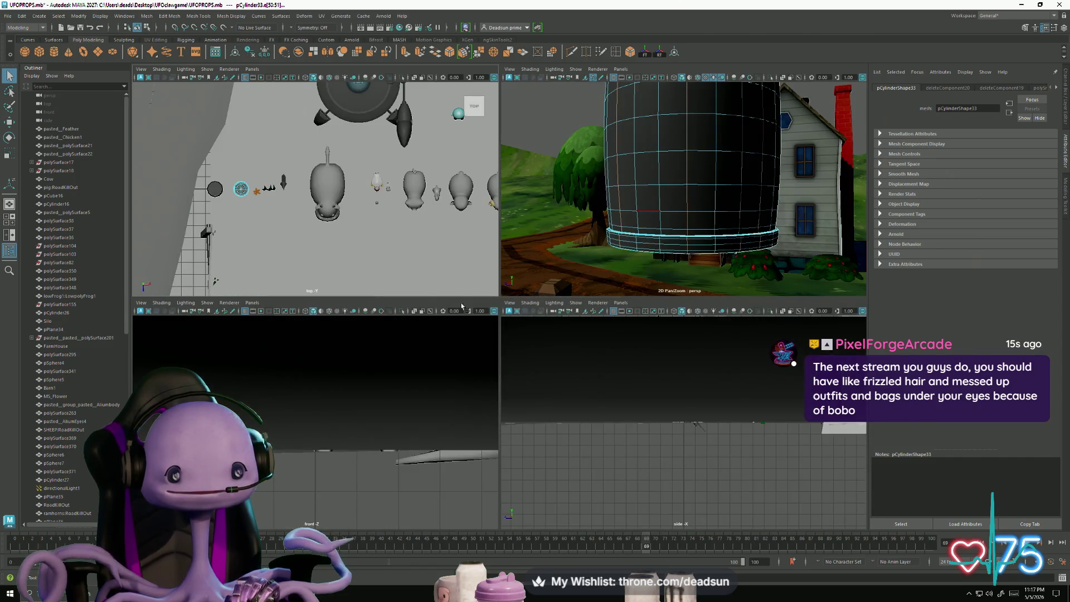
{"action": "key", "text": "space"}
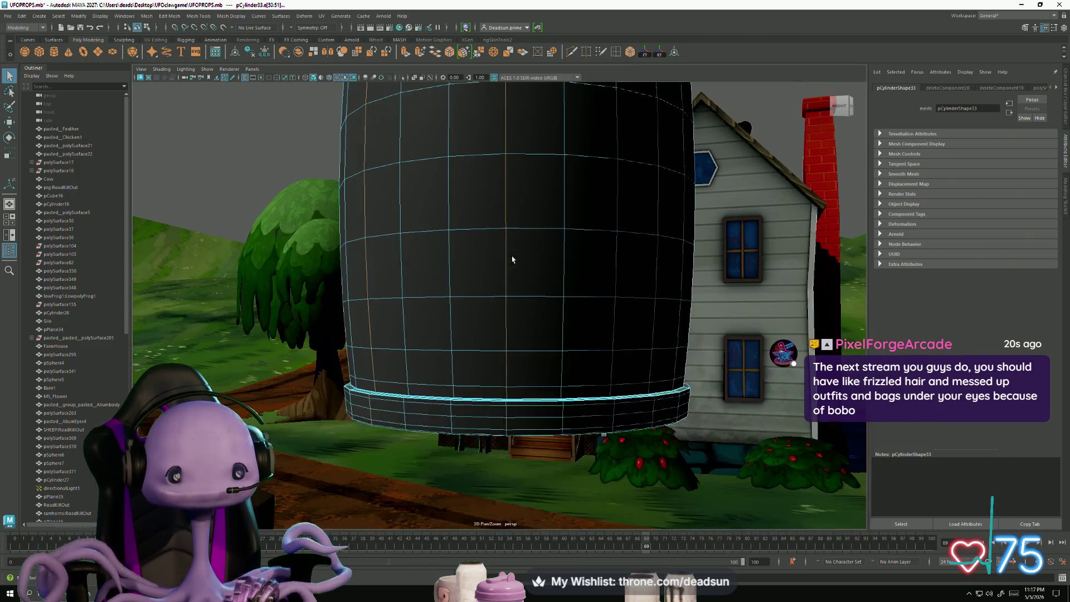
{"action": "mouse_move", "coordinate": [470, 351]}
{"action": "left_mouse_down", "text": "alt"}
{"action": "mouse_move", "coordinate": [453, 350]}
{"action": "mouse_move", "coordinate": [474, 359]}
{"action": "left_mouse_up", "text": "alt"}
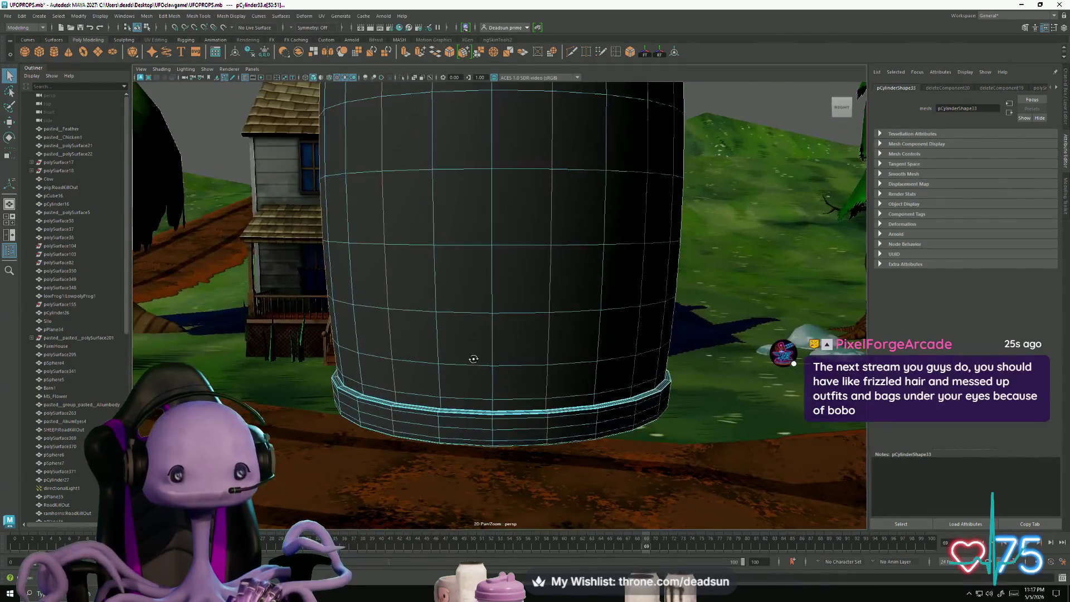
{"action": "left_click", "coordinate": [372, 22]}
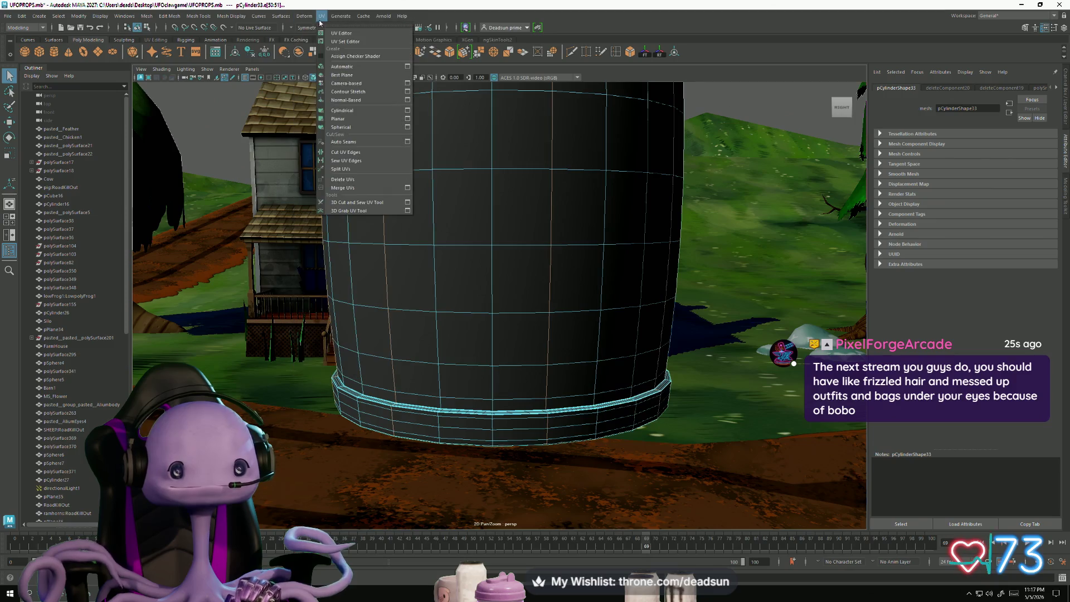
Step: Open the UV Editor, box-select the barrel shell's edges and trim unwanted ones from the selection
{"action": "left_click", "coordinate": [327, 38]}
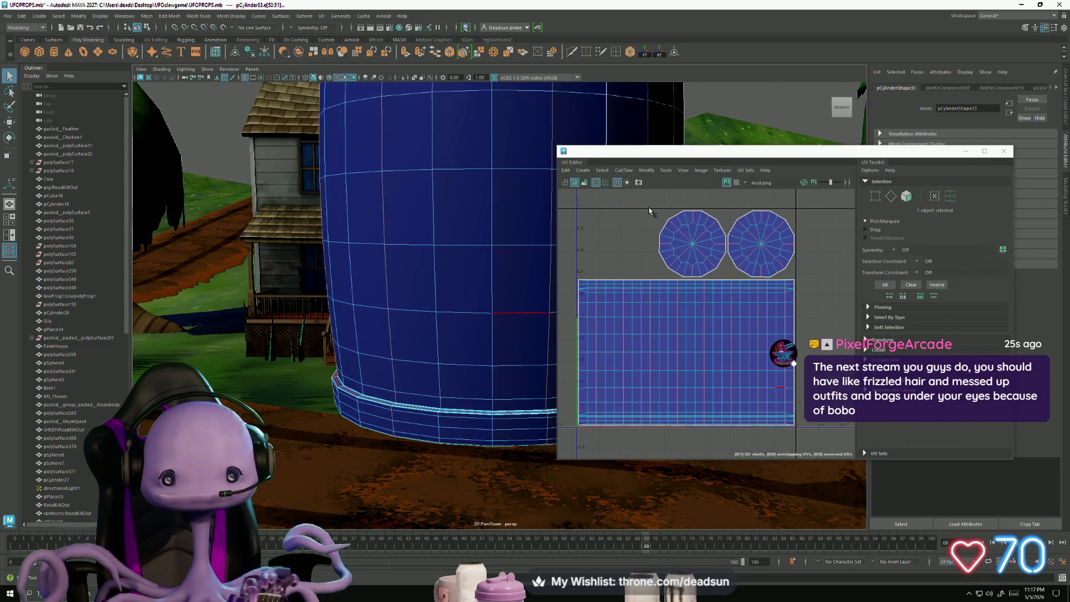
{"action": "left_click_drag", "start_coordinate": [649, 211], "coordinate": [803, 287]}
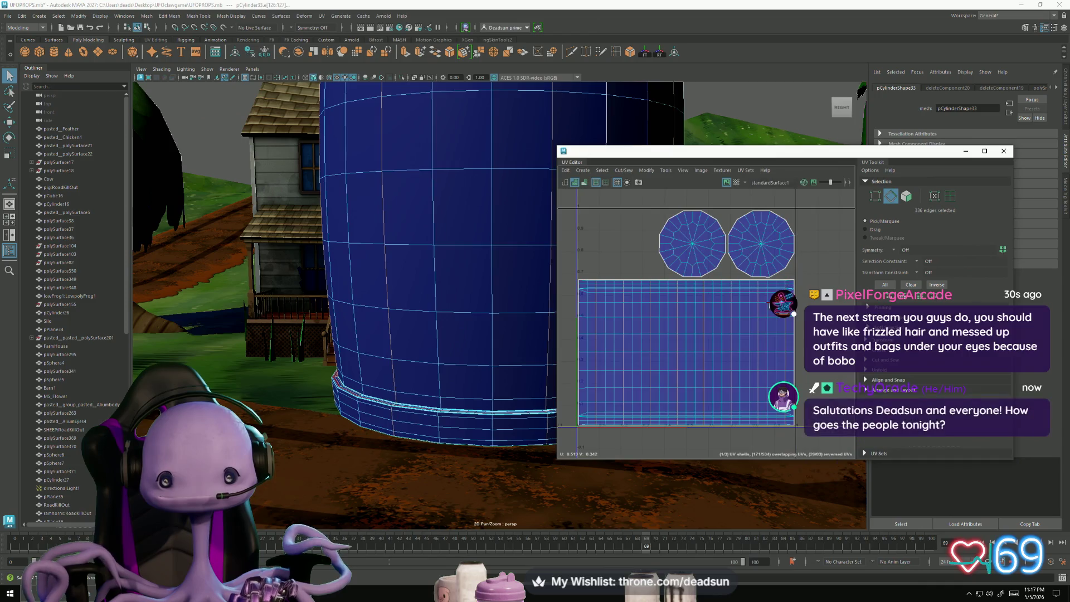
{"action": "scroll", "coordinate": [584, 259], "scroll_direction": "up", "scroll_amount": 2}
{"action": "scroll", "coordinate": [584, 259], "scroll_direction": "down", "scroll_amount": 2}
{"action": "scroll", "coordinate": [584, 259], "scroll_direction": "up", "scroll_amount": 1}
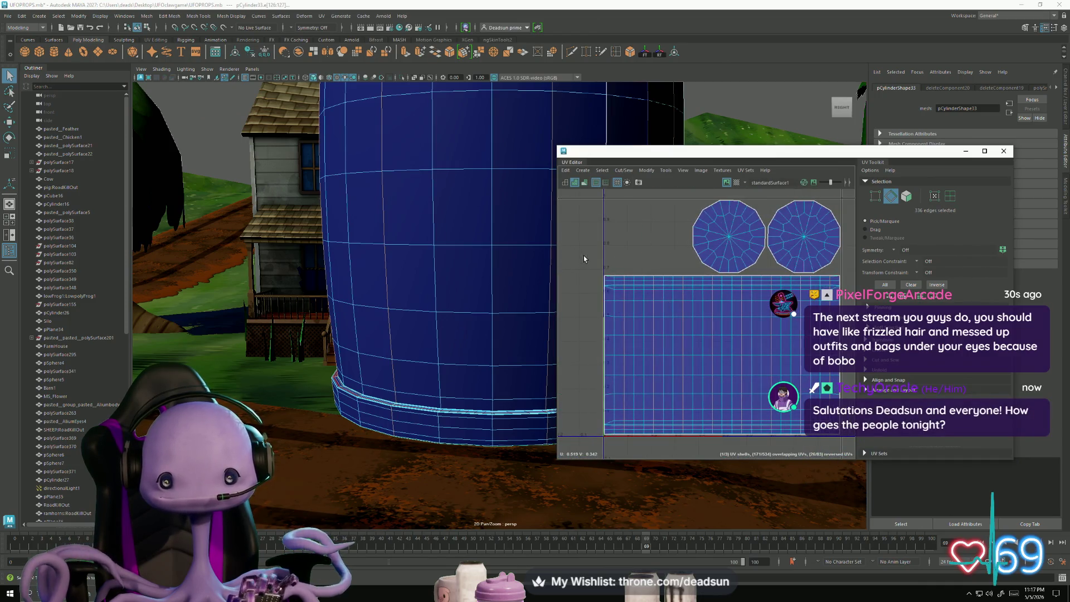
{"action": "mouse_move", "coordinate": [585, 259]}
{"action": "left_mouse_down"}
{"action": "mouse_move", "coordinate": [593, 276]}
{"action": "mouse_move", "coordinate": [852, 284]}
{"action": "left_mouse_up"}
{"action": "middle_click_drag", "start_coordinate": [767, 370], "coordinate": [761, 337], "text": "alt"}
{"action": "mouse_move", "coordinate": [842, 440]}
{"action": "left_mouse_down"}
{"action": "mouse_move", "coordinate": [753, 415]}
{"action": "mouse_move", "coordinate": [585, 397]}
{"action": "left_mouse_up"}
{"action": "scroll", "coordinate": [451, 389], "scroll_direction": "up", "scroll_amount": 3}
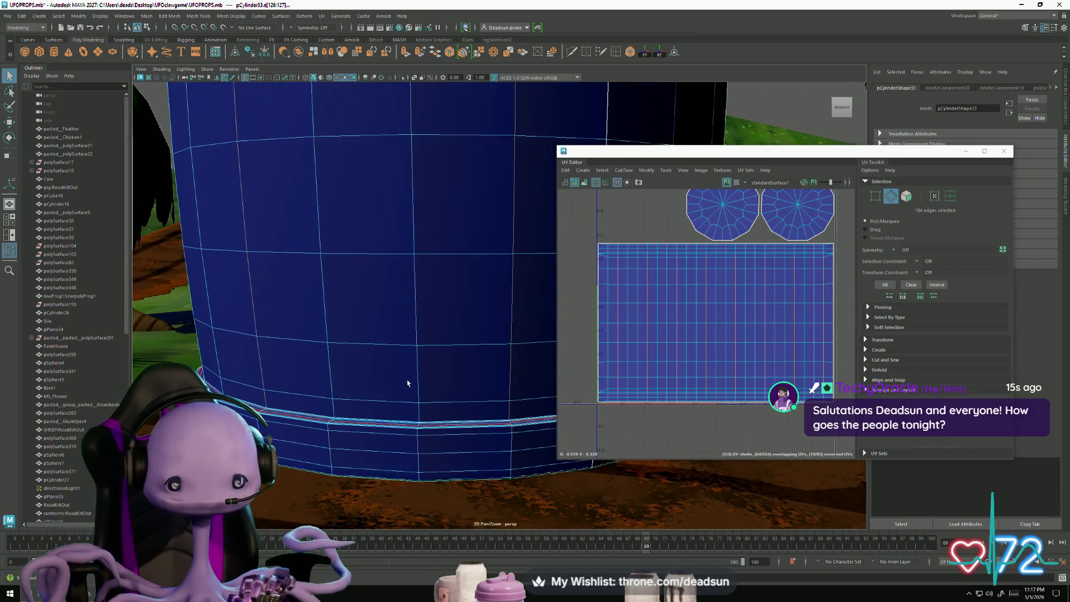
{"action": "left_click_drag", "start_coordinate": [799, 422], "coordinate": [598, 391]}
{"action": "left_click_drag", "start_coordinate": [579, 226], "coordinate": [836, 258]}
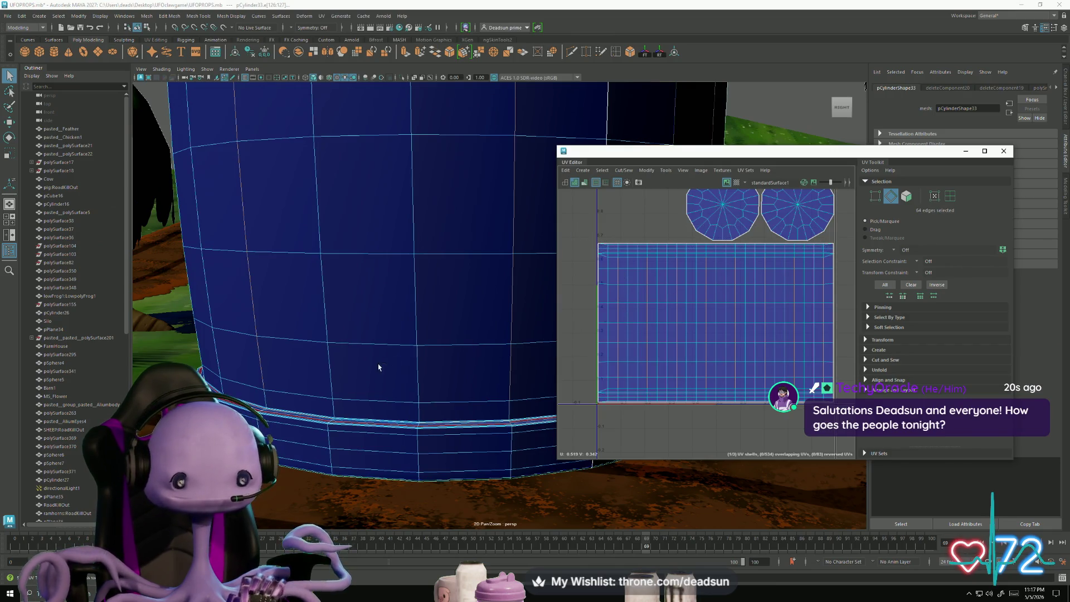
Step: Orbit around the barrel and add several rim and body edges to the selection
{"action": "left_click_drag", "start_coordinate": [378, 367], "coordinate": [361, 386], "text": "alt"}
{"action": "left_click", "coordinate": [297, 408], "text": "shift"}
{"action": "mouse_move", "coordinate": [297, 409]}
{"action": "left_mouse_down", "text": "alt"}
{"action": "mouse_move", "coordinate": [285, 429]}
{"action": "mouse_move", "coordinate": [252, 424]}
{"action": "mouse_move", "coordinate": [330, 422]}
{"action": "left_mouse_up", "text": "alt"}
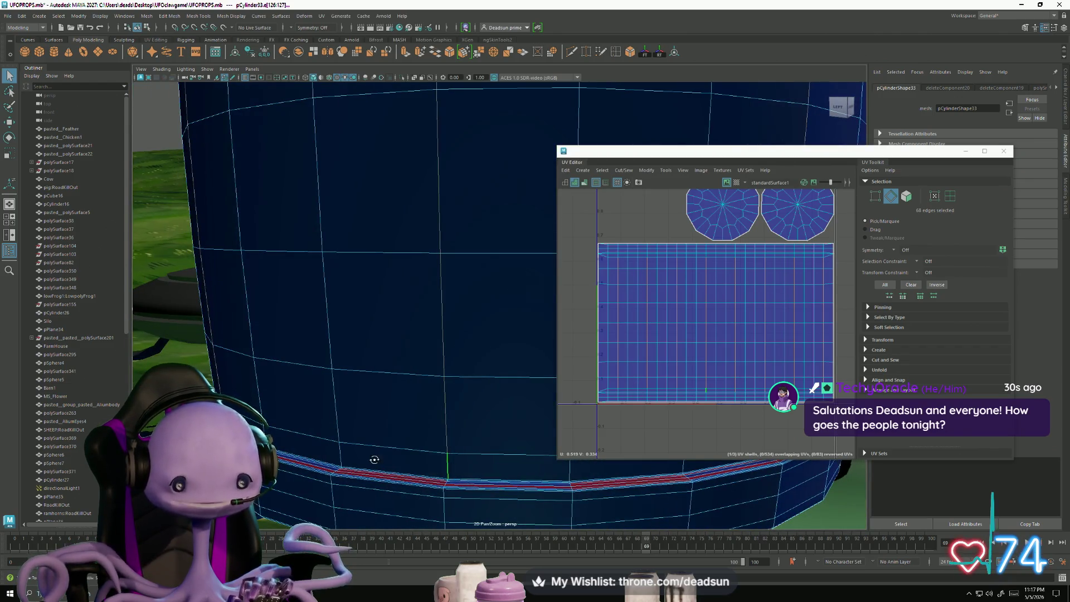
{"action": "left_click_drag", "start_coordinate": [374, 459], "coordinate": [437, 445], "text": "alt"}
{"action": "mouse_move", "coordinate": [366, 420]}
{"action": "left_mouse_down", "text": "alt"}
{"action": "mouse_move", "coordinate": [416, 432]}
{"action": "mouse_move", "coordinate": [463, 427]}
{"action": "mouse_move", "coordinate": [446, 427]}
{"action": "mouse_move", "coordinate": [455, 434]}
{"action": "left_mouse_up", "text": "alt"}
{"action": "left_click", "coordinate": [466, 426], "text": "shift"}
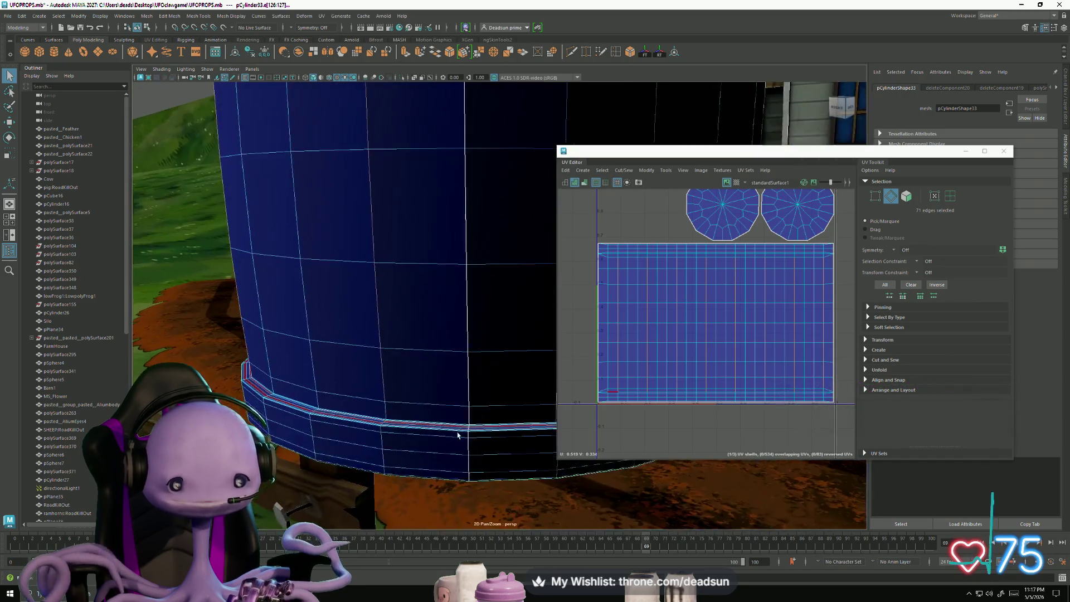
{"action": "left_click", "coordinate": [387, 415], "text": "shift"}
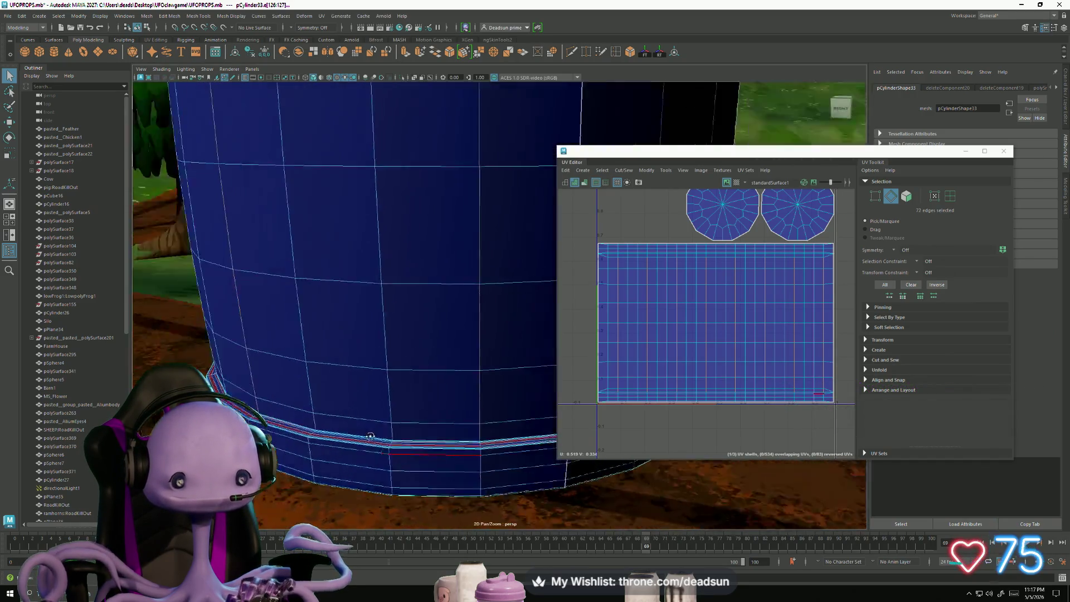
{"action": "scroll", "coordinate": [399, 423], "scroll_direction": "down", "scroll_amount": 5}
{"action": "middle_click_drag", "start_coordinate": [411, 318], "coordinate": [402, 477], "text": "alt"}
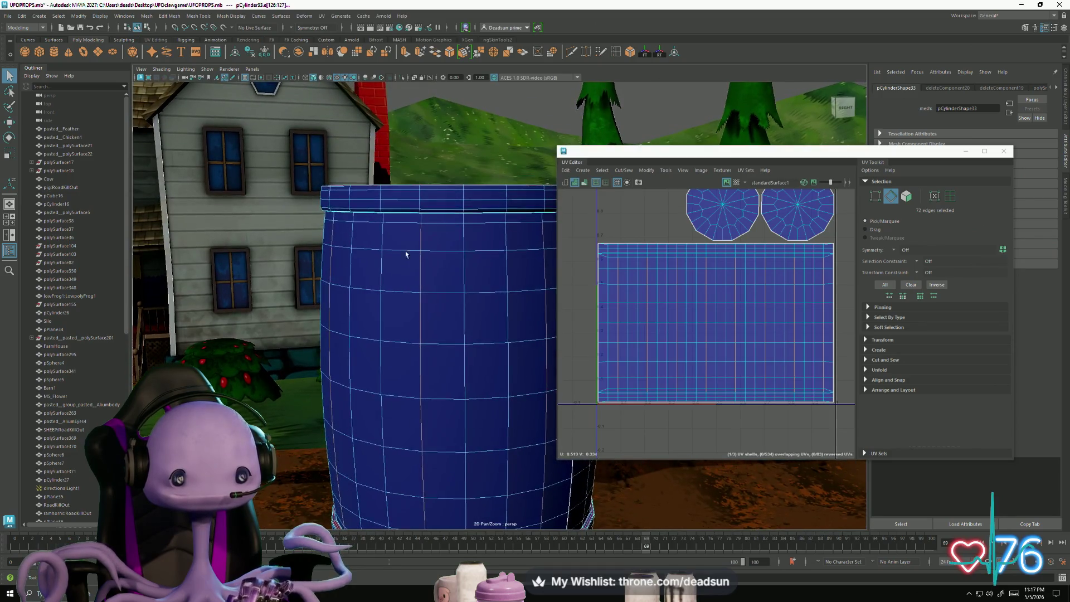
Step: Orbit over and behind the barrel, adding the remaining seam edges to the selection
{"action": "left_click_drag", "start_coordinate": [406, 250], "coordinate": [461, 371], "text": "alt"}
{"action": "left_click_drag", "start_coordinate": [512, 412], "coordinate": [450, 304], "text": "alt"}
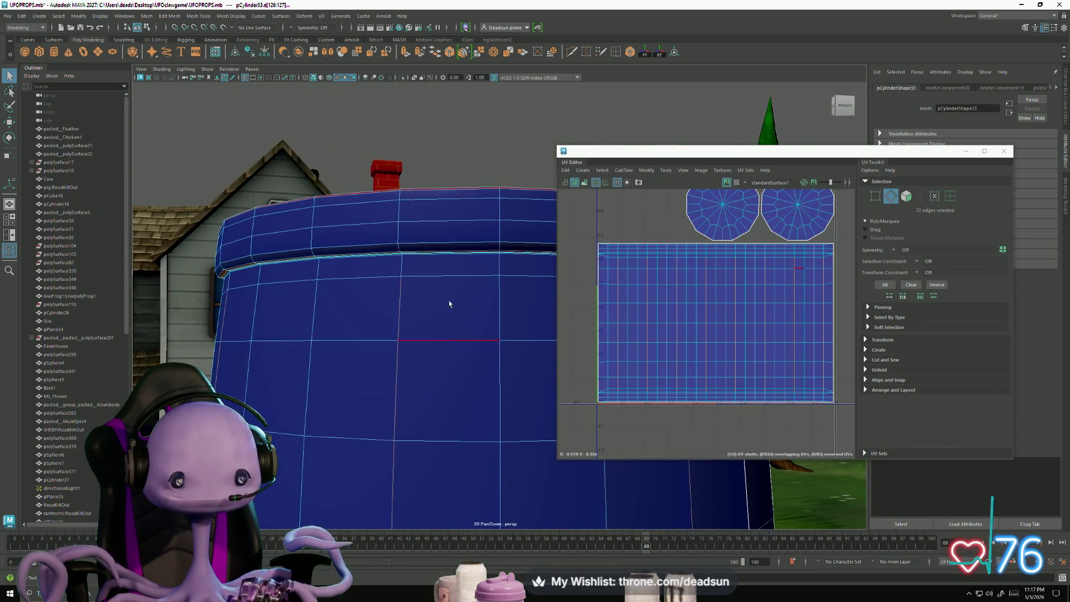
{"action": "left_click_drag", "start_coordinate": [338, 298], "coordinate": [438, 283], "text": "alt"}
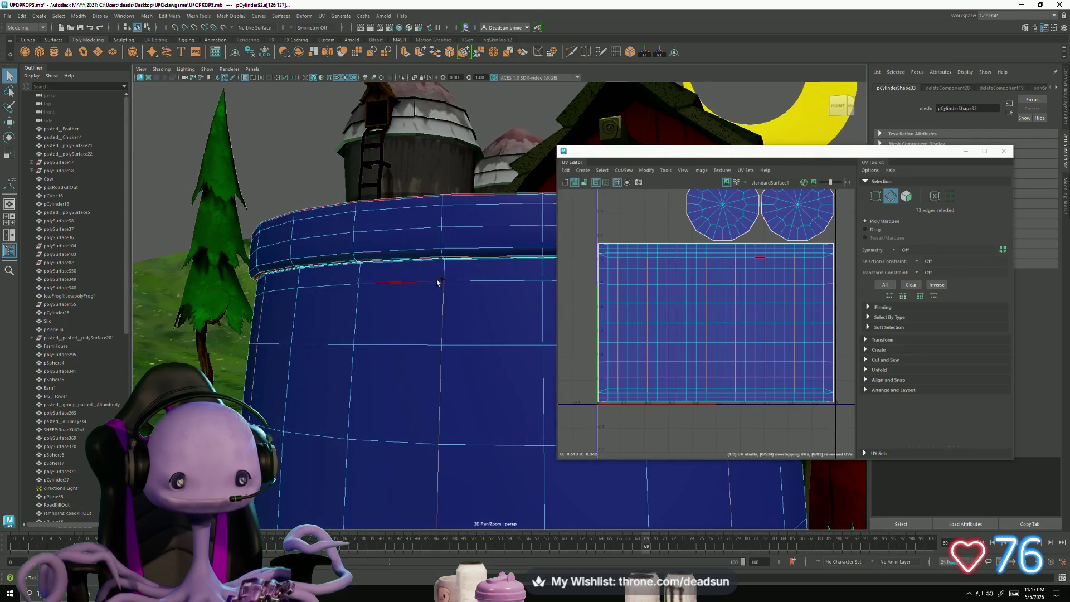
{"action": "mouse_move", "coordinate": [392, 308]}
{"action": "left_mouse_down", "text": "alt"}
{"action": "mouse_move", "coordinate": [382, 335]}
{"action": "mouse_move", "coordinate": [424, 310]}
{"action": "mouse_move", "coordinate": [390, 346]}
{"action": "mouse_move", "coordinate": [423, 349]}
{"action": "mouse_move", "coordinate": [462, 300]}
{"action": "left_mouse_up", "text": "alt"}
{"action": "left_click", "coordinate": [429, 300], "text": "shift"}
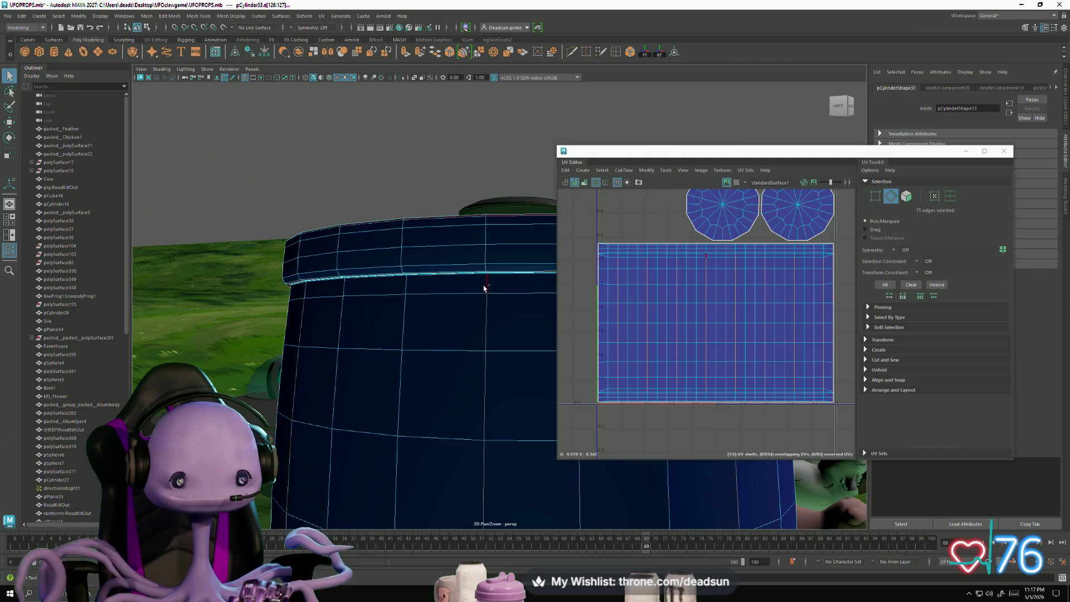
{"action": "left_click", "coordinate": [301, 294], "text": "shift"}
{"action": "mouse_move", "coordinate": [302, 294]}
{"action": "left_mouse_down", "text": "alt"}
{"action": "mouse_move", "coordinate": [304, 330]}
{"action": "mouse_move", "coordinate": [373, 339]}
{"action": "mouse_move", "coordinate": [390, 310]}
{"action": "left_mouse_up", "text": "alt"}
{"action": "mouse_move", "coordinate": [297, 330]}
{"action": "left_mouse_down", "text": "alt"}
{"action": "mouse_move", "coordinate": [381, 333]}
{"action": "mouse_move", "coordinate": [399, 301]}
{"action": "left_mouse_up", "text": "alt"}
{"action": "mouse_move", "coordinate": [301, 350]}
{"action": "left_mouse_down", "text": "alt"}
{"action": "mouse_move", "coordinate": [353, 359]}
{"action": "mouse_move", "coordinate": [426, 296]}
{"action": "mouse_move", "coordinate": [304, 362]}
{"action": "mouse_move", "coordinate": [329, 361]}
{"action": "mouse_move", "coordinate": [282, 366]}
{"action": "left_mouse_up", "text": "alt"}
{"action": "scroll", "coordinate": [789, 280], "scroll_direction": "up", "scroll_amount": 3}
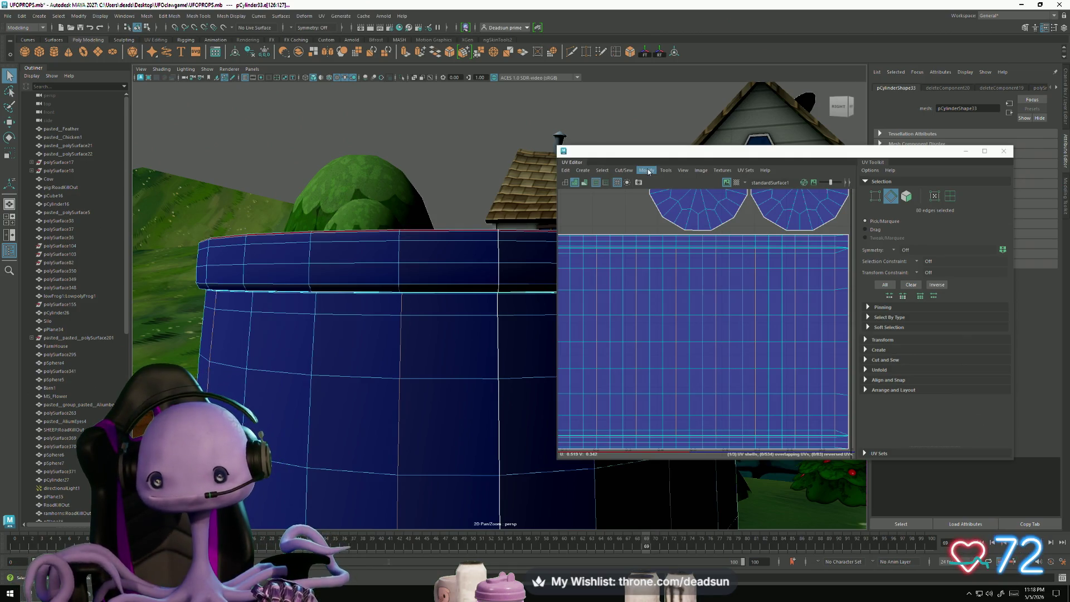
{"action": "left_click", "coordinate": [149, 16]}
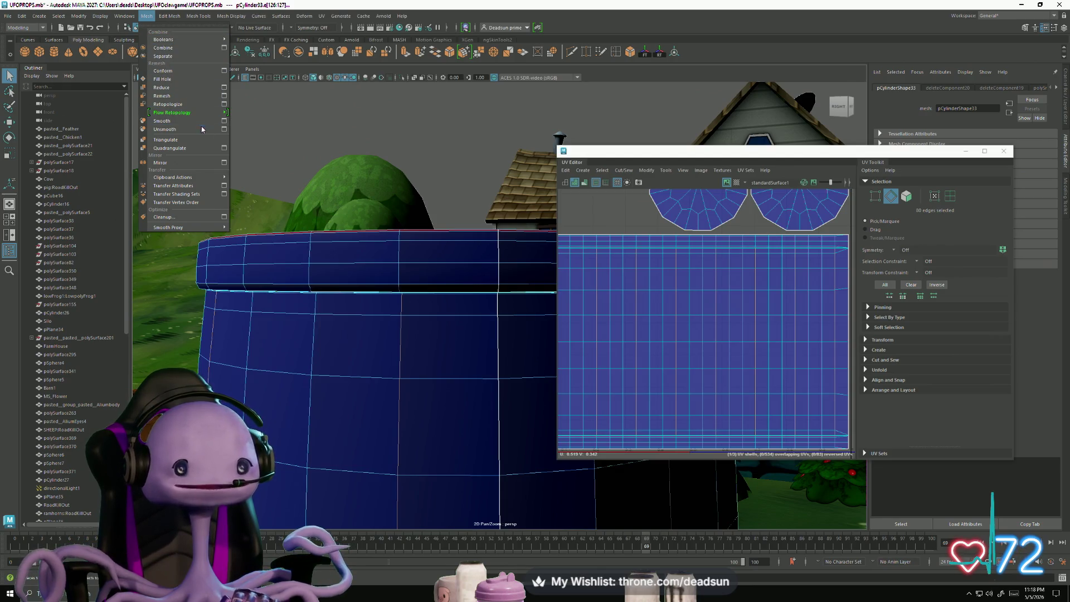
Step: Open Edit Mesh > Bevel options and test-apply bevels, including a wider width of about 0.58
{"action": "mouse_move", "coordinate": [172, 39]}
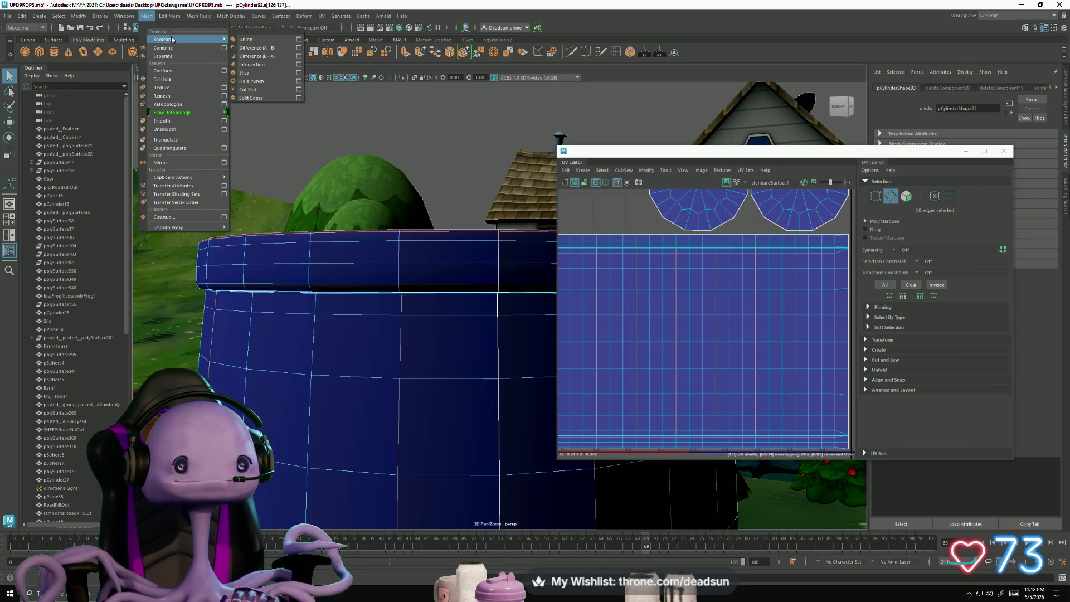
{"action": "mouse_move", "coordinate": [170, 16]}
{"action": "left_click", "coordinate": [269, 48]}
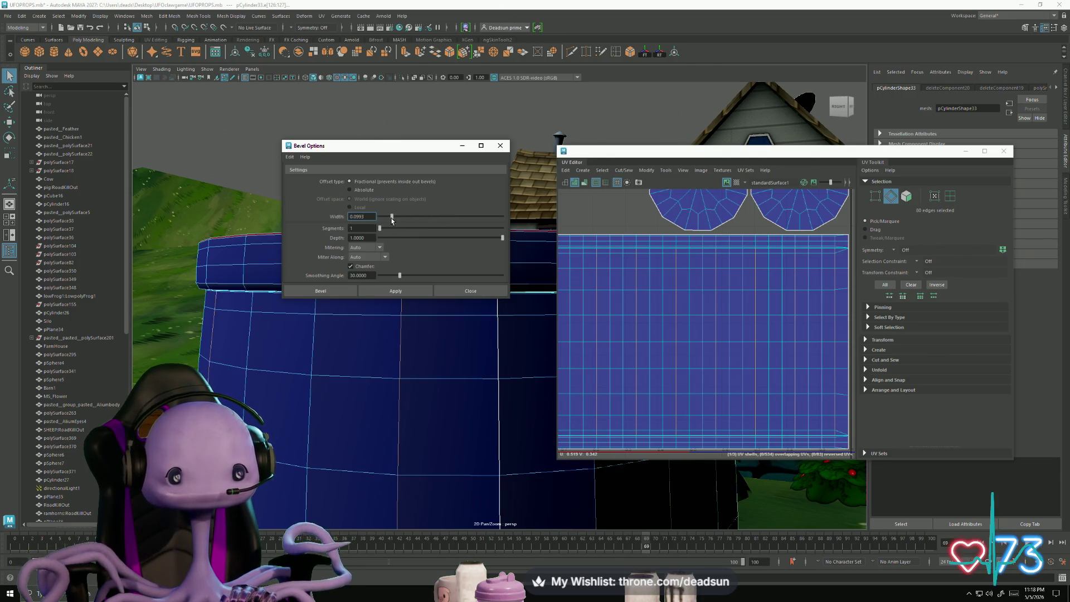
{"action": "left_click", "coordinate": [402, 293]}
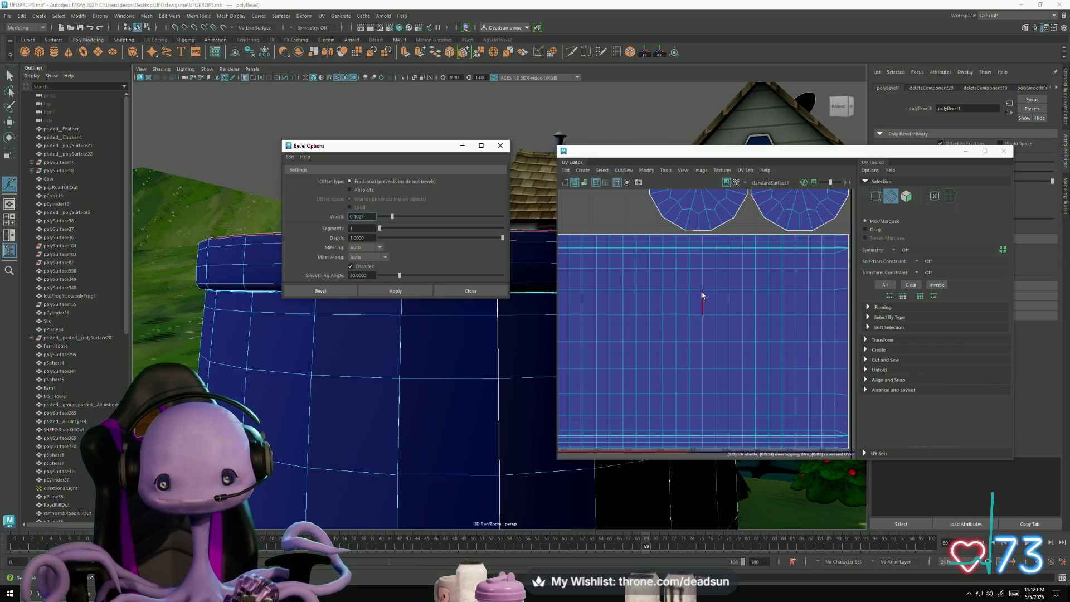
{"action": "scroll", "coordinate": [702, 296], "scroll_direction": "up", "scroll_amount": 4}
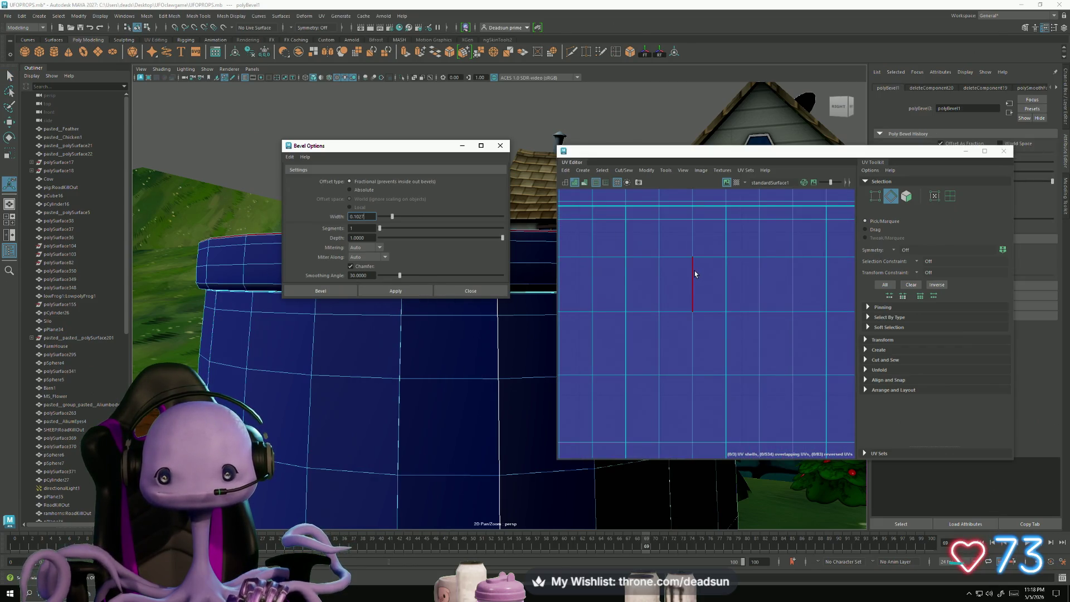
{"action": "left_click_drag", "start_coordinate": [437, 377], "coordinate": [425, 375], "text": "alt"}
{"action": "left_click", "coordinate": [425, 371]}
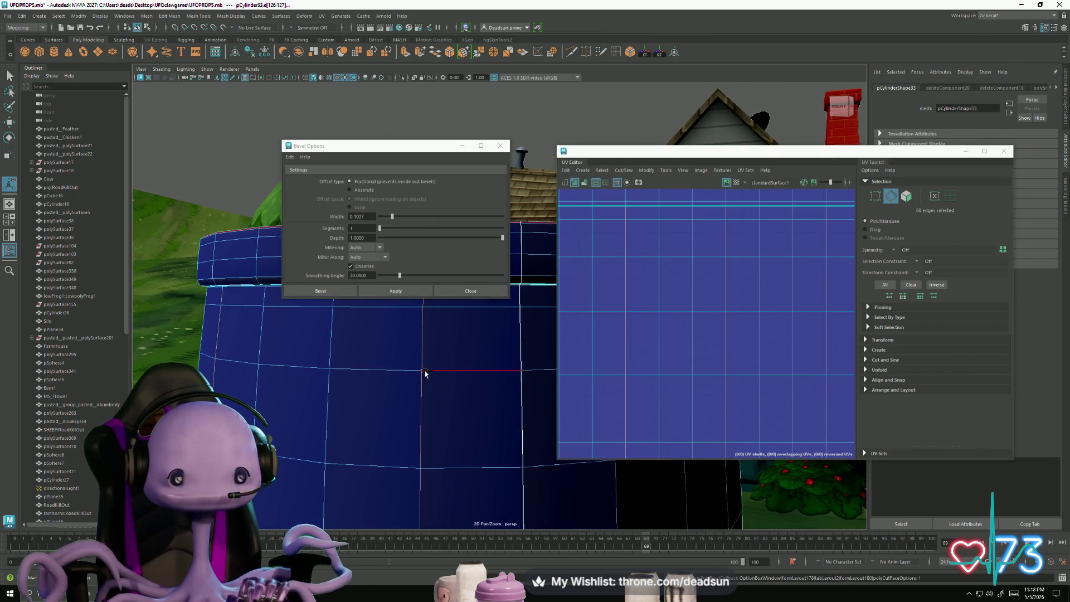
{"action": "left_click", "coordinate": [393, 217]}
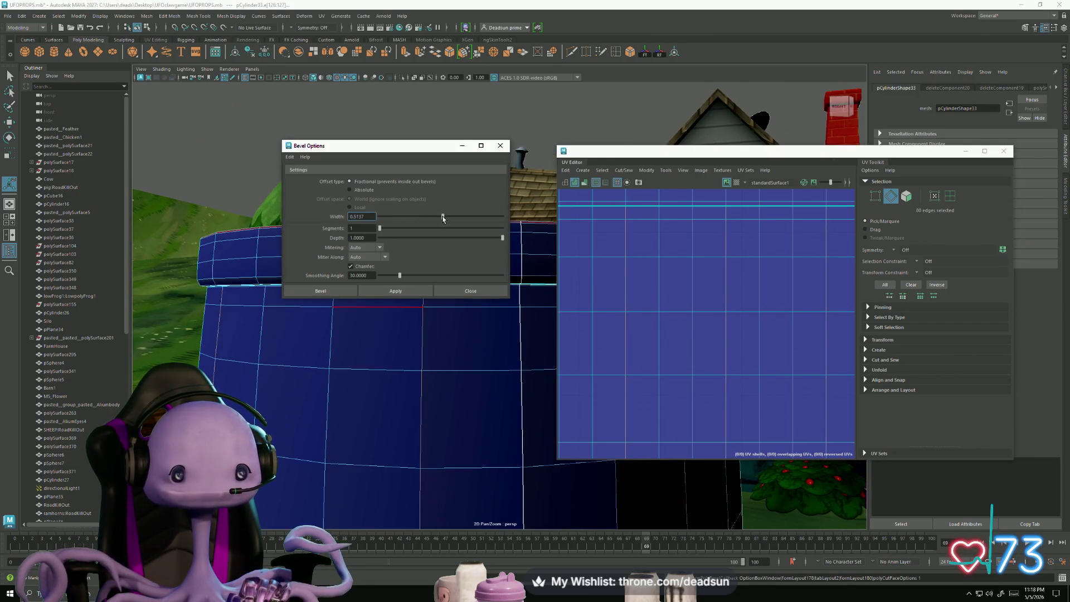
{"action": "left_click", "coordinate": [396, 291]}
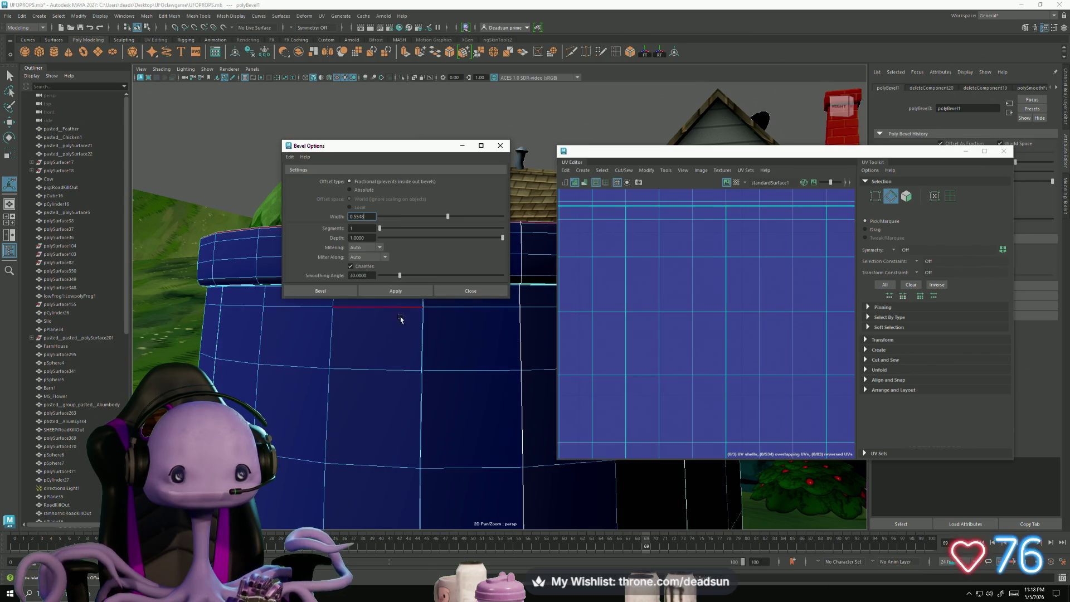
{"action": "key", "text": "ctrl+z"}
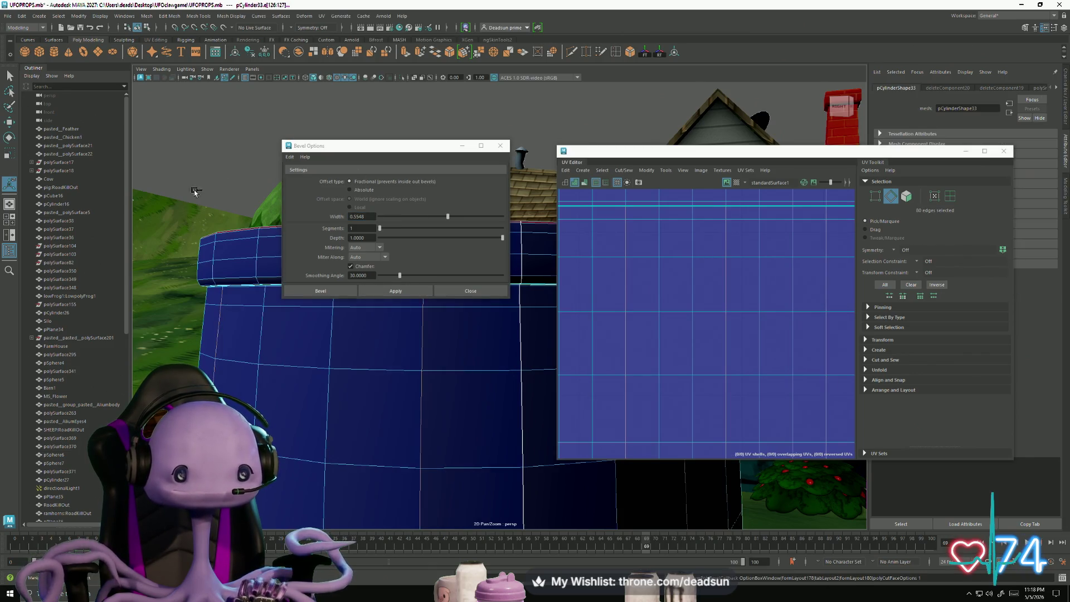
{"action": "left_click_drag", "start_coordinate": [448, 217], "coordinate": [451, 217]}
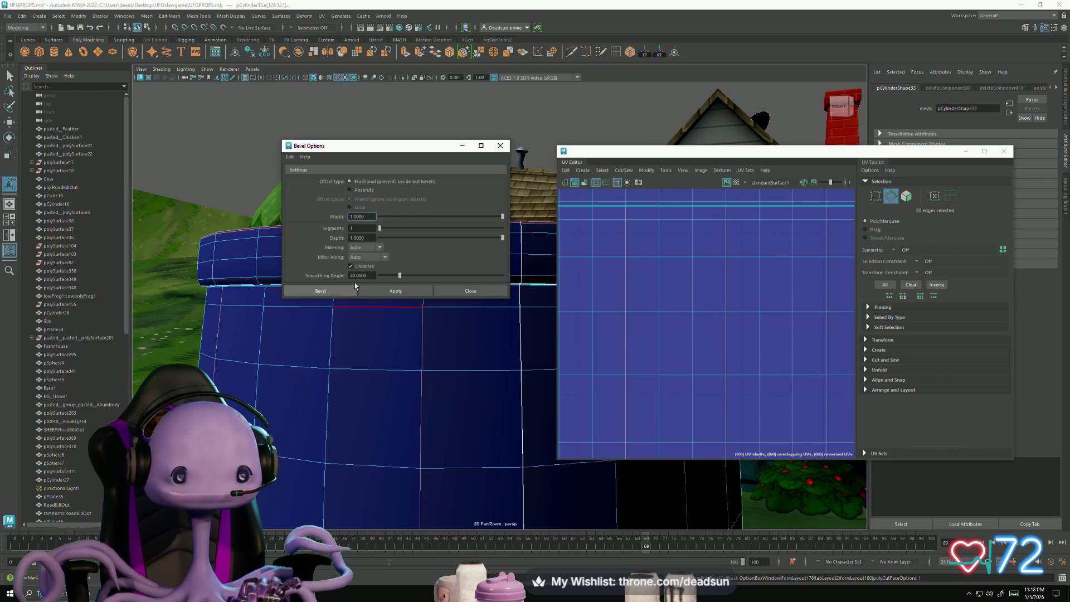
{"action": "left_click", "coordinate": [384, 291]}
Step: Switch the bevel Offset type to Absolute and apply a very thin width of about 0.0004
{"action": "mouse_move", "coordinate": [412, 363]}
{"action": "left_mouse_down", "text": "alt"}
{"action": "mouse_move", "coordinate": [413, 354]}
{"action": "mouse_move", "coordinate": [432, 358]}
{"action": "mouse_move", "coordinate": [399, 358]}
{"action": "mouse_move", "coordinate": [334, 322]}
{"action": "mouse_move", "coordinate": [368, 339]}
{"action": "mouse_move", "coordinate": [430, 341]}
{"action": "mouse_move", "coordinate": [381, 347]}
{"action": "mouse_move", "coordinate": [468, 351]}
{"action": "left_mouse_up", "text": "alt"}
{"action": "scroll", "coordinate": [468, 351], "scroll_direction": "up", "scroll_amount": 4}
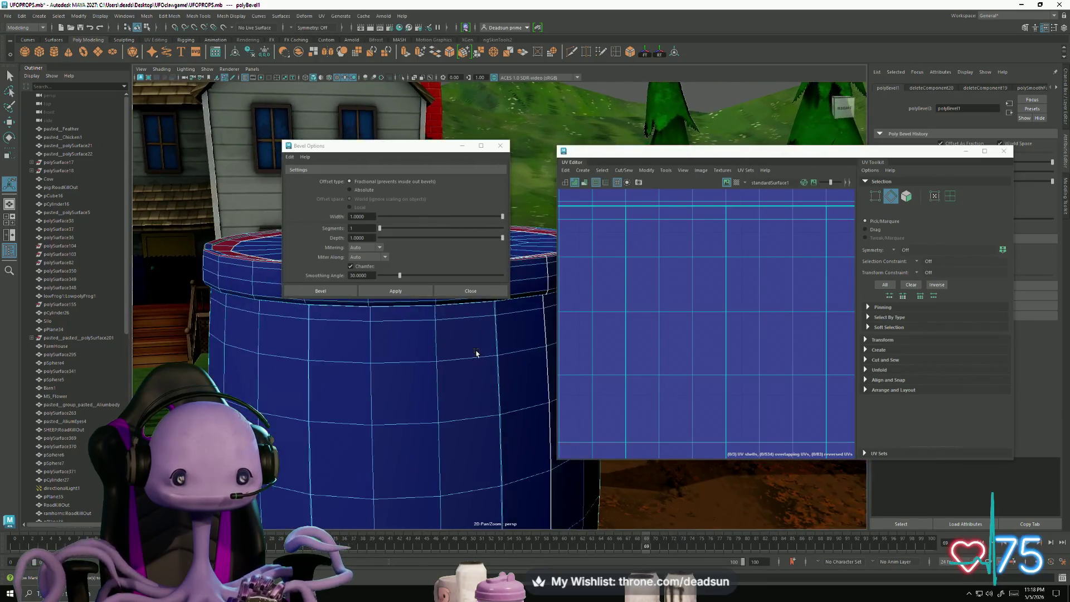
{"action": "left_click", "coordinate": [461, 357]}
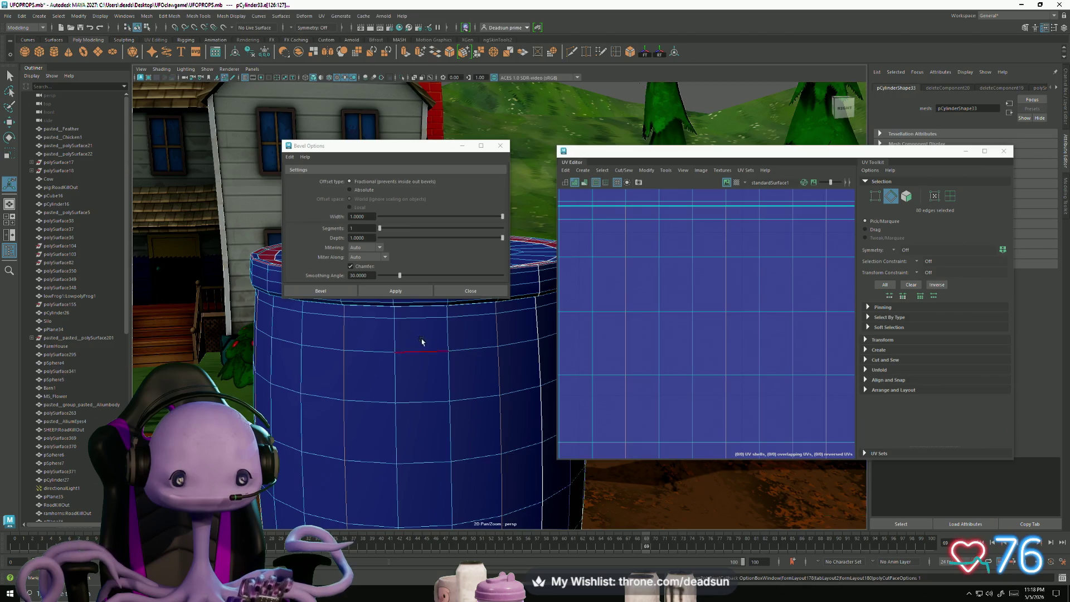
{"action": "left_click_drag", "start_coordinate": [422, 342], "coordinate": [396, 330], "text": "alt"}
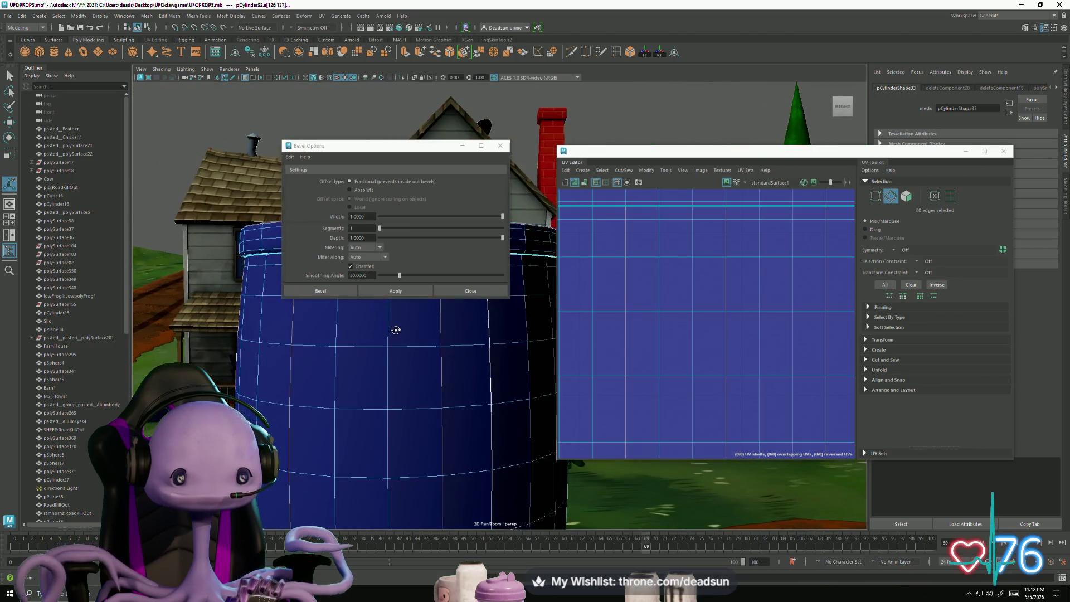
{"action": "left_click", "coordinate": [350, 190]}
{"action": "left_click_drag", "start_coordinate": [502, 217], "coordinate": [479, 217]}
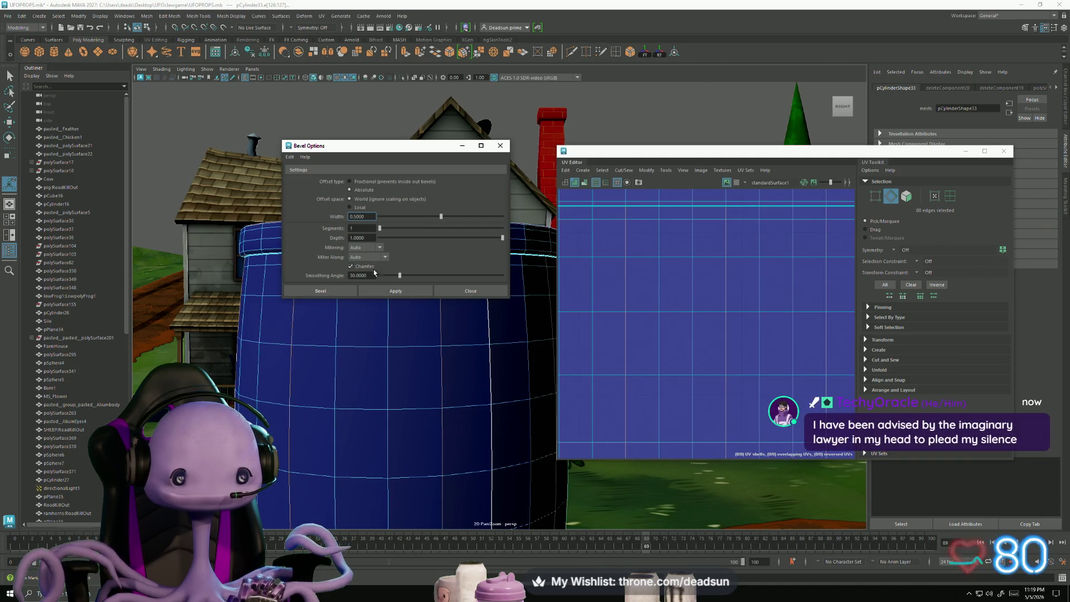
{"action": "left_click", "coordinate": [393, 291]}
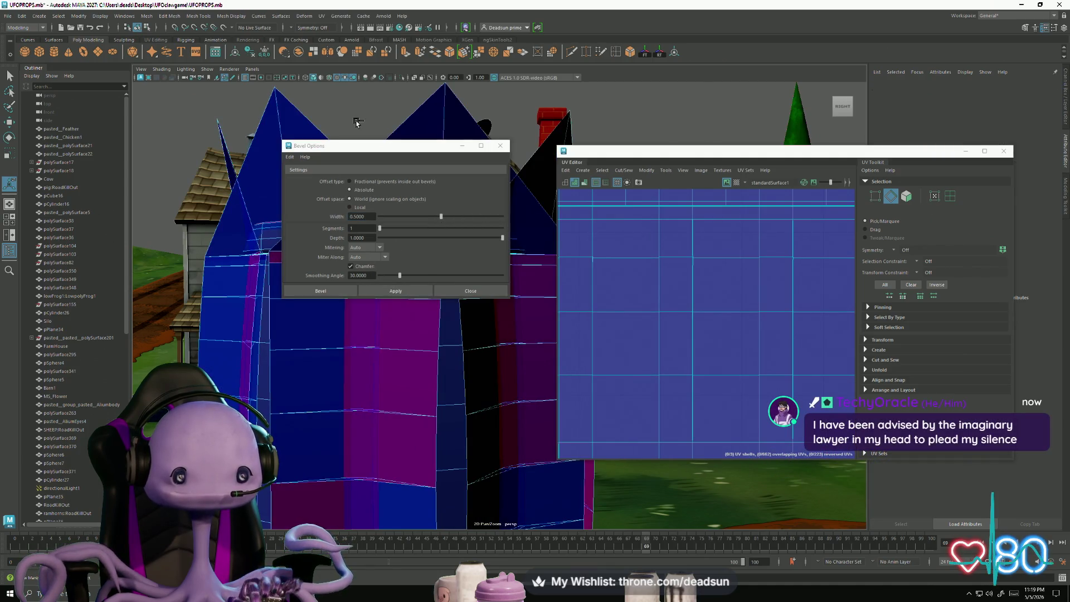
{"action": "key", "text": "ctrl+z"}
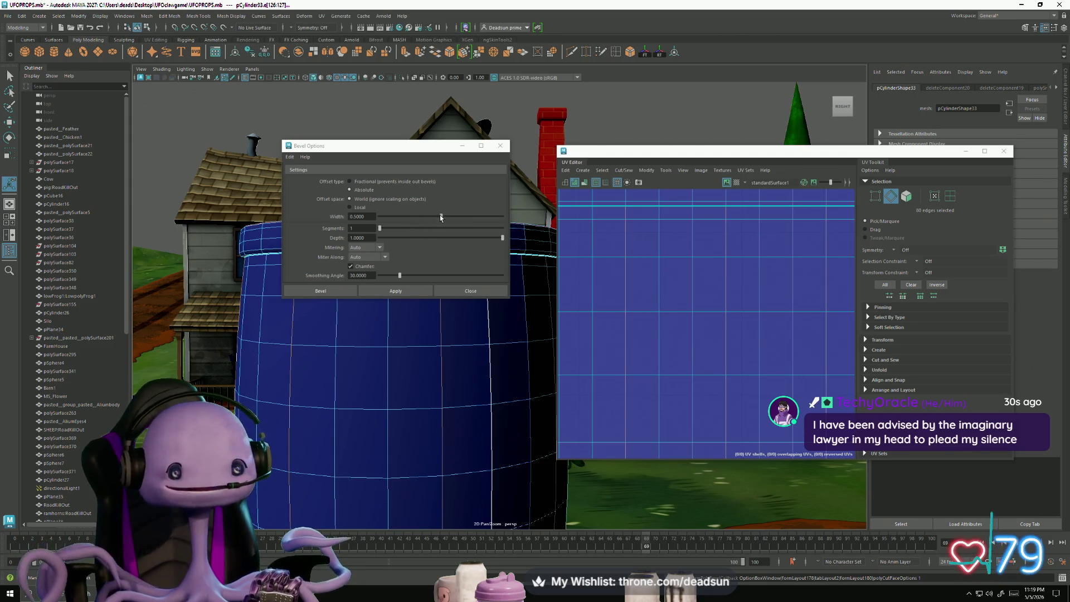
{"action": "left_click_drag", "start_coordinate": [440, 216], "coordinate": [410, 221]}
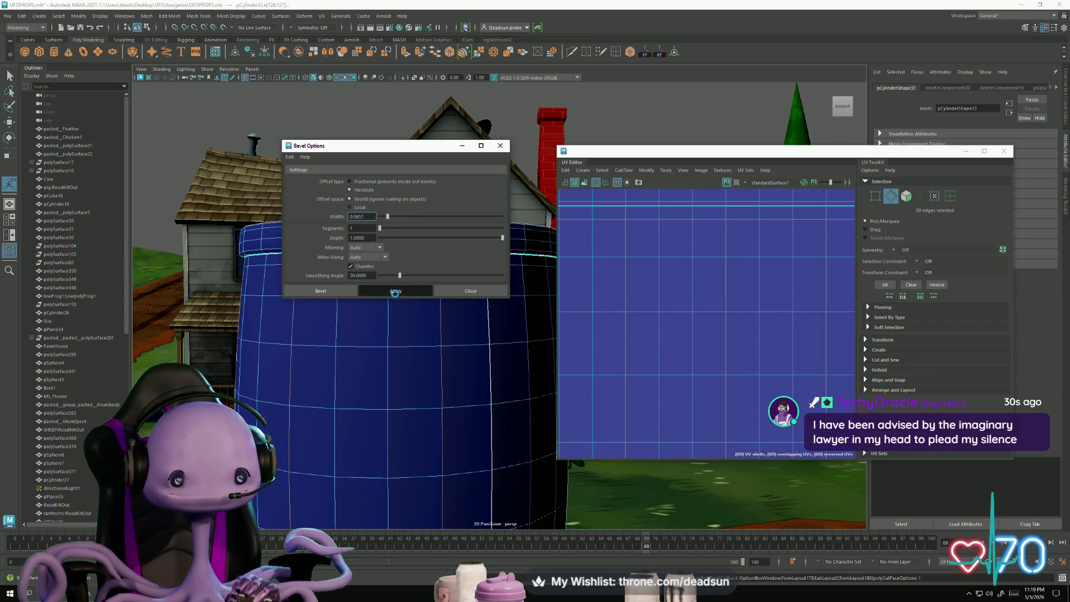
{"action": "key", "text": "ctrl+z"}
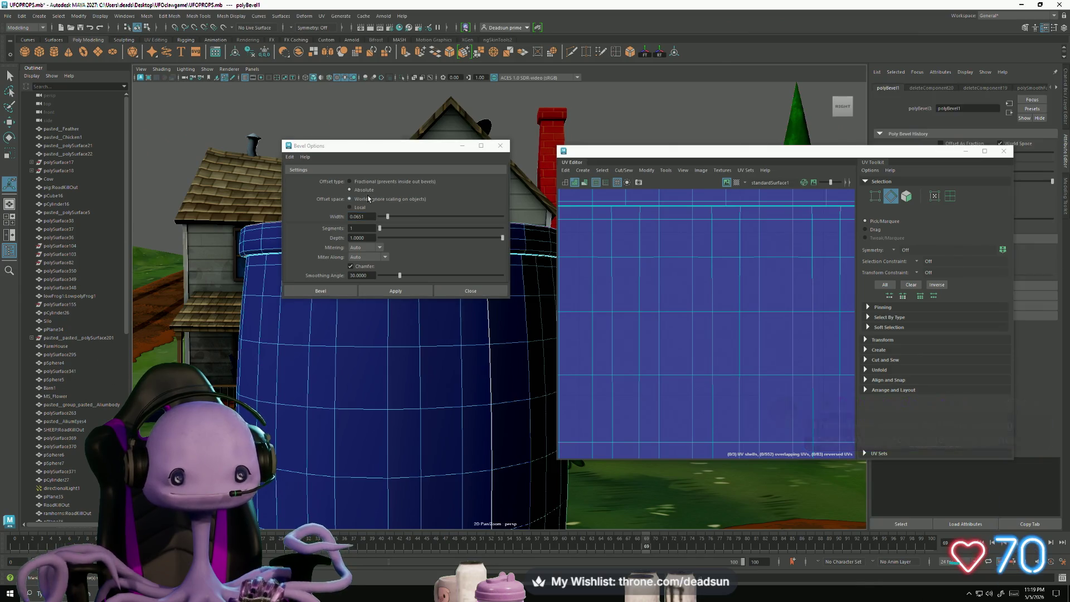
{"action": "left_click_drag", "start_coordinate": [387, 216], "coordinate": [387, 218]}
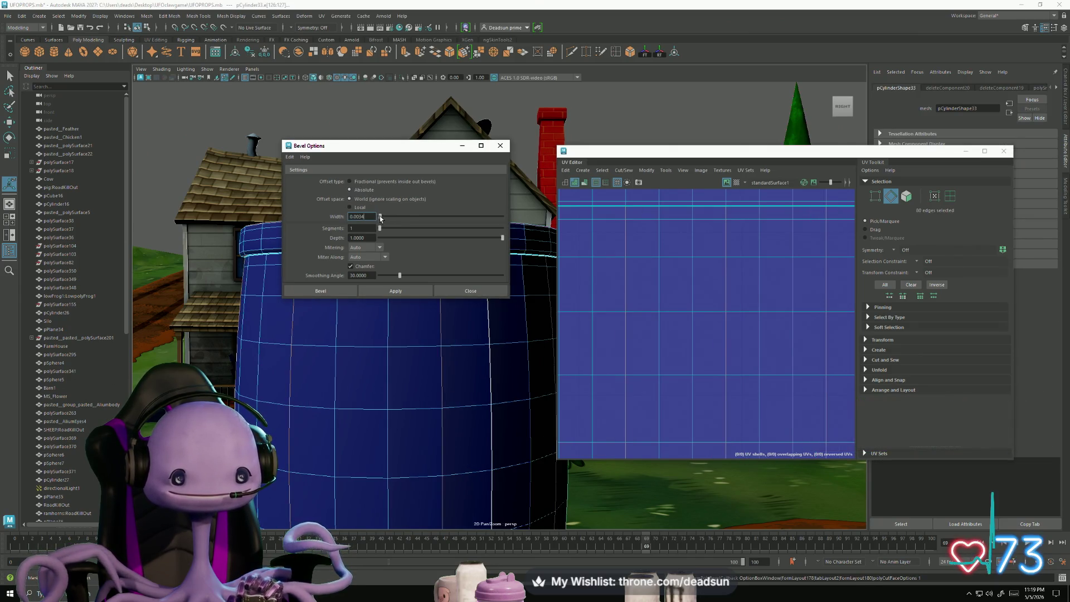
{"action": "mouse_move", "coordinate": [311, 352]}
{"action": "left_mouse_down", "text": "alt"}
{"action": "mouse_move", "coordinate": [329, 352]}
{"action": "mouse_move", "coordinate": [309, 353]}
{"action": "left_mouse_up", "text": "alt"}
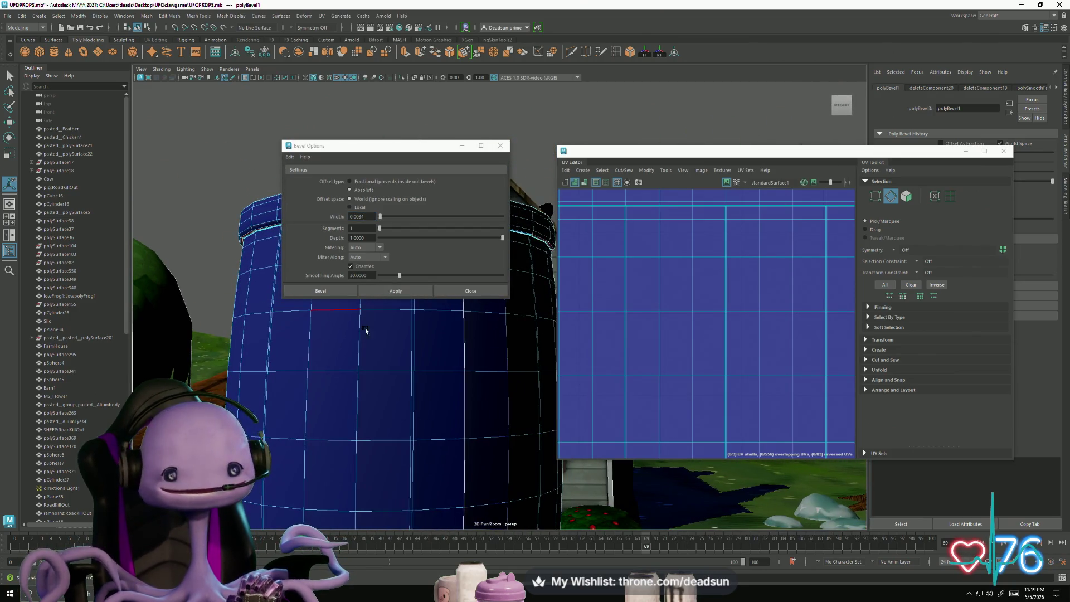
Step: Close Bevel Options and inspect the thinly beveled barrel and its UV shell
{"action": "left_click_drag", "start_coordinate": [369, 370], "coordinate": [368, 384], "text": "alt"}
{"action": "left_click", "coordinate": [500, 140]}
{"action": "mouse_move", "coordinate": [326, 335]}
{"action": "left_mouse_down", "text": "alt"}
{"action": "mouse_move", "coordinate": [332, 349]}
{"action": "mouse_move", "coordinate": [302, 401]}
{"action": "mouse_move", "coordinate": [323, 334]}
{"action": "mouse_move", "coordinate": [331, 339]}
{"action": "left_mouse_up", "text": "alt"}
{"action": "scroll", "coordinate": [331, 339], "scroll_direction": "down", "scroll_amount": 5}
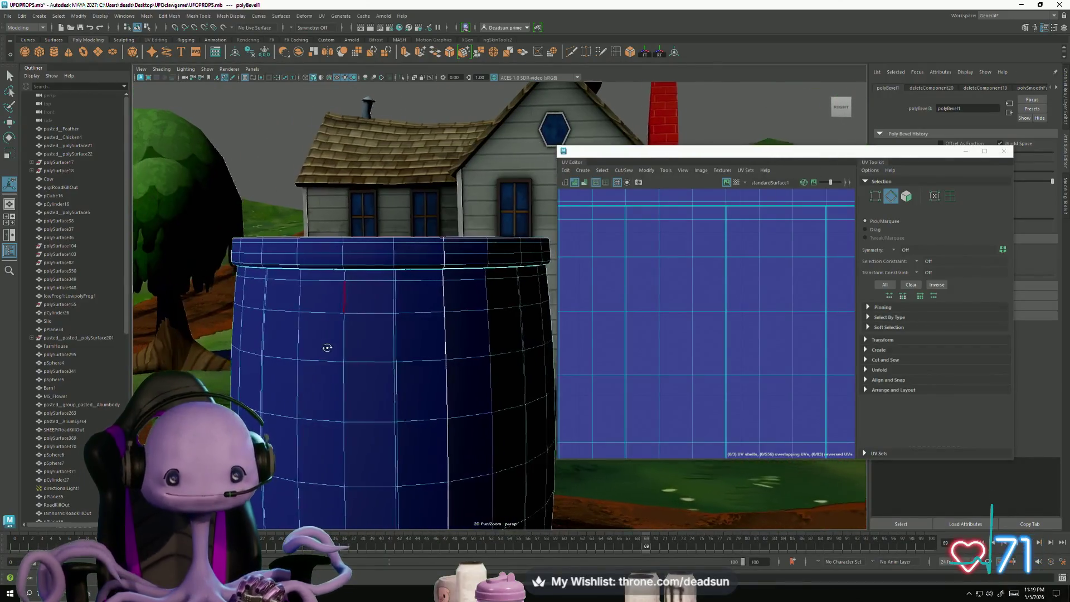
{"action": "scroll", "coordinate": [514, 324], "scroll_direction": "down", "scroll_amount": 3}
{"action": "scroll", "coordinate": [709, 342], "scroll_direction": "down", "scroll_amount": 5}
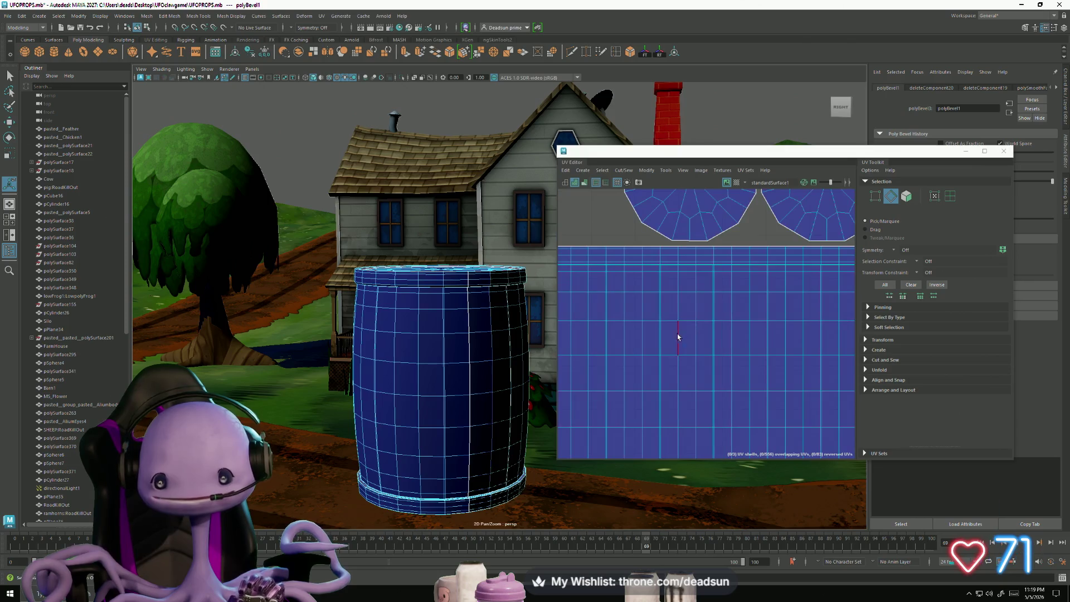
{"action": "middle_click_drag", "start_coordinate": [665, 308], "coordinate": [712, 303], "text": "alt"}
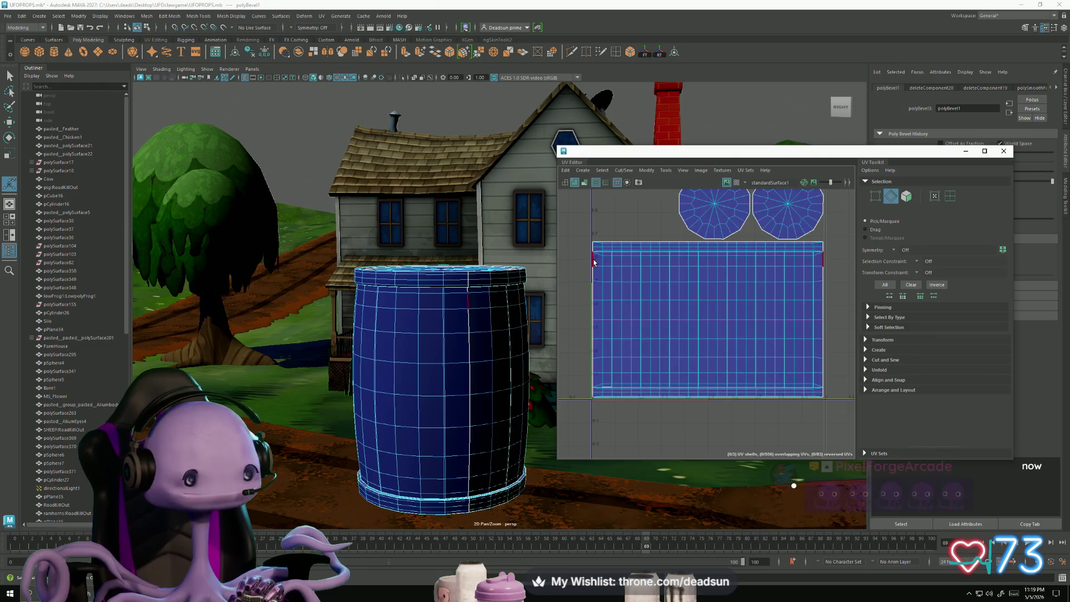
{"action": "scroll", "coordinate": [594, 262], "scroll_direction": "up", "scroll_amount": 5}
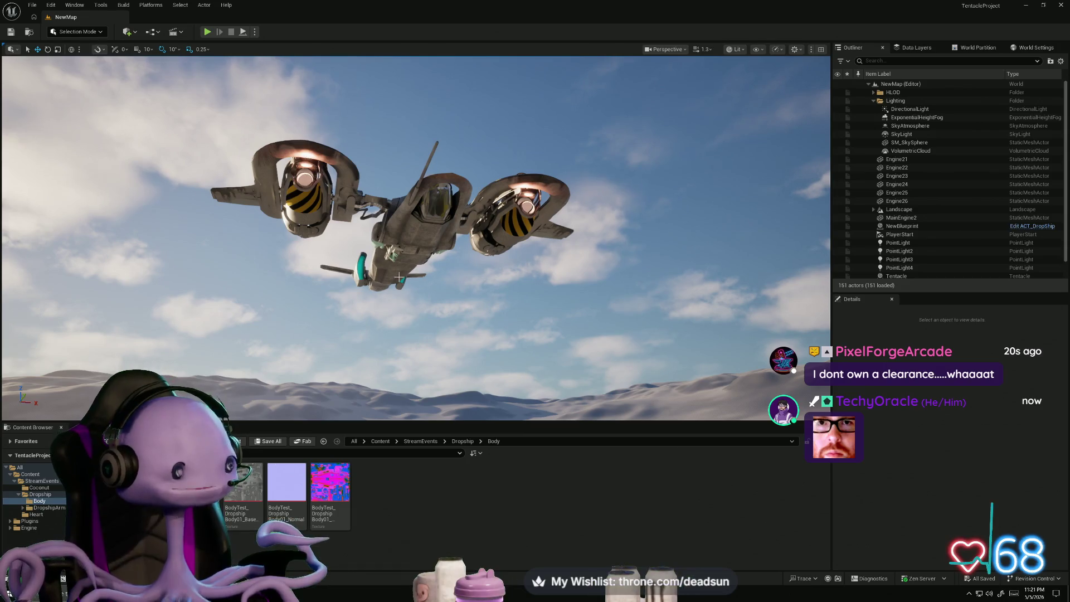
Step: Orbit to a low side view of the dropship, then Alt+Tab back to Maya
{"action": "mouse_move", "coordinate": [558, 263]}
{"action": "left_mouse_down", "text": "alt"}
{"action": "mouse_move", "coordinate": [469, 259]}
{"action": "mouse_move", "coordinate": [446, 189]}
{"action": "mouse_move", "coordinate": [458, 279]}
{"action": "mouse_move", "coordinate": [530, 294]}
{"action": "left_mouse_up", "text": "alt"}
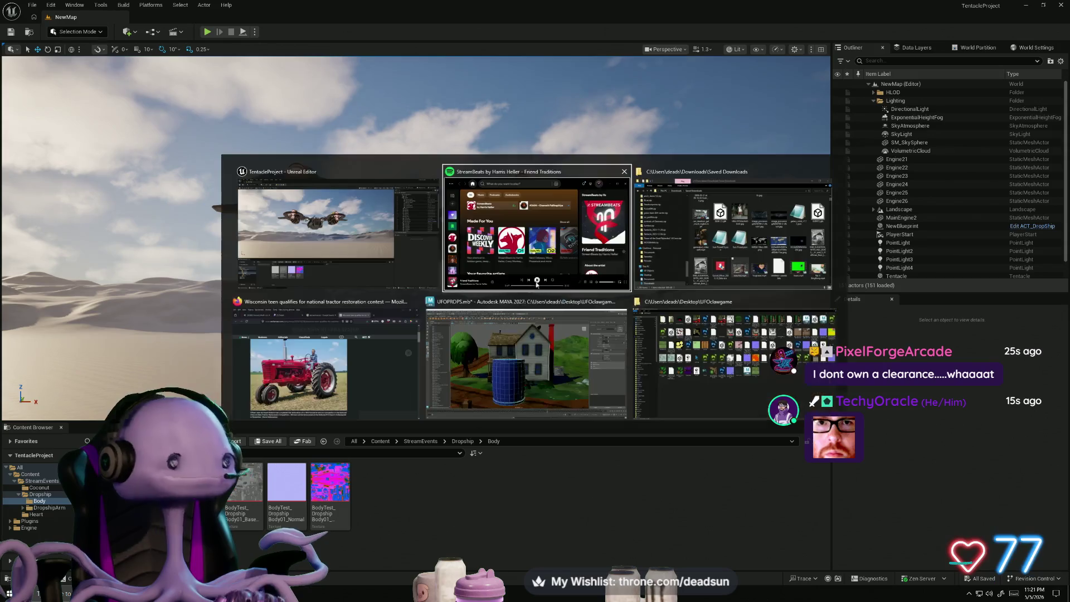
{"action": "key", "text": "alt+Tab"}
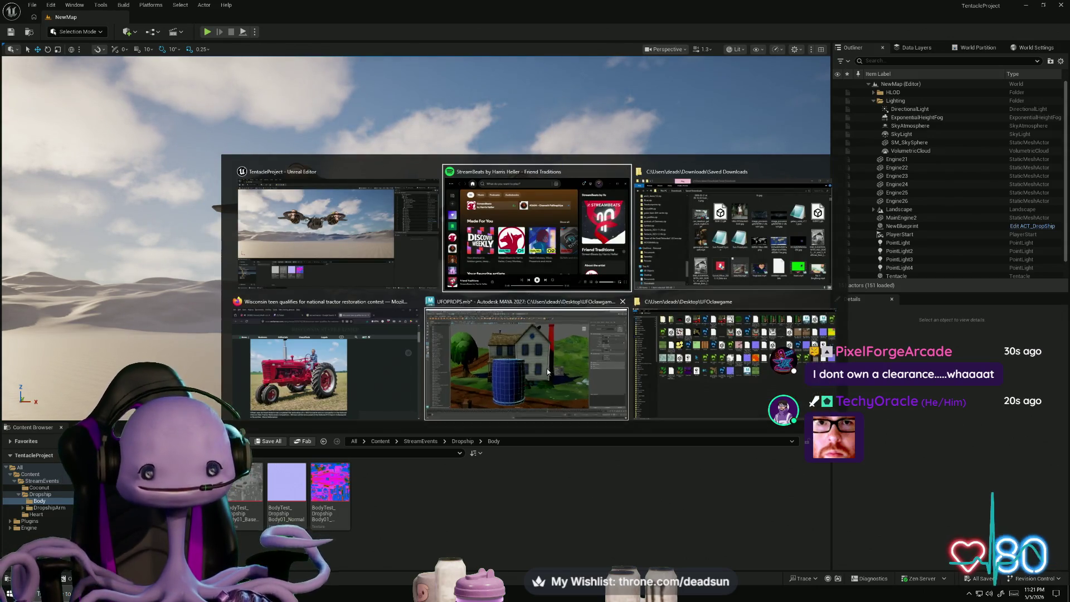
{"action": "left_click", "coordinate": [495, 371]}
Step: Select a stray UV on the barrel shell and move it along V, lowering then raising it back
{"action": "mouse_move", "coordinate": [495, 370]}
{"action": "left_mouse_down", "text": "alt"}
{"action": "mouse_move", "coordinate": [519, 370]}
{"action": "mouse_move", "coordinate": [506, 373]}
{"action": "left_mouse_up", "text": "alt"}
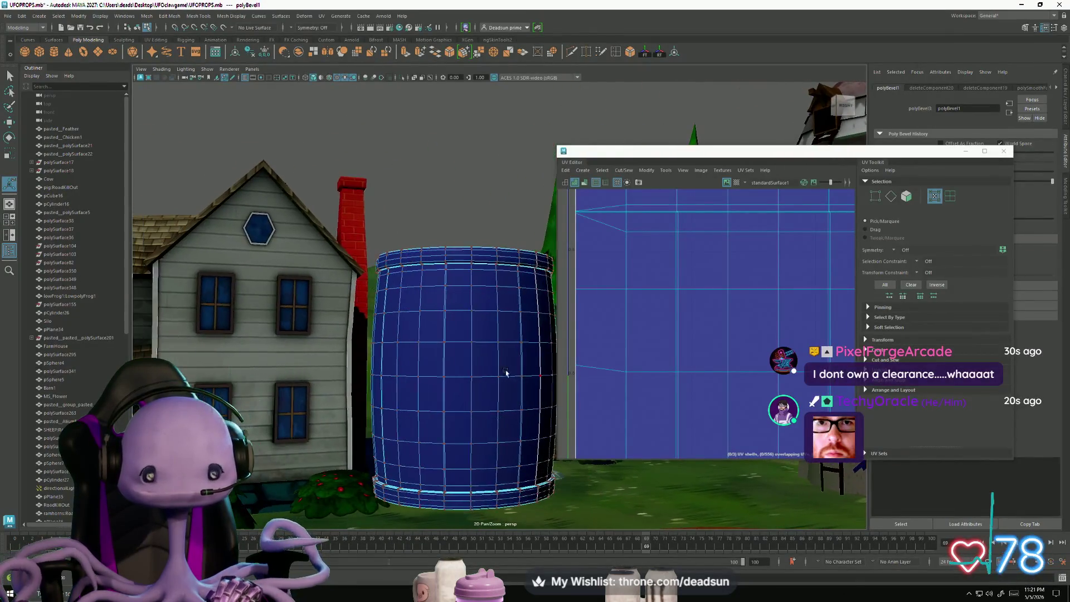
{"action": "scroll", "coordinate": [608, 253], "scroll_direction": "down", "scroll_amount": 2}
{"action": "scroll", "coordinate": [608, 254], "scroll_direction": "up", "scroll_amount": 4}
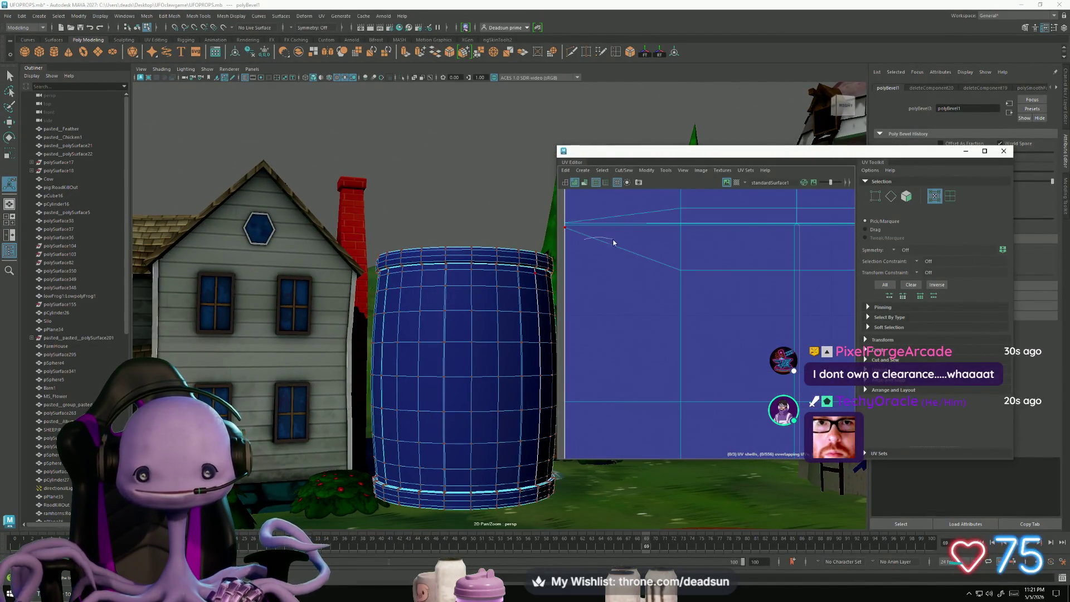
{"action": "left_click", "coordinate": [566, 229]}
{"action": "scroll", "coordinate": [575, 266], "scroll_direction": "down", "scroll_amount": 2}
{"action": "middle_click_drag", "start_coordinate": [575, 265], "coordinate": [672, 282], "text": "alt"}
{"action": "key", "text": "w"}
{"action": "left_click_drag", "start_coordinate": [656, 231], "coordinate": [652, 249]}
{"action": "scroll", "coordinate": [650, 249], "scroll_direction": "up", "scroll_amount": 4}
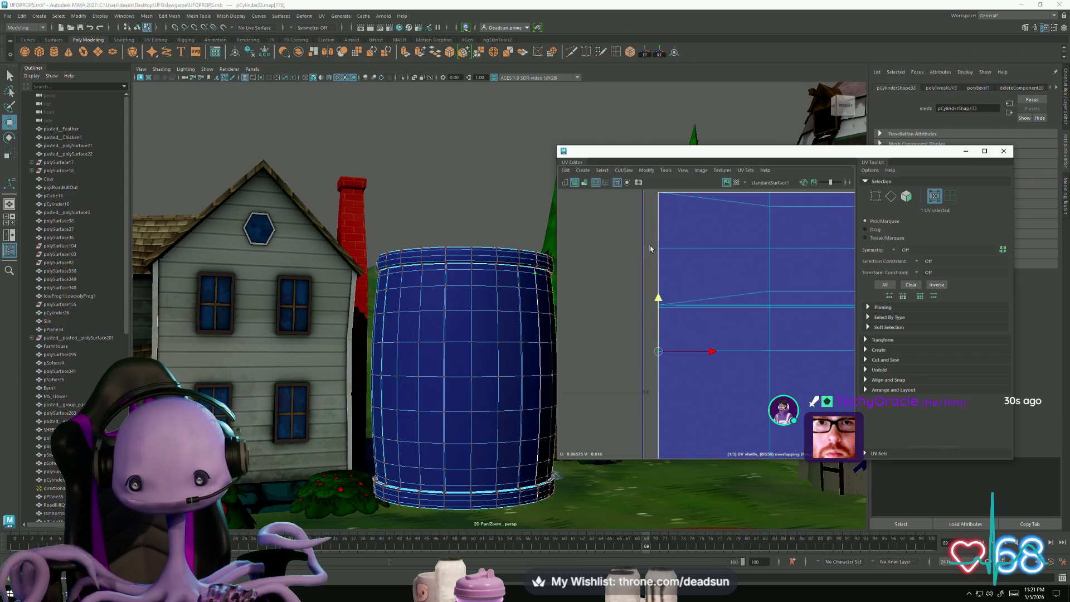
{"action": "mouse_move", "coordinate": [664, 327]}
{"action": "middle_mouse_down"}
{"action": "mouse_move", "coordinate": [661, 234]}
{"action": "mouse_move", "coordinate": [661, 256]}
{"action": "mouse_move", "coordinate": [662, 246]}
{"action": "middle_mouse_up"}
Step: Convert a border edge to UVs and raise the shell's corner UV along V
{"action": "middle_click_drag", "start_coordinate": [799, 315], "coordinate": [674, 304], "text": "alt"}
{"action": "right_click_drag", "start_coordinate": [674, 303], "coordinate": [674, 281]}
{"action": "double_click", "coordinate": [673, 304]}
{"action": "left_click", "coordinate": [673, 304]}
{"action": "middle_click_drag", "start_coordinate": [629, 319], "coordinate": [721, 307], "text": "alt"}
{"action": "right_click_drag", "start_coordinate": [695, 305], "coordinate": [739, 307]}
{"action": "left_click_drag", "start_coordinate": [794, 274], "coordinate": [616, 318]}
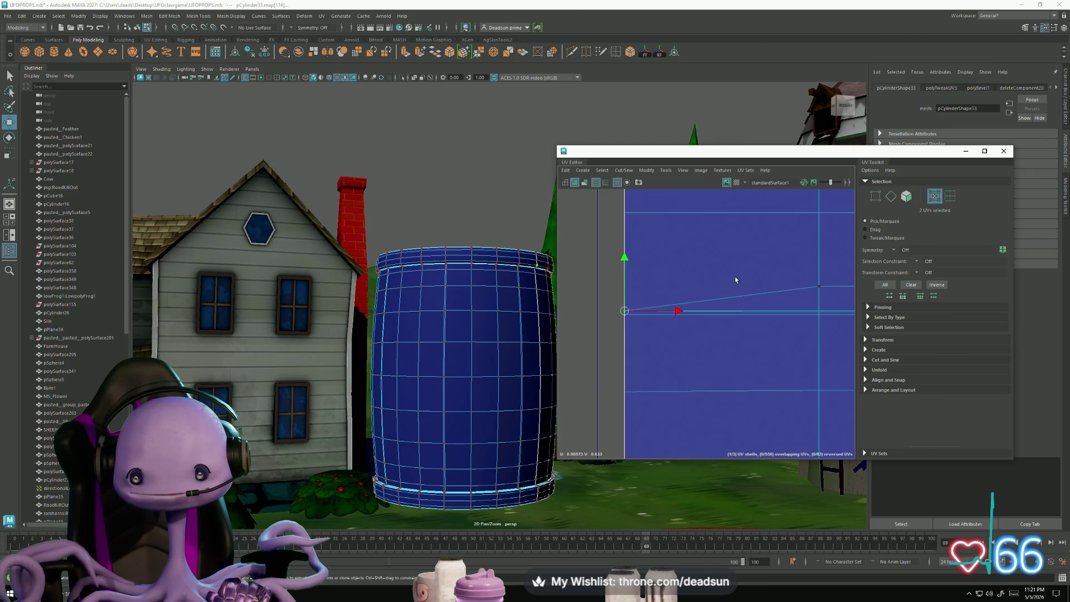
{"action": "left_click_drag", "start_coordinate": [622, 262], "coordinate": [634, 236]}
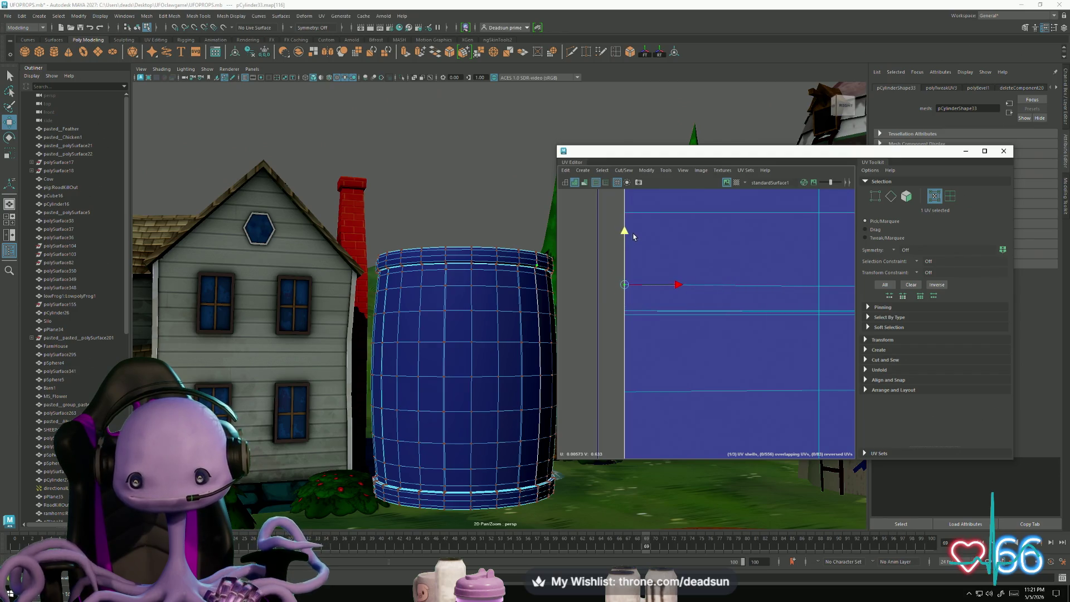
Step: Convert the slanted top border edge to its two UVs and lower one slightly to level it
{"action": "middle_click_drag", "start_coordinate": [635, 270], "coordinate": [714, 353], "text": "alt"}
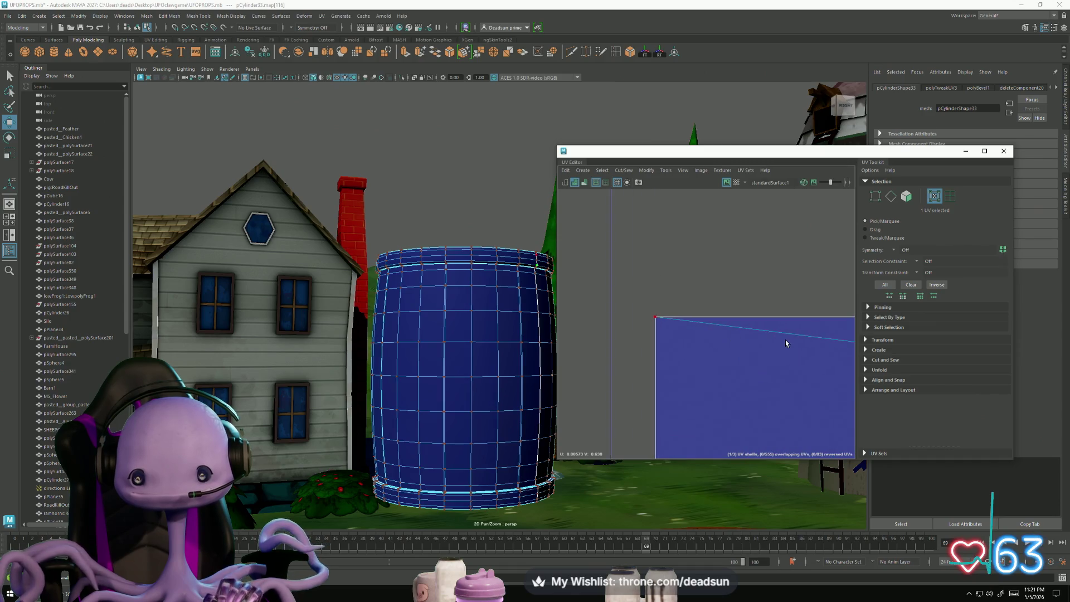
{"action": "middle_click_drag", "start_coordinate": [834, 351], "coordinate": [693, 342], "text": "alt"}
{"action": "mouse_move", "coordinate": [693, 342]}
{"action": "right_mouse_down"}
{"action": "mouse_move", "coordinate": [692, 310]}
{"action": "mouse_move", "coordinate": [693, 335]}
{"action": "right_mouse_up"}
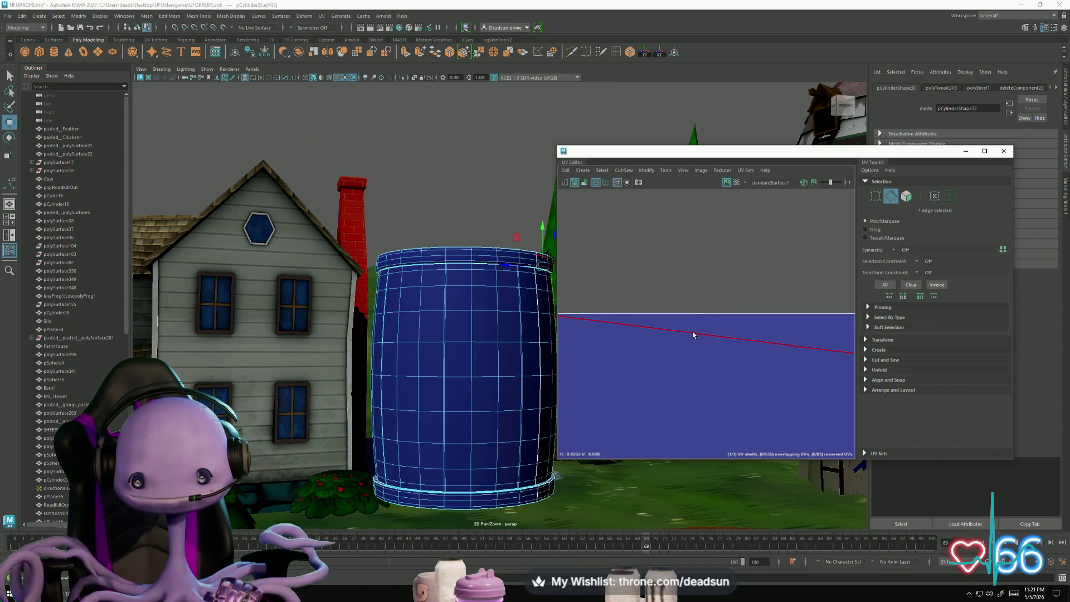
{"action": "left_click", "coordinate": [693, 334]}
{"action": "right_click", "coordinate": [703, 354], "text": "ctrl"}
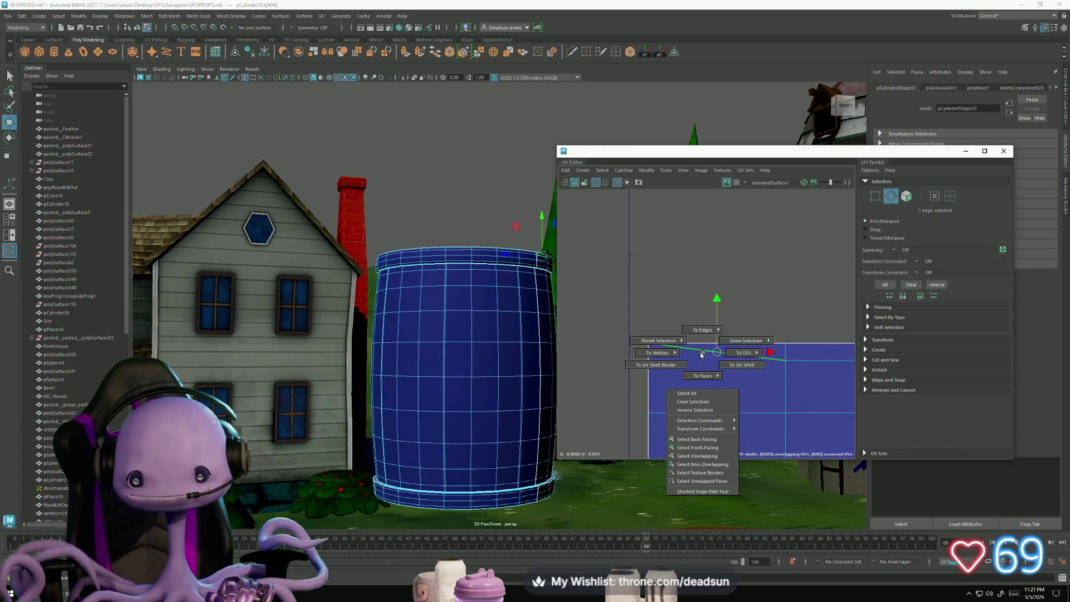
{"action": "right_click_drag", "start_coordinate": [734, 355], "coordinate": [746, 353], "text": "ctrl"}
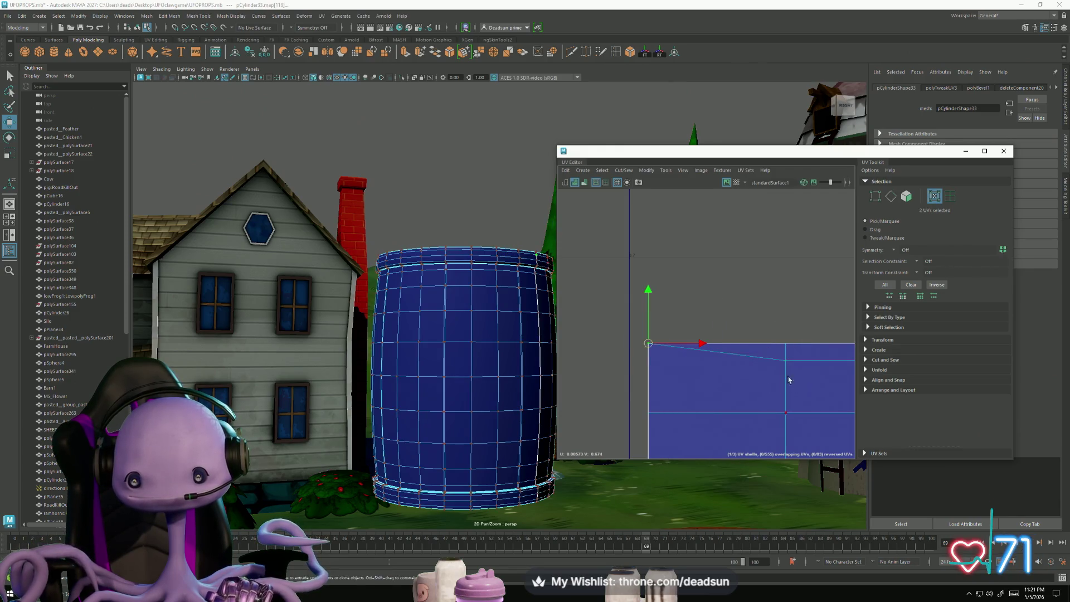
{"action": "left_click_drag", "start_coordinate": [648, 304], "coordinate": [645, 314]}
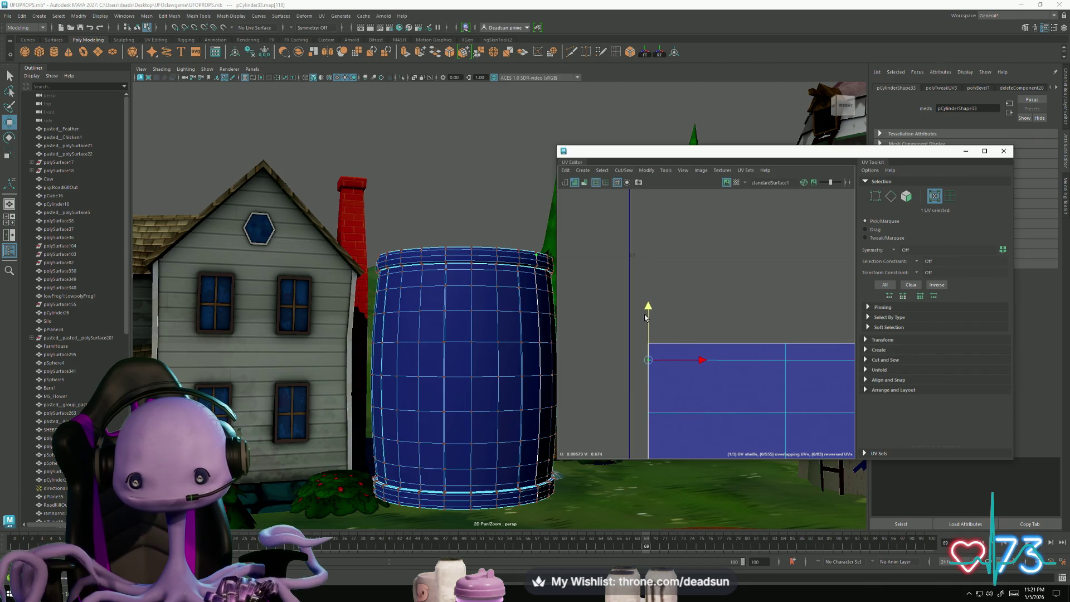
{"action": "scroll", "coordinate": [714, 402], "scroll_direction": "up", "scroll_amount": 5}
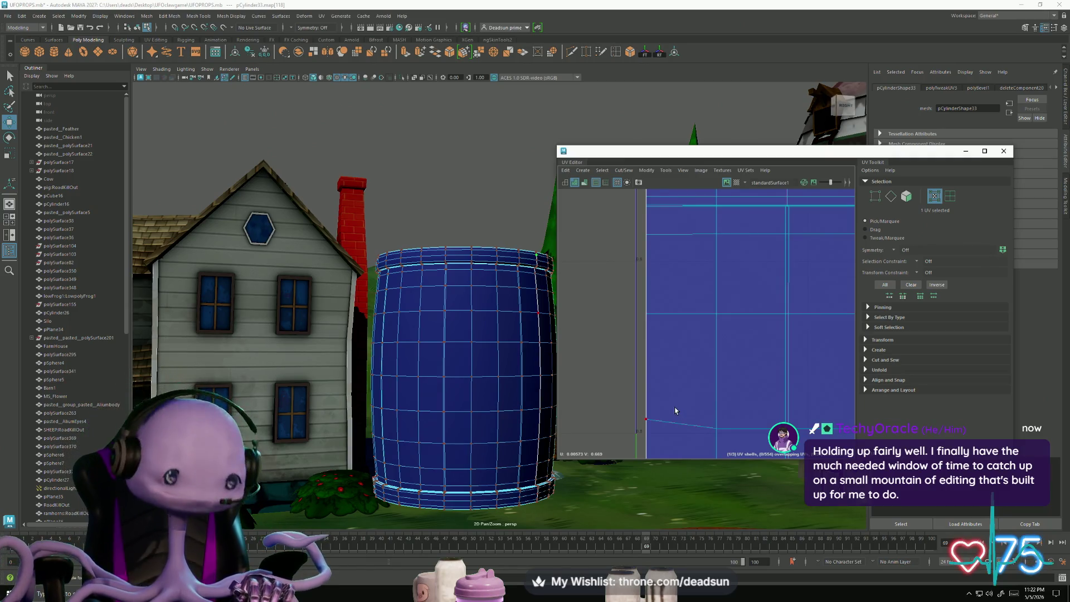
Step: Adjust the UV on the shell's left border up and down along V
{"action": "middle_click_drag", "start_coordinate": [679, 394], "coordinate": [677, 357], "text": "alt"}
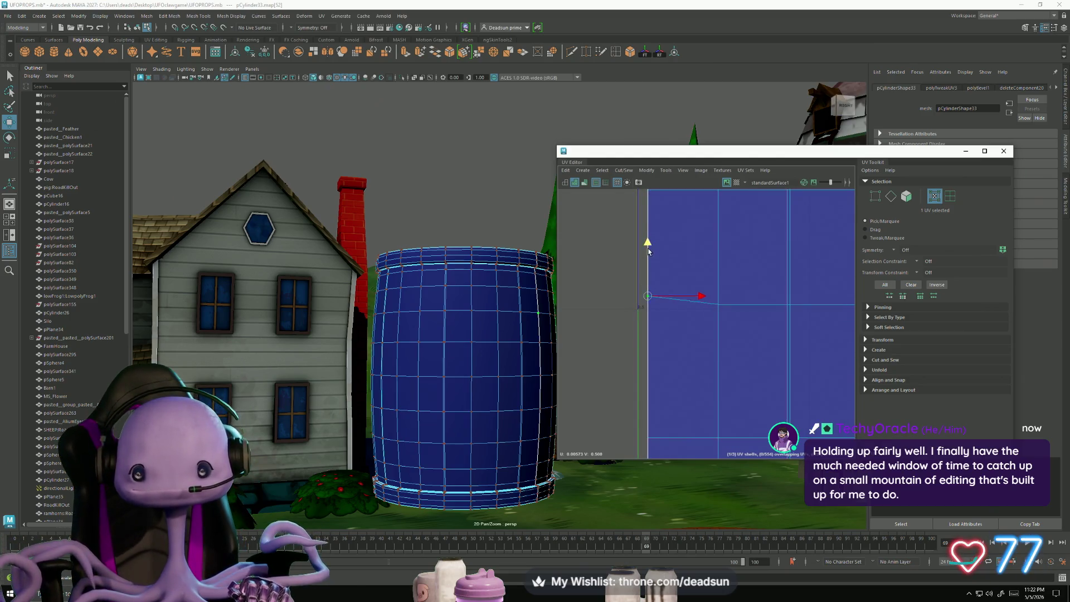
{"action": "mouse_move", "coordinate": [648, 257]}
{"action": "middle_mouse_down", "text": "alt"}
{"action": "mouse_move", "coordinate": [686, 228]}
{"action": "mouse_move", "coordinate": [613, 292]}
{"action": "mouse_move", "coordinate": [612, 355]}
{"action": "middle_mouse_up", "text": "alt"}
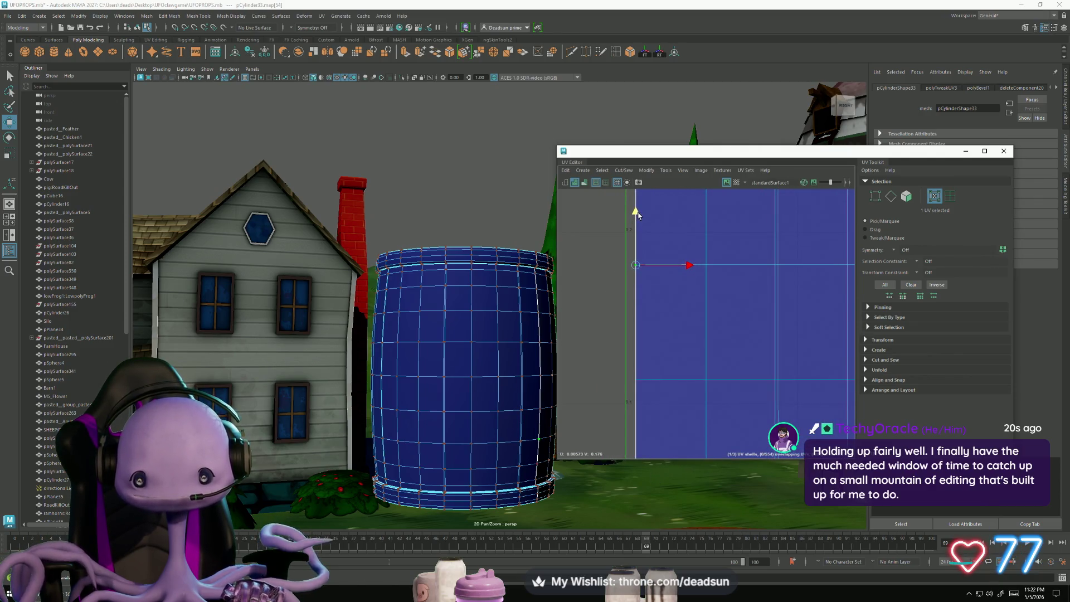
{"action": "right_click_drag", "start_coordinate": [638, 297], "coordinate": [637, 371], "text": "alt"}
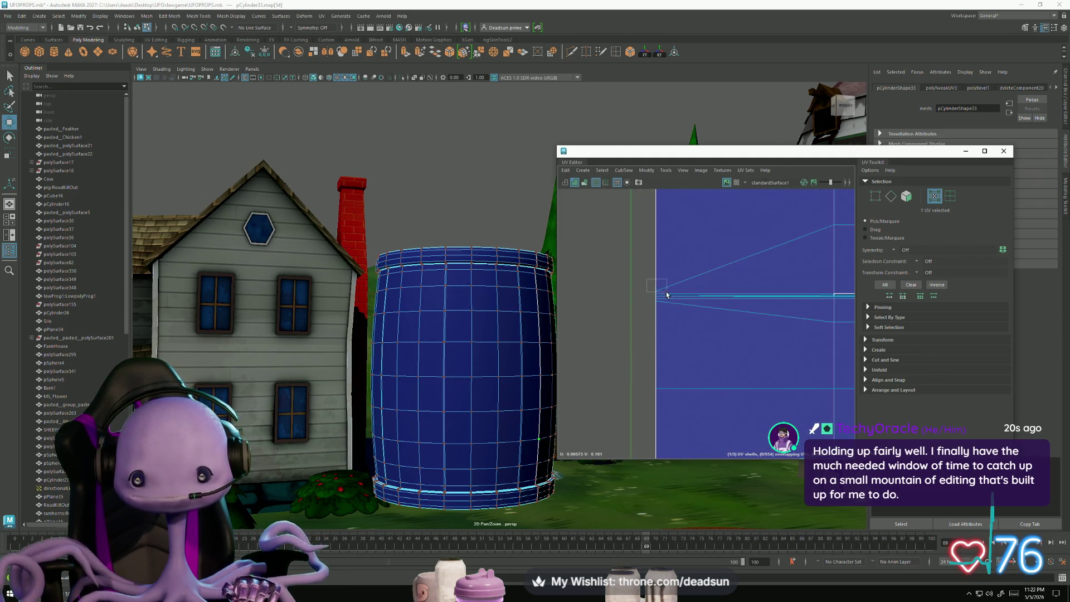
{"action": "left_click_drag", "start_coordinate": [668, 294], "coordinate": [667, 291]}
{"action": "key", "text": "w"}
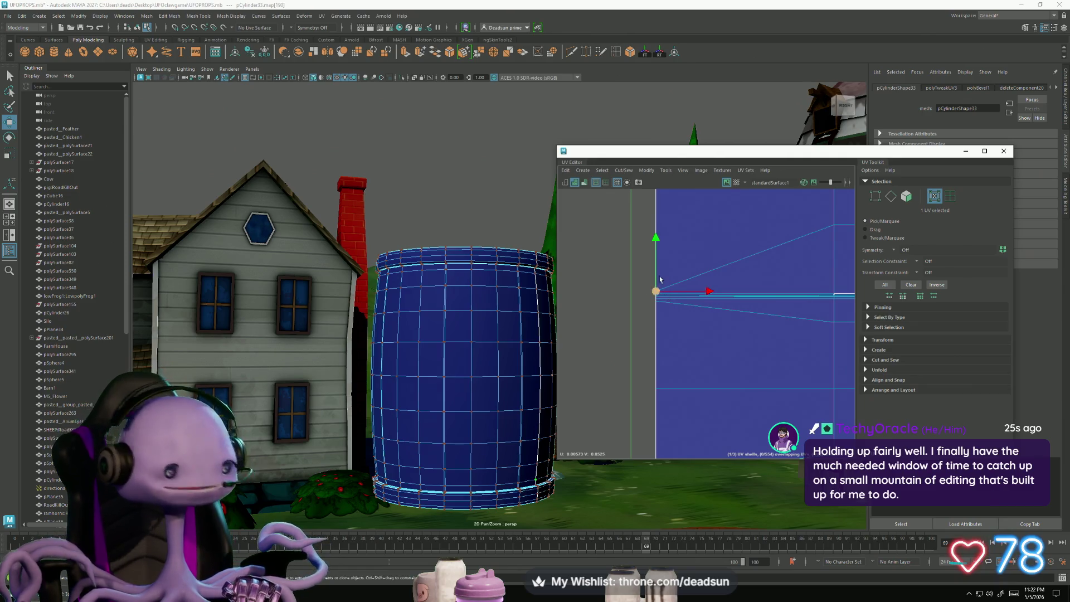
{"action": "left_click_drag", "start_coordinate": [668, 240], "coordinate": [676, 171]}
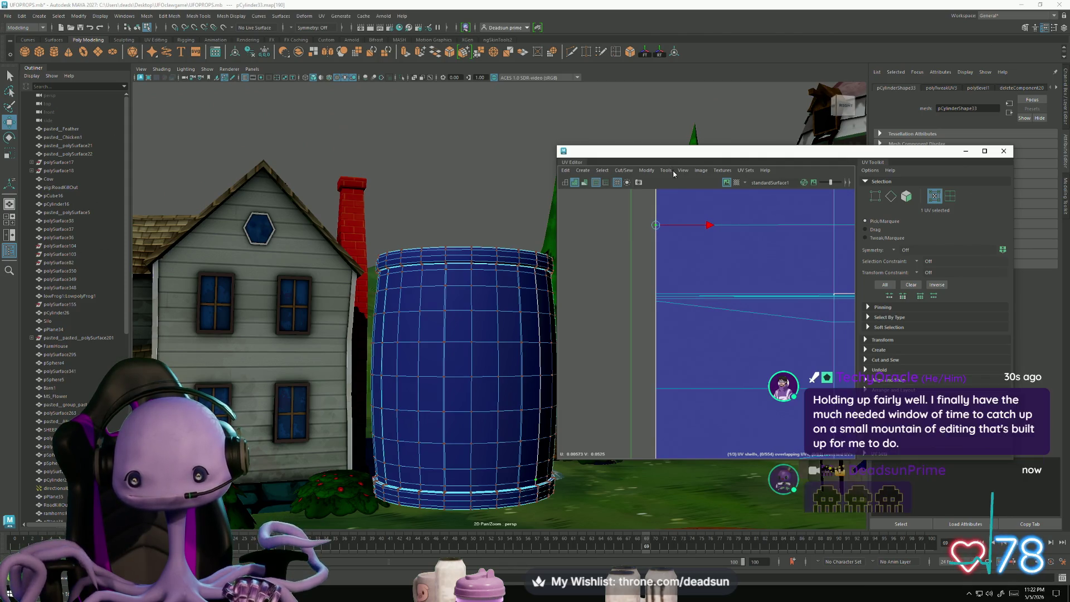
{"action": "left_click_drag", "start_coordinate": [655, 248], "coordinate": [655, 272]}
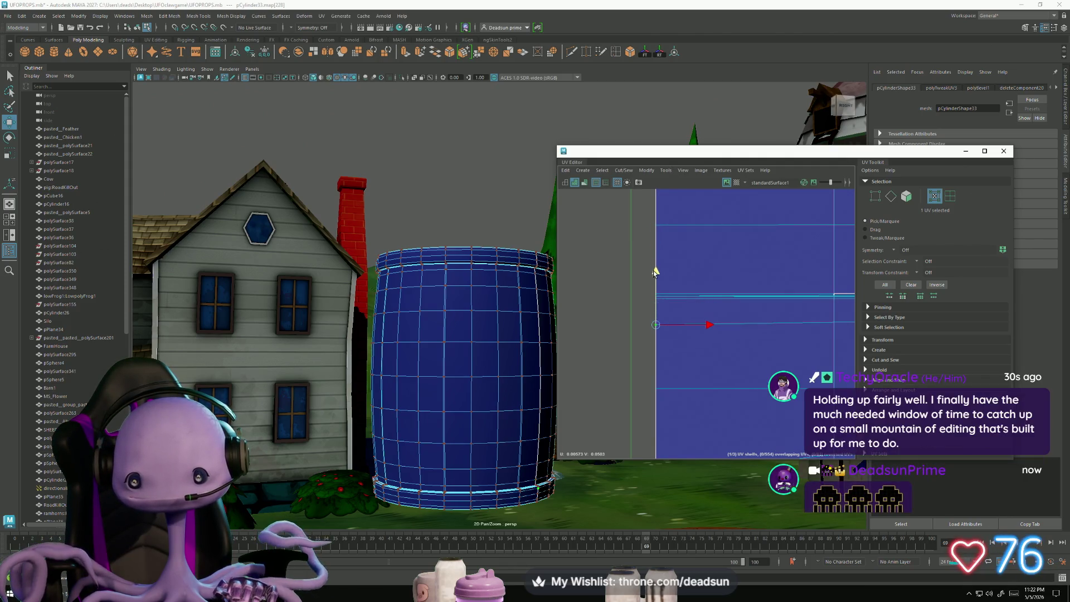
{"action": "scroll", "coordinate": [698, 324], "scroll_direction": "up", "scroll_amount": 3}
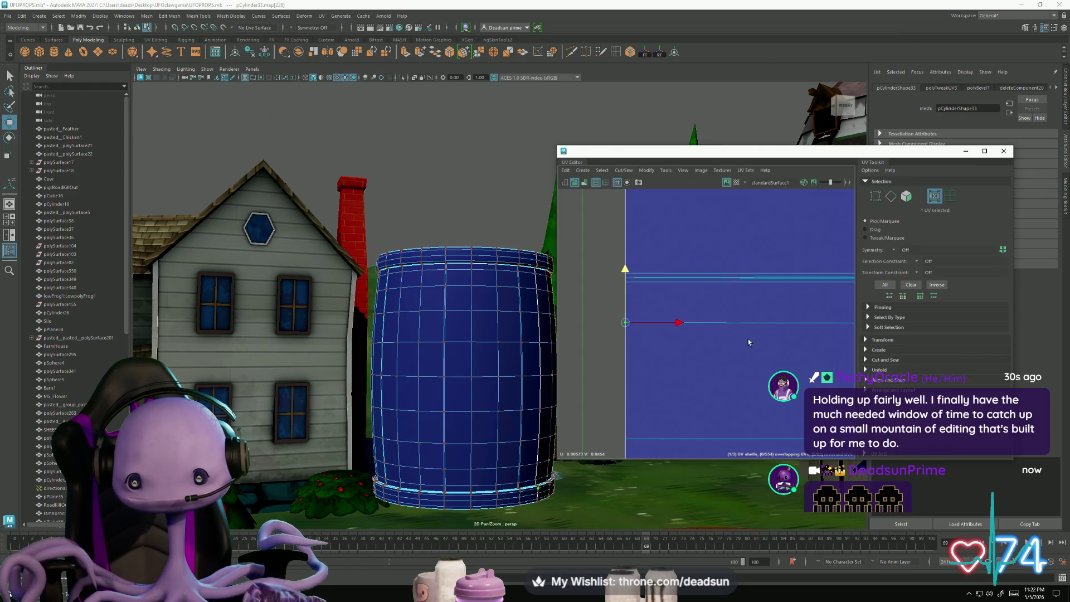
{"action": "scroll", "coordinate": [686, 375], "scroll_direction": "down", "scroll_amount": 3}
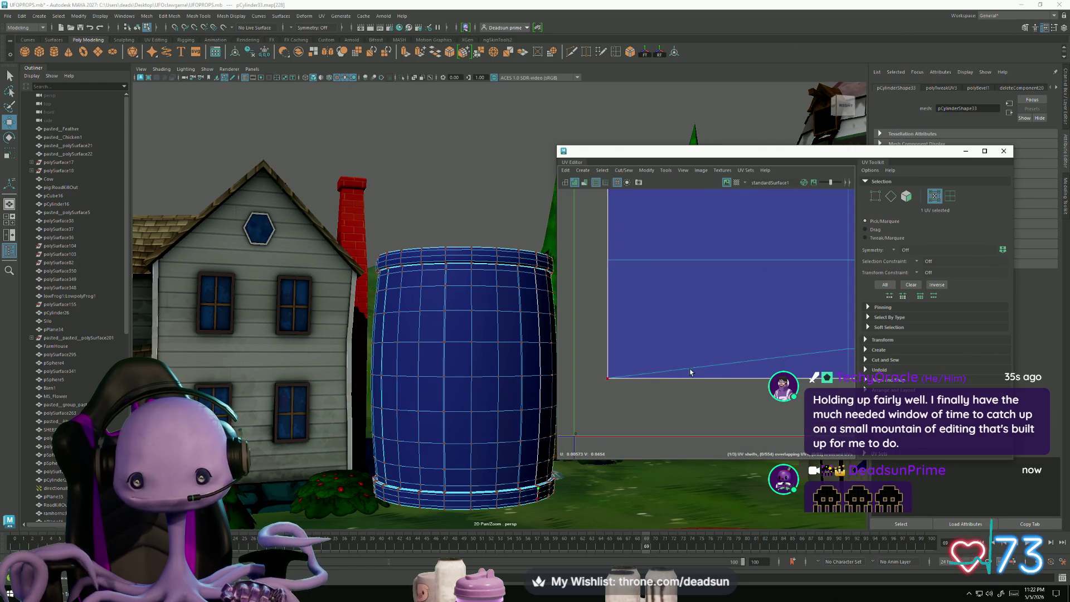
Step: Level the slanted bottom border edge by raising its bottom-left corner UV
{"action": "right_click_drag", "start_coordinate": [696, 365], "coordinate": [694, 337]}
{"action": "left_click", "coordinate": [748, 365]}
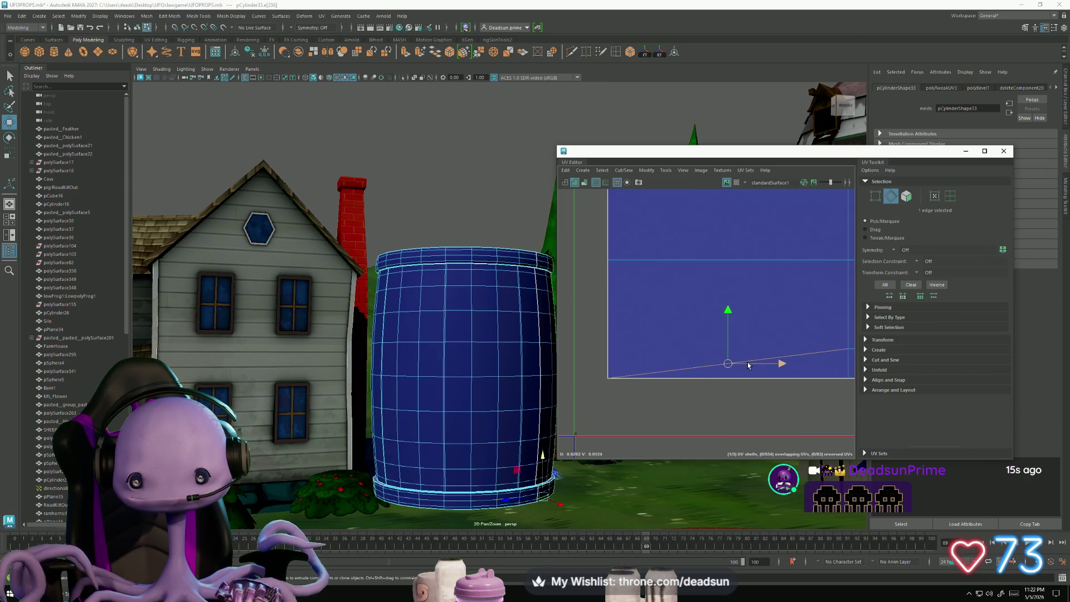
{"action": "right_click", "coordinate": [749, 365]}
{"action": "mouse_move", "coordinate": [779, 364]}
{"action": "right_mouse_down"}
{"action": "mouse_move", "coordinate": [726, 366]}
{"action": "mouse_move", "coordinate": [781, 363]}
{"action": "right_mouse_up"}
{"action": "left_click", "coordinate": [725, 363]}
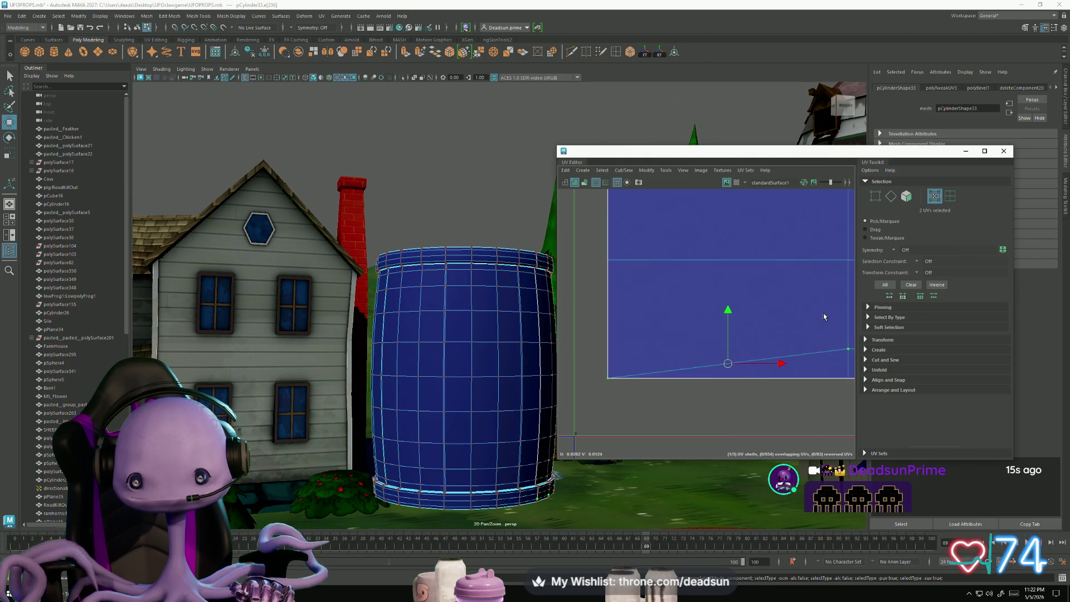
{"action": "left_click_drag", "start_coordinate": [593, 390], "coordinate": [701, 333]}
{"action": "left_click_drag", "start_coordinate": [608, 323], "coordinate": [615, 297]}
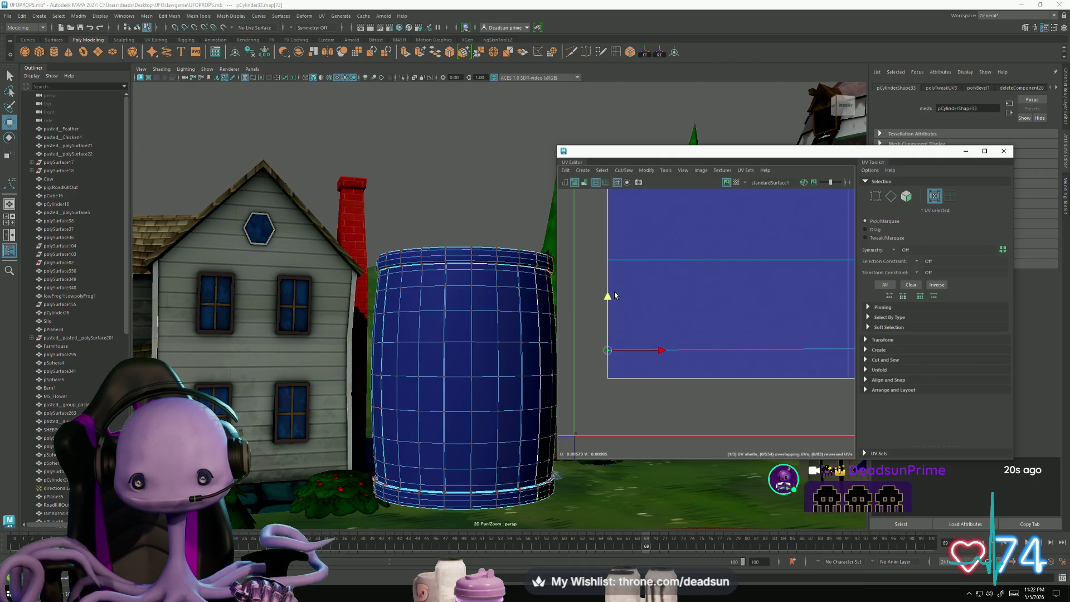
{"action": "mouse_move", "coordinate": [615, 296]}
{"action": "middle_mouse_down", "text": "alt"}
{"action": "mouse_move", "coordinate": [629, 318]}
{"action": "mouse_move", "coordinate": [625, 287]}
{"action": "mouse_move", "coordinate": [725, 303]}
{"action": "mouse_move", "coordinate": [626, 354]}
{"action": "mouse_move", "coordinate": [631, 361]}
{"action": "middle_mouse_up", "text": "alt"}
{"action": "right_click_drag", "start_coordinate": [632, 361], "coordinate": [573, 310]}
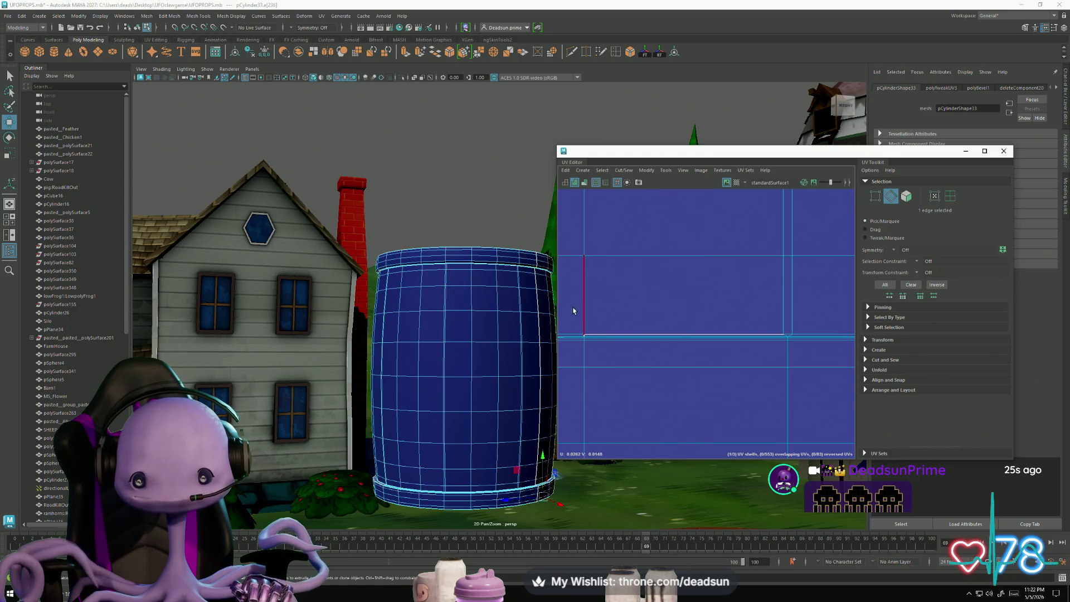
Step: Select the shell's horizontal seam edges and sew them together
{"action": "left_click_drag", "start_coordinate": [573, 311], "coordinate": [780, 374]}
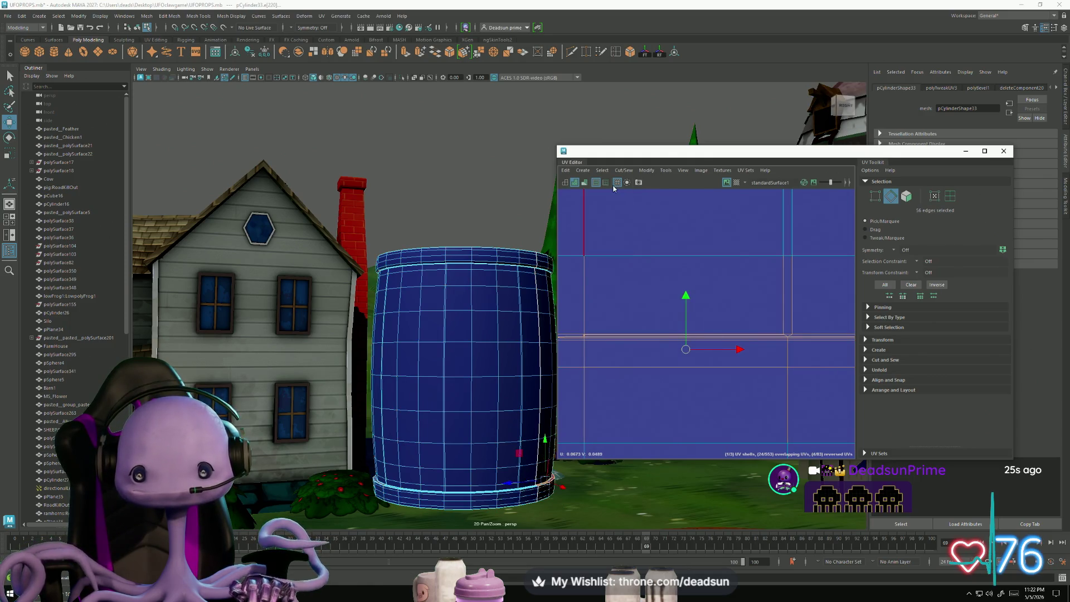
{"action": "right_click_drag", "start_coordinate": [614, 189], "coordinate": [633, 242], "text": "shift"}
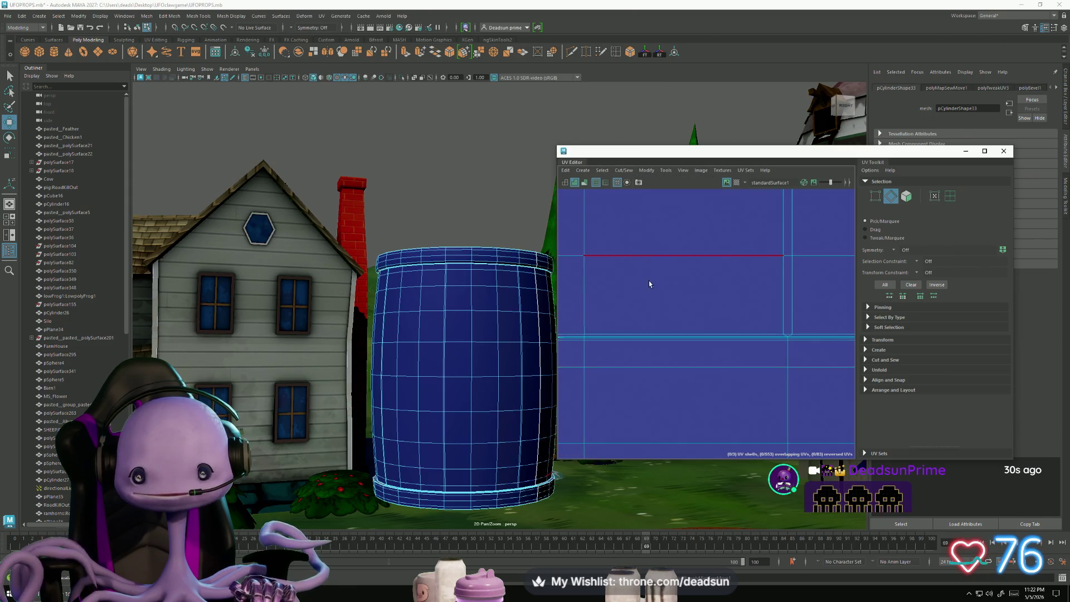
{"action": "scroll", "coordinate": [650, 285], "scroll_direction": "down", "scroll_amount": 5}
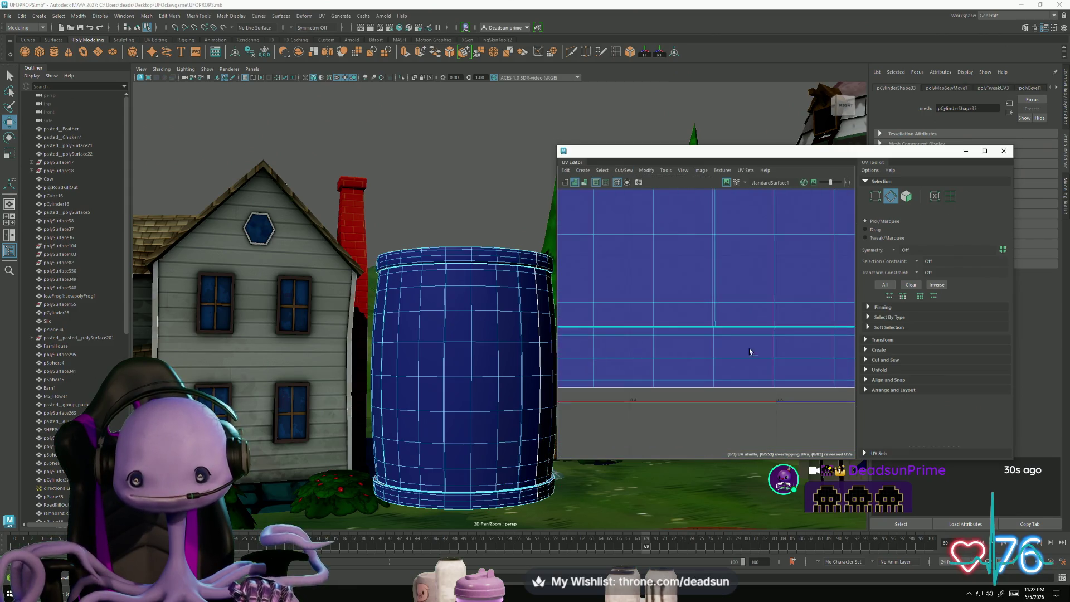
{"action": "mouse_move", "coordinate": [750, 352]}
{"action": "middle_mouse_down", "text": "alt"}
{"action": "mouse_move", "coordinate": [781, 337]}
{"action": "mouse_move", "coordinate": [681, 358]}
{"action": "middle_mouse_up", "text": "alt"}
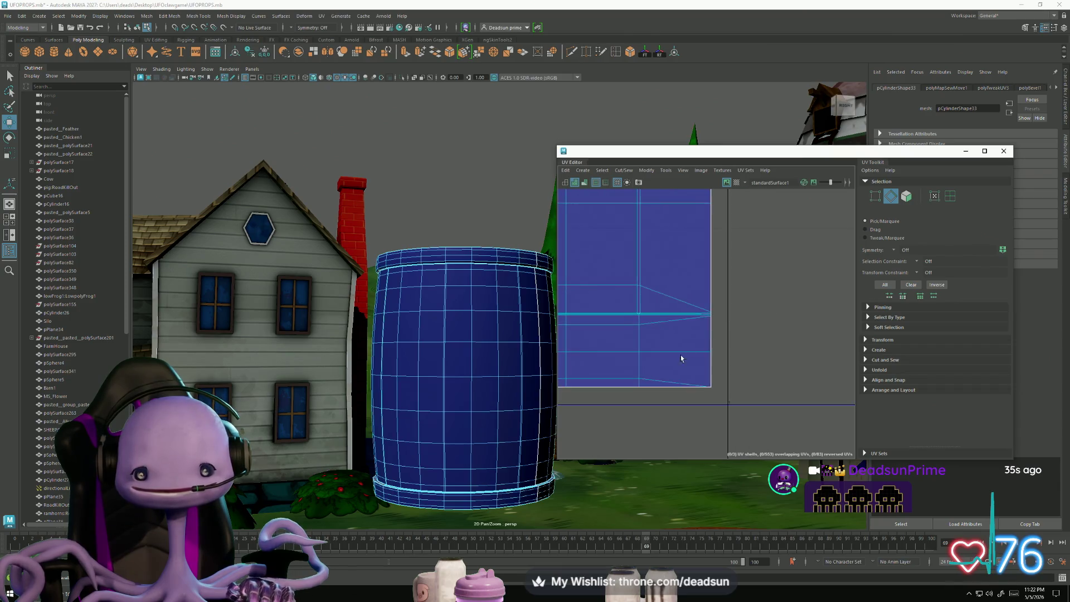
{"action": "scroll", "coordinate": [681, 358], "scroll_direction": "up", "scroll_amount": 3}
Step: Convert a slanted border edge to UVs and move its corner UV to flatten the bottom edge
{"action": "left_click", "coordinate": [652, 391]}
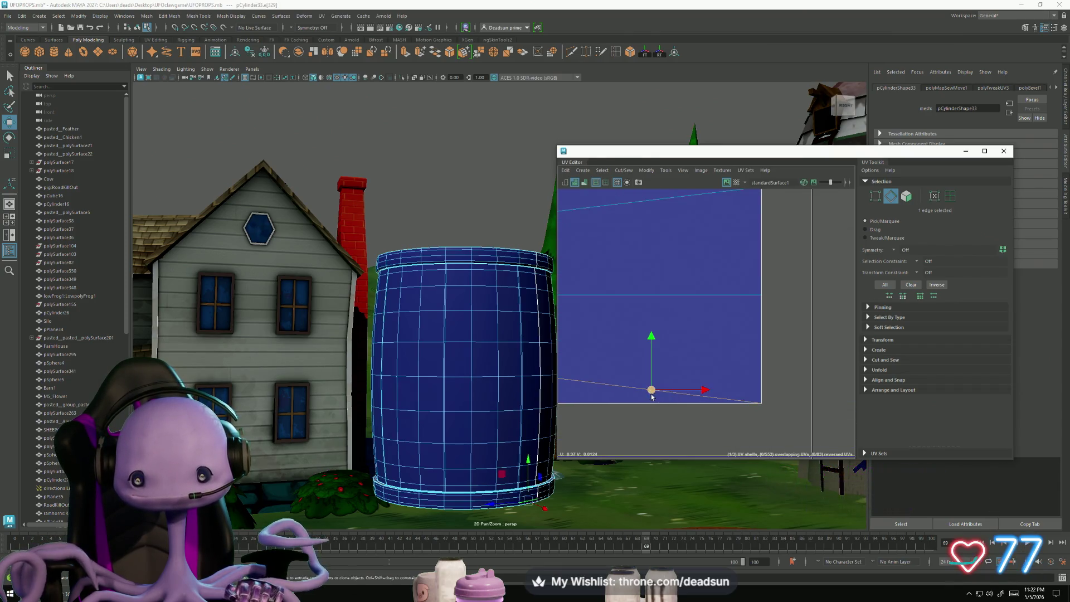
{"action": "middle_click_drag", "start_coordinate": [653, 396], "coordinate": [727, 393], "text": "alt"}
{"action": "right_click_drag", "start_coordinate": [695, 385], "coordinate": [786, 384], "text": "ctrl"}
{"action": "mouse_move", "coordinate": [842, 358]}
{"action": "left_mouse_down"}
{"action": "mouse_move", "coordinate": [841, 317]}
{"action": "mouse_move", "coordinate": [779, 312]}
{"action": "left_mouse_up"}
{"action": "mouse_move", "coordinate": [793, 247]}
{"action": "left_mouse_down"}
{"action": "mouse_move", "coordinate": [795, 272]}
{"action": "mouse_move", "coordinate": [808, 164]}
{"action": "left_mouse_up"}
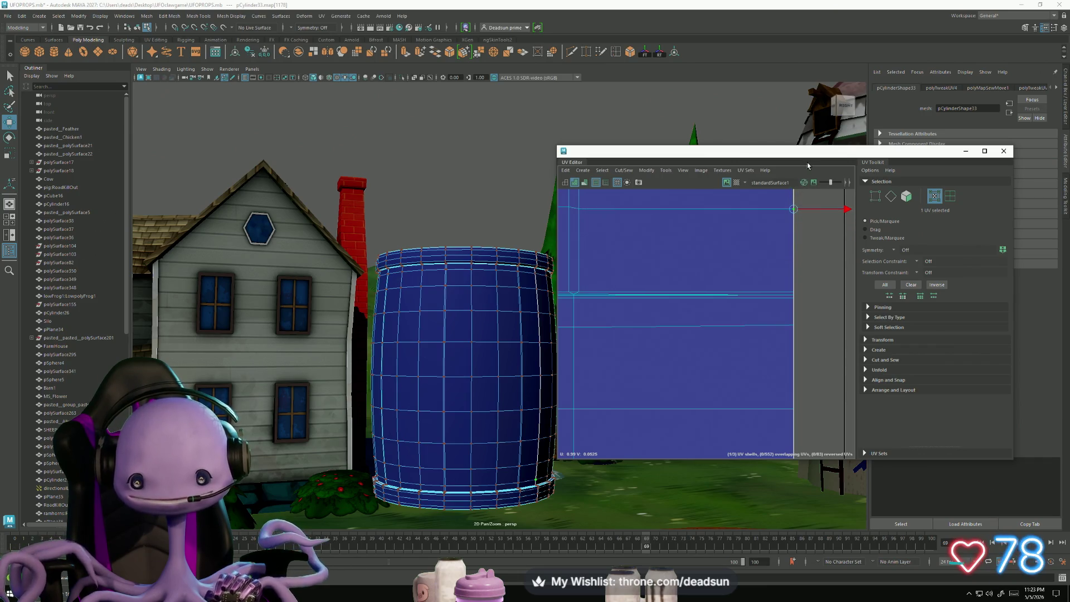
{"action": "middle_click_drag", "start_coordinate": [710, 254], "coordinate": [692, 439], "text": "alt"}
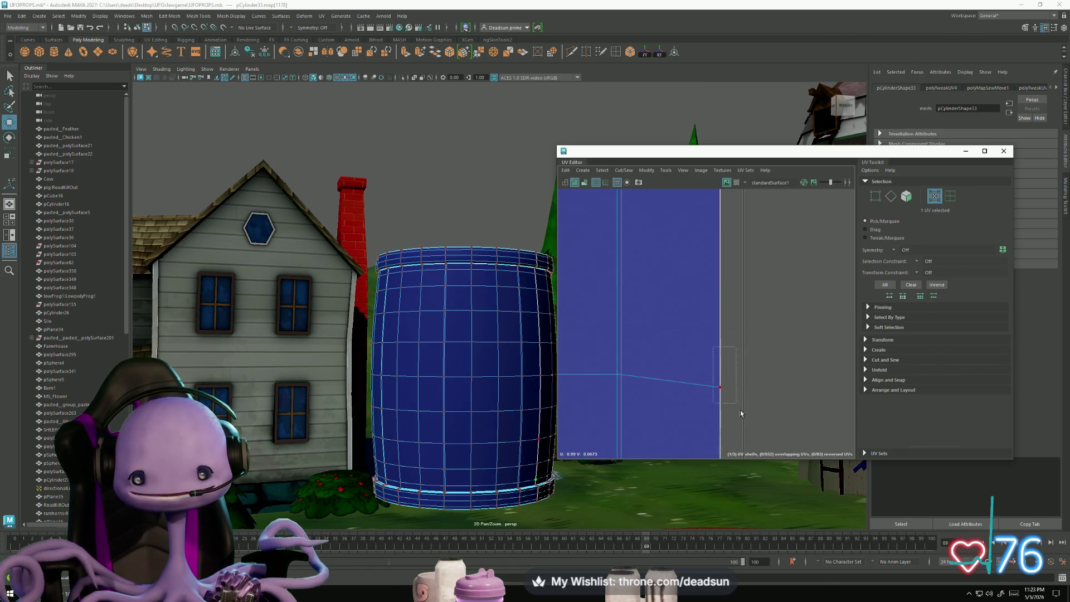
{"action": "left_click_drag", "start_coordinate": [723, 337], "coordinate": [731, 326]}
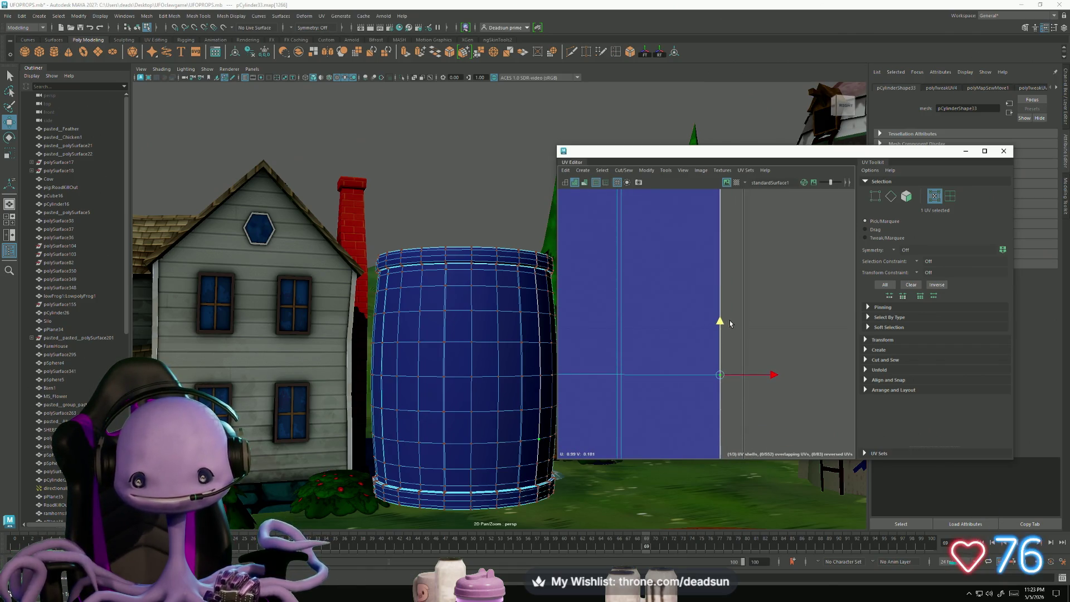
{"action": "mouse_move", "coordinate": [730, 324]}
{"action": "middle_mouse_down", "text": "alt"}
{"action": "mouse_move", "coordinate": [650, 400]}
{"action": "mouse_move", "coordinate": [696, 321]}
{"action": "middle_mouse_up", "text": "alt"}
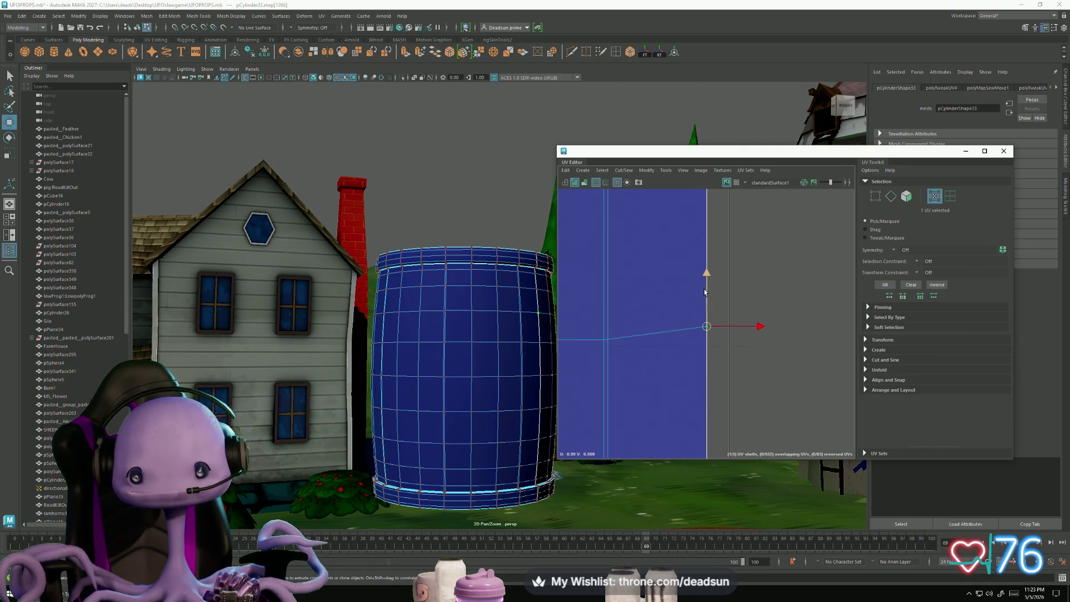
{"action": "key", "text": "ctrl+z"}
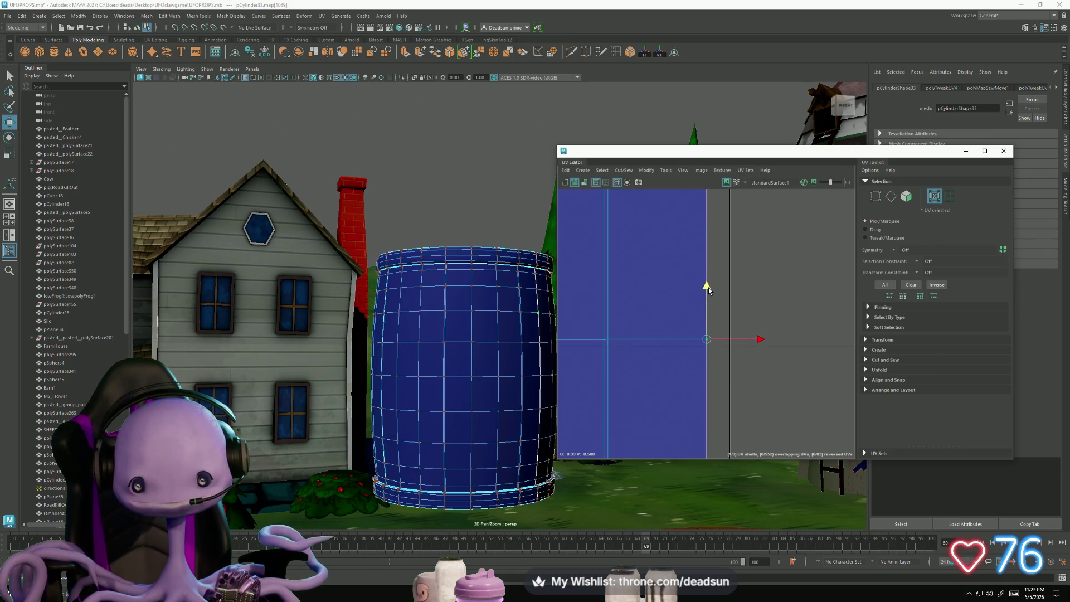
Step: Pull the stray end UV down onto the straight edge, undoing the move that flipped a face
{"action": "scroll", "coordinate": [665, 248], "scroll_direction": "up", "scroll_amount": 2}
{"action": "scroll", "coordinate": [697, 276], "scroll_direction": "down", "scroll_amount": 3}
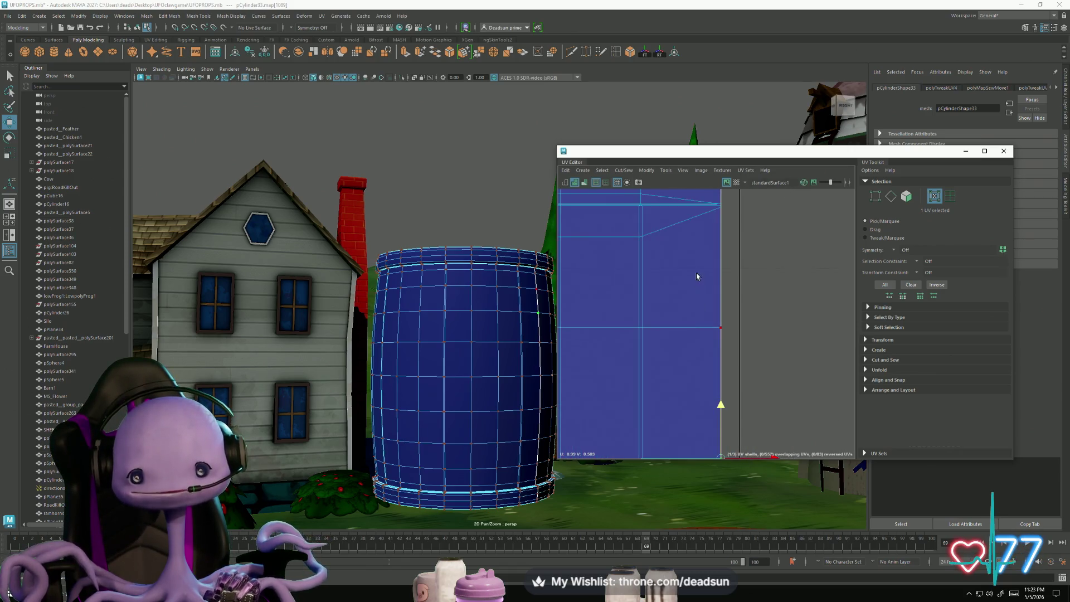
{"action": "mouse_move", "coordinate": [697, 277]}
{"action": "middle_mouse_down", "text": "alt"}
{"action": "mouse_move", "coordinate": [689, 375]}
{"action": "mouse_move", "coordinate": [723, 357]}
{"action": "middle_mouse_up", "text": "alt"}
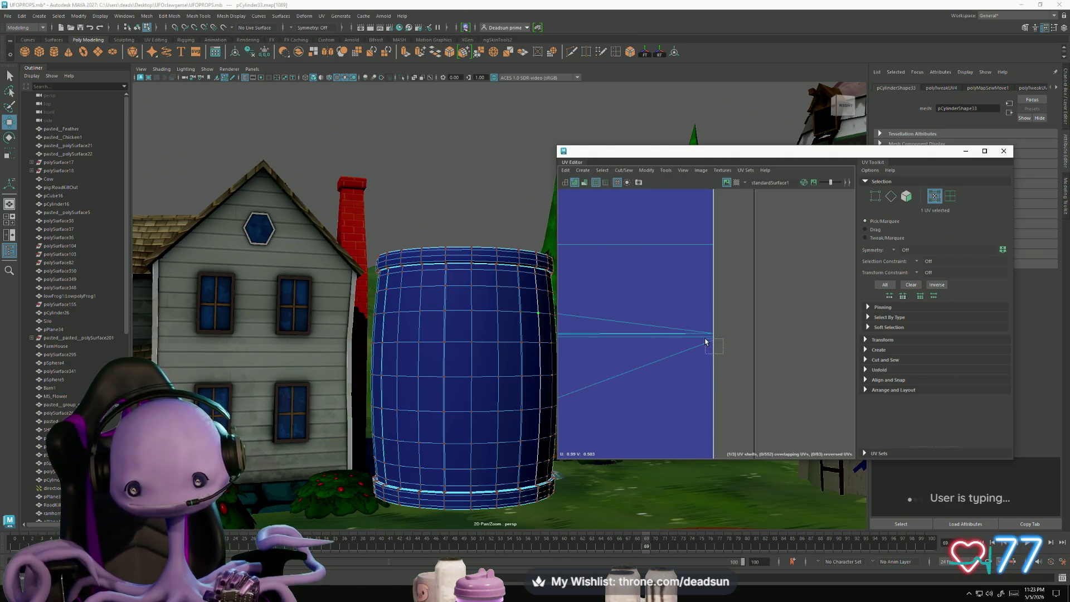
{"action": "left_click_drag", "start_coordinate": [706, 342], "coordinate": [712, 289]}
{"action": "middle_click_drag", "start_coordinate": [712, 289], "coordinate": [715, 353]}
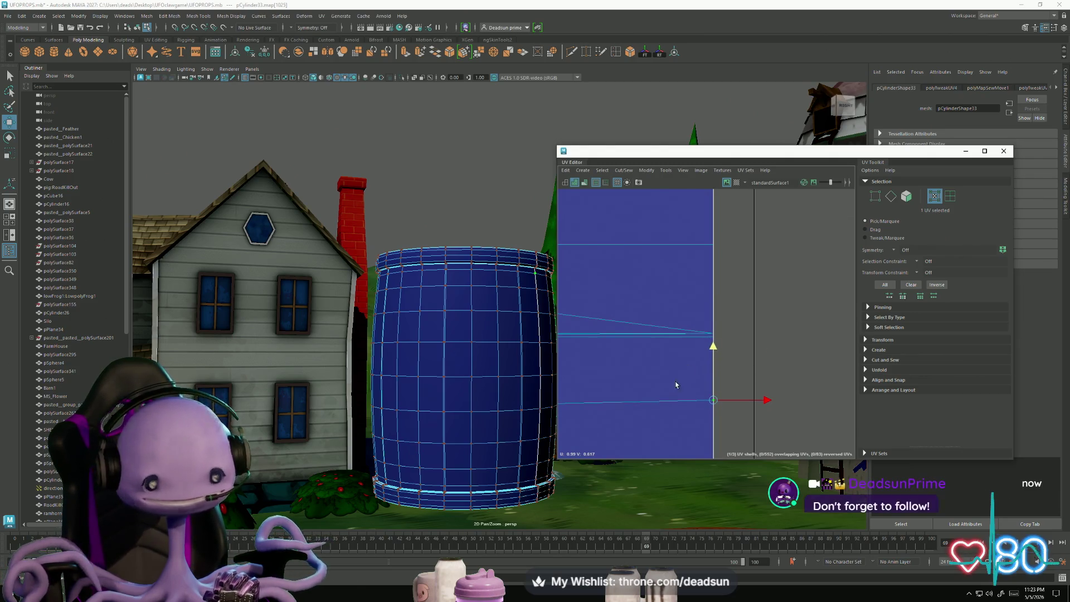
{"action": "mouse_move", "coordinate": [676, 385]}
{"action": "middle_mouse_down", "text": "alt"}
{"action": "mouse_move", "coordinate": [747, 353]}
{"action": "mouse_move", "coordinate": [781, 280]}
{"action": "mouse_move", "coordinate": [776, 305]}
{"action": "middle_mouse_up", "text": "alt"}
{"action": "left_click", "coordinate": [776, 332]}
{"action": "key", "text": "ctrl+z"}
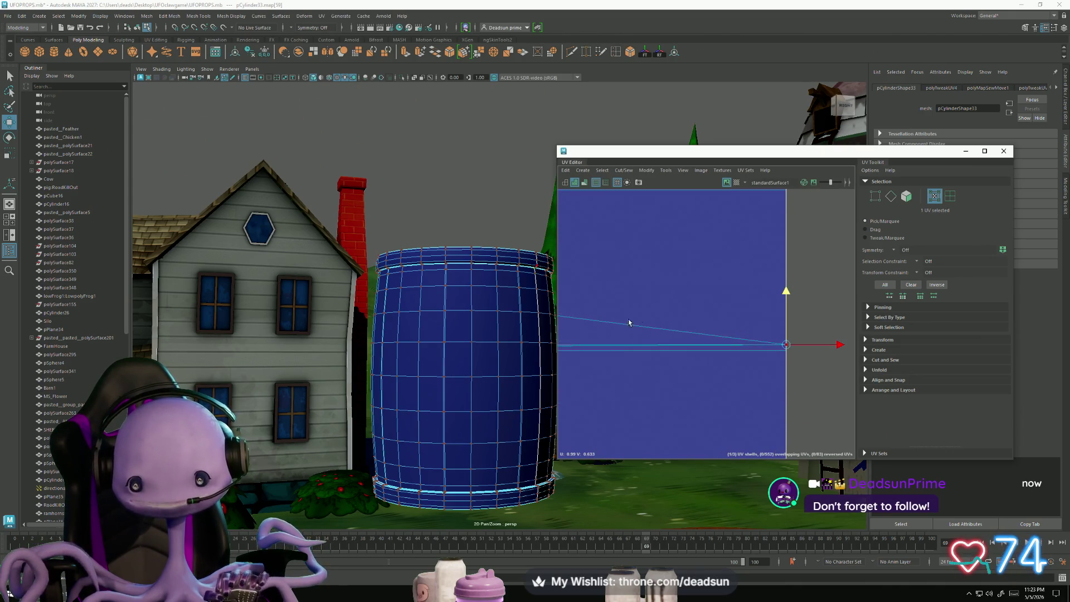
Step: Select a border edge and raise its right-end UV to line up the edge
{"action": "middle_click_drag", "start_coordinate": [614, 327], "coordinate": [673, 322], "text": "alt"}
{"action": "mouse_move", "coordinate": [673, 322]}
{"action": "right_mouse_down"}
{"action": "mouse_move", "coordinate": [673, 301]}
{"action": "mouse_move", "coordinate": [677, 322]}
{"action": "mouse_move", "coordinate": [742, 321]}
{"action": "right_mouse_up"}
{"action": "left_click", "coordinate": [672, 322]}
{"action": "scroll", "coordinate": [745, 350], "scroll_direction": "down", "scroll_amount": 2}
{"action": "left_click", "coordinate": [820, 347]}
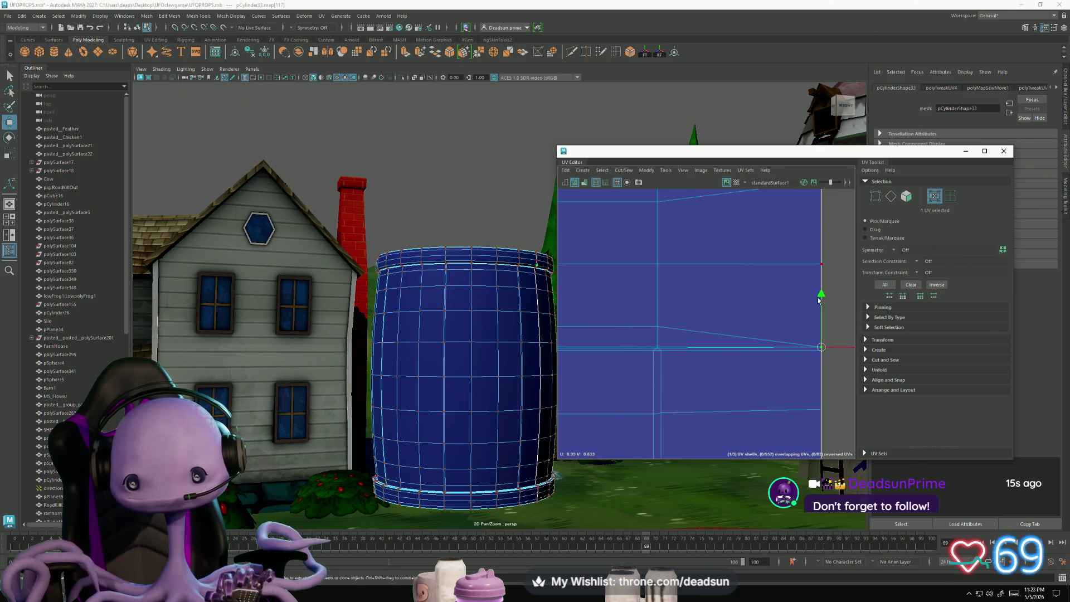
{"action": "left_click_drag", "start_coordinate": [821, 296], "coordinate": [824, 275]}
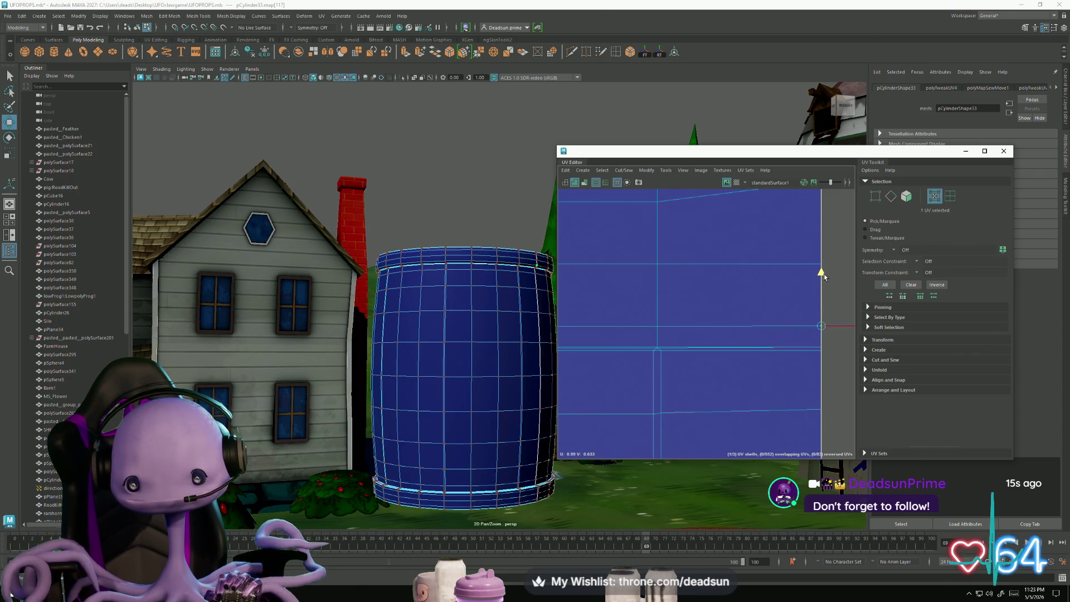
{"action": "middle_click_drag", "start_coordinate": [824, 273], "coordinate": [716, 302], "text": "alt"}
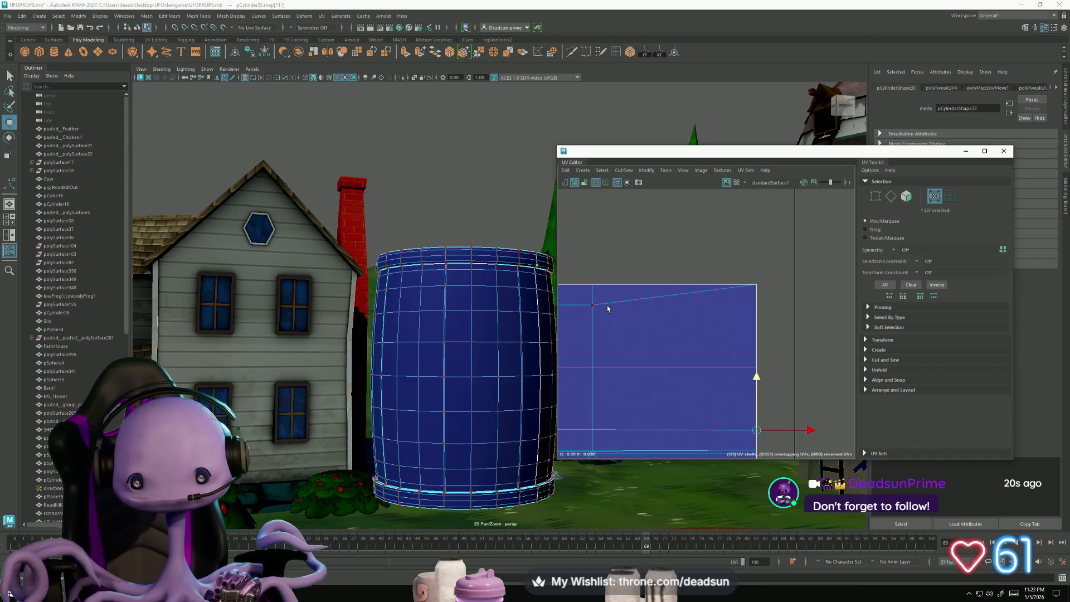
Step: Lower the corner UV of the shell's top edge to level it
{"action": "key", "text": "ctrl+shift+a"}
{"action": "scroll", "coordinate": [607, 308], "scroll_direction": "down", "scroll_amount": 2}
{"action": "scroll", "coordinate": [610, 306], "scroll_direction": "up", "scroll_amount": 3}
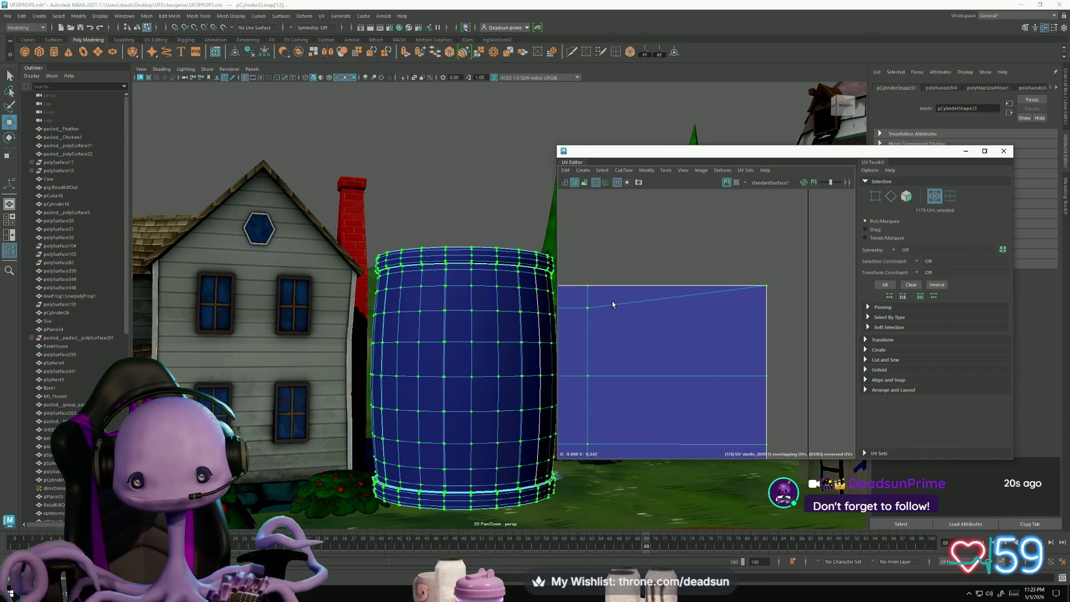
{"action": "mouse_move", "coordinate": [619, 312]}
{"action": "right_mouse_down"}
{"action": "mouse_move", "coordinate": [619, 285]}
{"action": "mouse_move", "coordinate": [608, 310]}
{"action": "mouse_move", "coordinate": [658, 311]}
{"action": "mouse_move", "coordinate": [603, 330]}
{"action": "right_mouse_up"}
{"action": "left_click", "coordinate": [624, 307]}
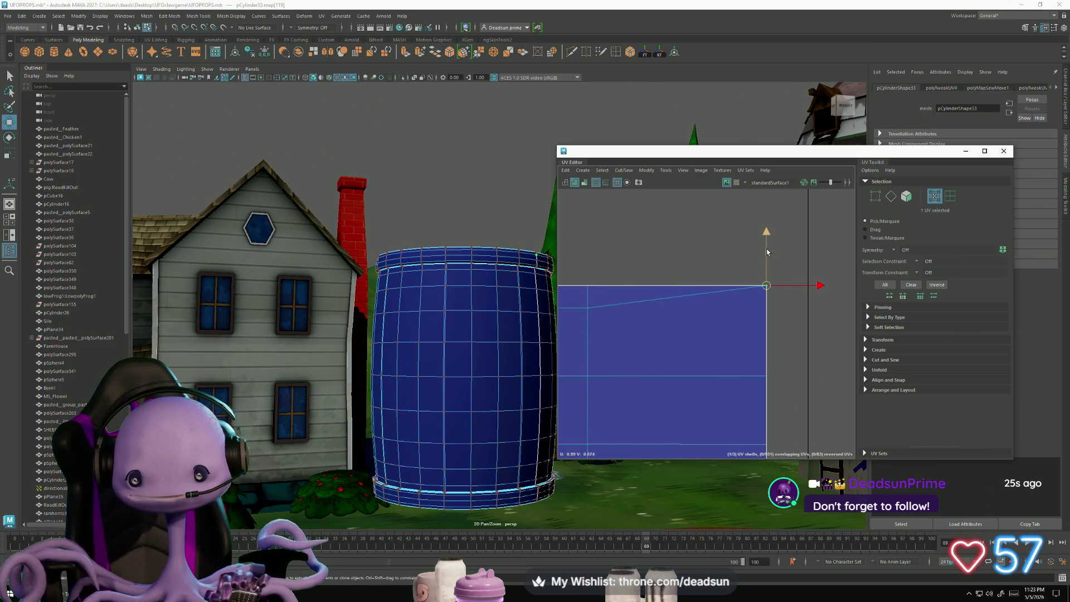
{"action": "left_click_drag", "start_coordinate": [767, 249], "coordinate": [779, 257]}
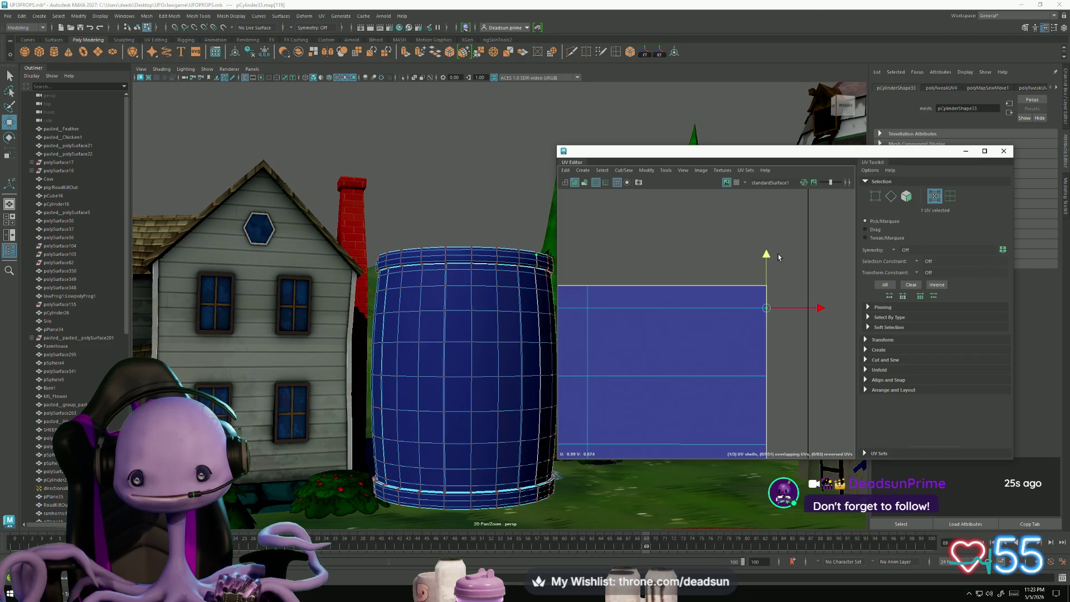
{"action": "scroll", "coordinate": [741, 308], "scroll_direction": "down", "scroll_amount": 3}
{"action": "scroll", "coordinate": [672, 429], "scroll_direction": "down", "scroll_amount": 3}
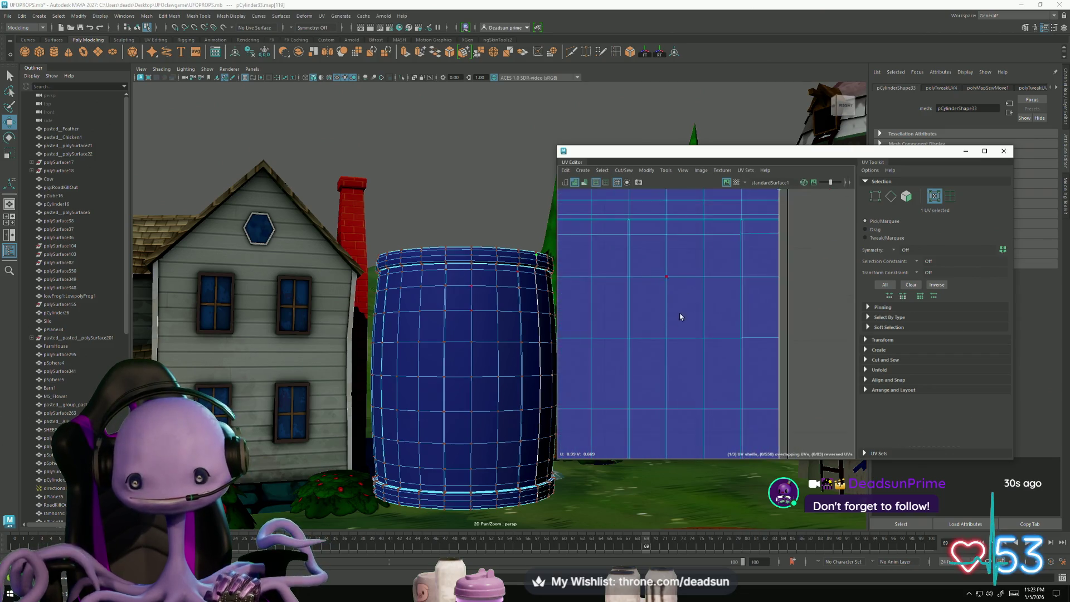
{"action": "scroll", "coordinate": [723, 289], "scroll_direction": "up", "scroll_amount": 2}
{"action": "scroll", "coordinate": [723, 290], "scroll_direction": "up", "scroll_amount": 1}
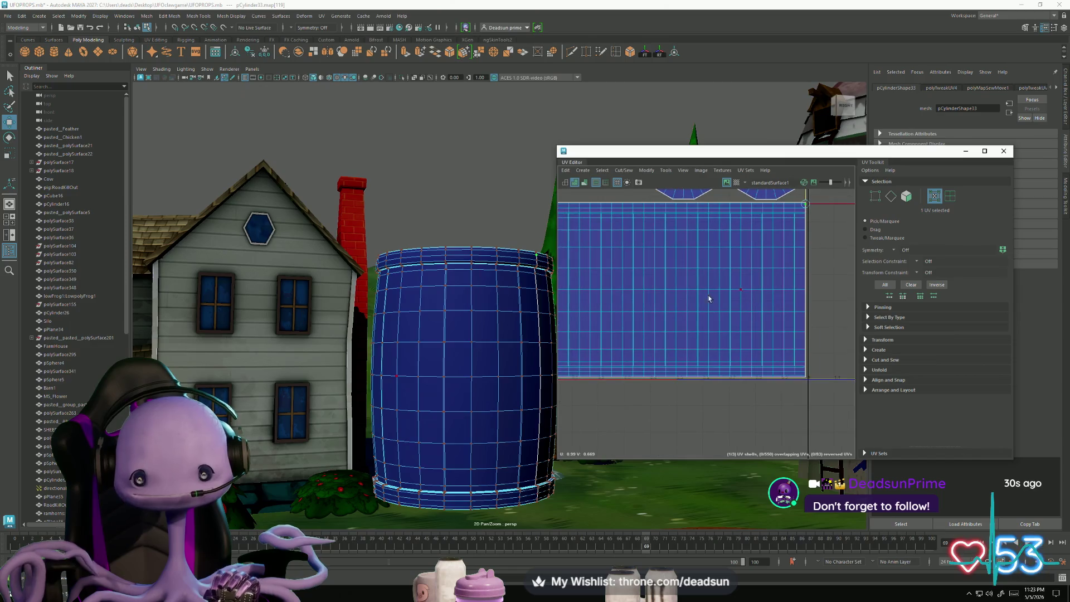
Step: Orbit the scene view around the barrel and maximize the UV Editor
{"action": "left_click_drag", "start_coordinate": [473, 353], "coordinate": [455, 352], "text": "alt"}
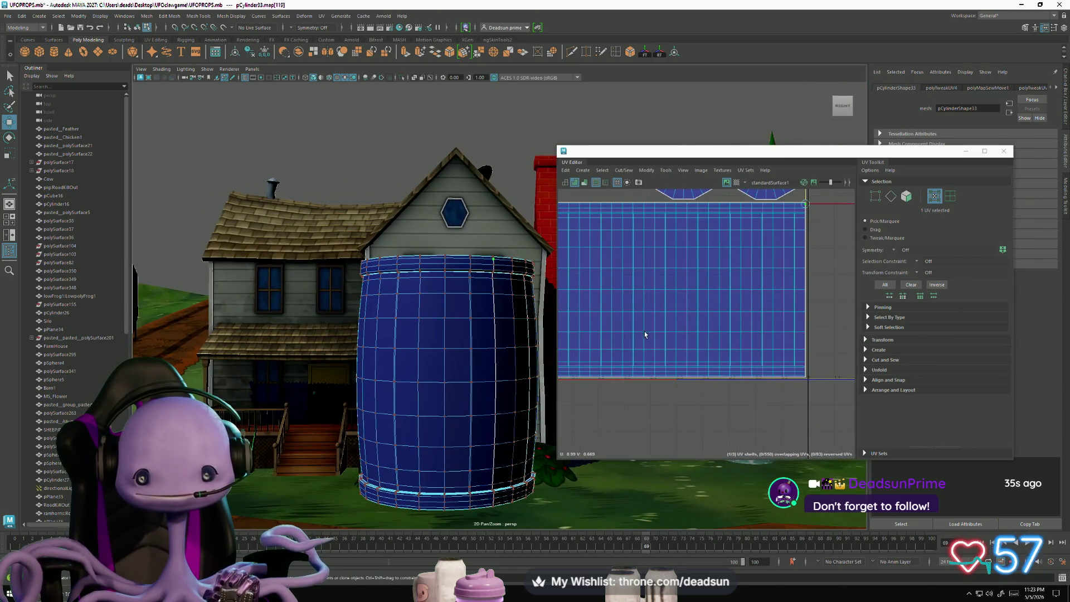
{"action": "scroll", "coordinate": [614, 332], "scroll_direction": "down", "scroll_amount": 2}
{"action": "scroll", "coordinate": [627, 274], "scroll_direction": "up", "scroll_amount": 3}
{"action": "scroll", "coordinate": [630, 285], "scroll_direction": "down", "scroll_amount": 1}
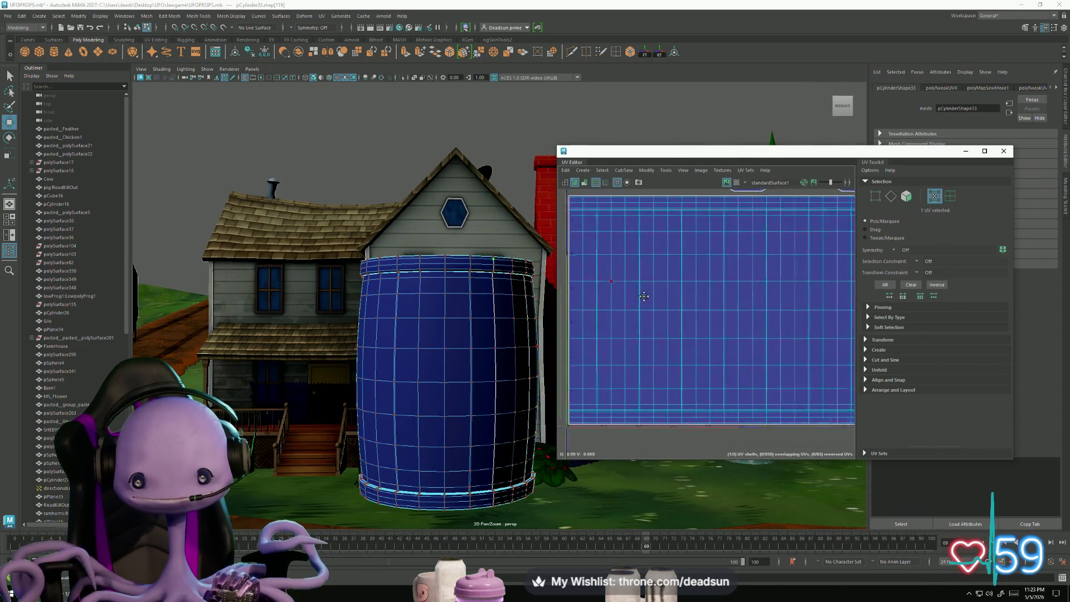
{"action": "scroll", "coordinate": [639, 311], "scroll_direction": "up", "scroll_amount": 2}
{"action": "left_click", "coordinate": [985, 150]}
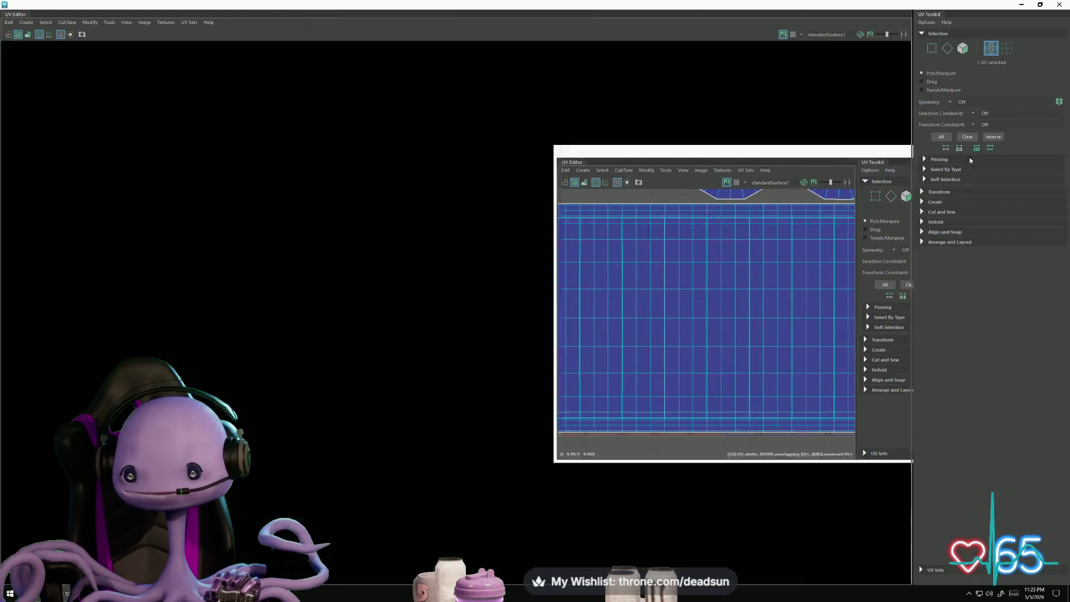
Step: Switch to UV Shell mode and marquee-select the barrel body's large UV shell
{"action": "scroll", "coordinate": [491, 279], "scroll_direction": "down", "scroll_amount": 3}
{"action": "middle_click_drag", "start_coordinate": [488, 279], "coordinate": [469, 332], "text": "alt"}
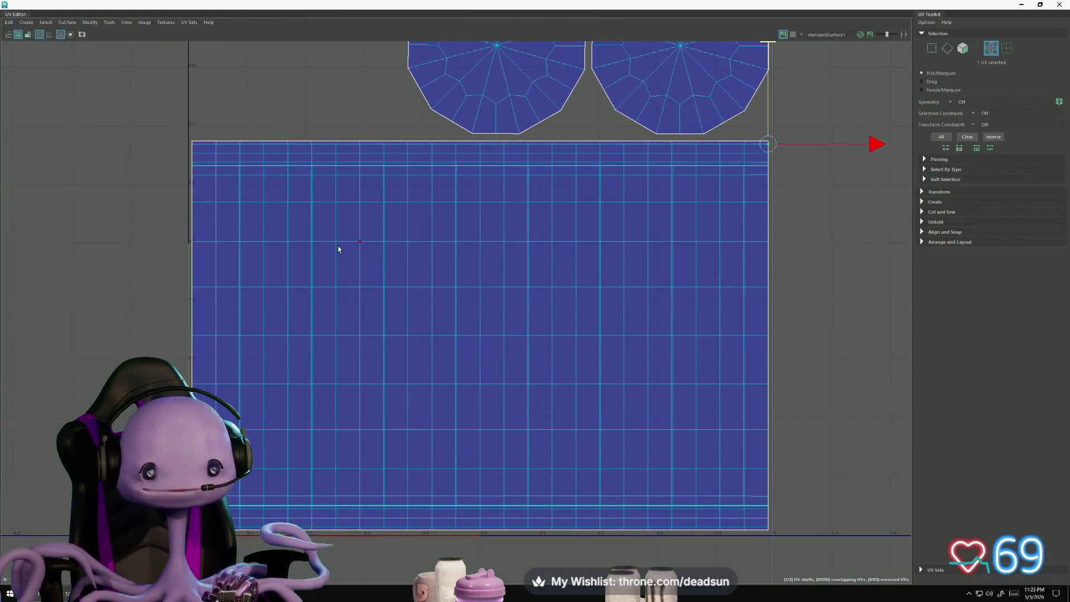
{"action": "right_click_drag", "start_coordinate": [337, 248], "coordinate": [218, 218]}
{"action": "mouse_move", "coordinate": [179, 171]}
{"action": "left_mouse_down"}
{"action": "mouse_move", "coordinate": [313, 265]}
{"action": "mouse_move", "coordinate": [743, 461]}
{"action": "mouse_move", "coordinate": [779, 502]}
{"action": "left_mouse_up"}
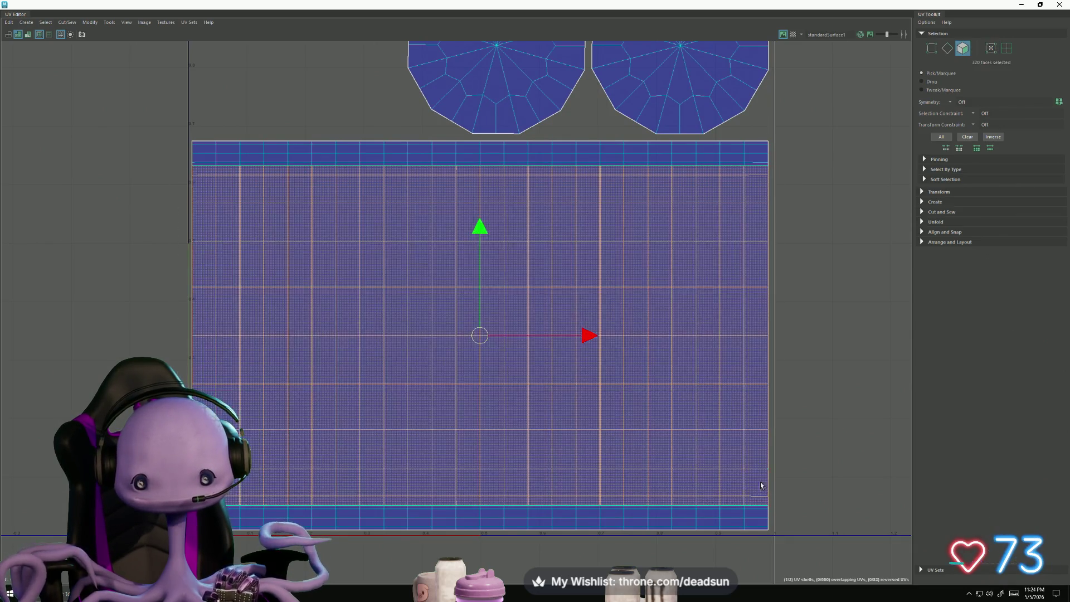
{"action": "key", "text": "alt+Tab"}
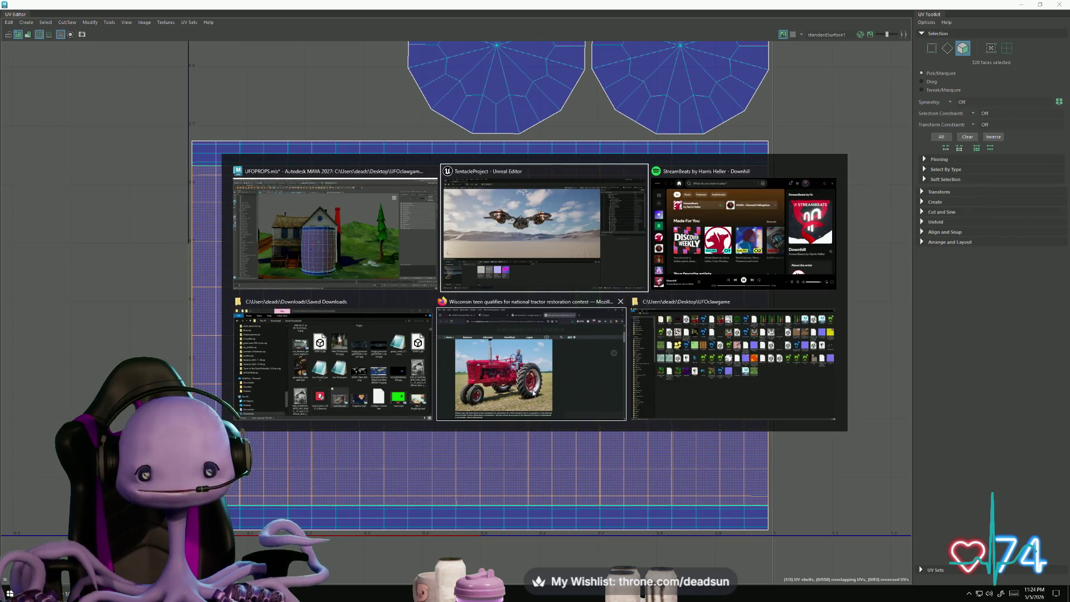
{"action": "left_click", "coordinate": [351, 230]}
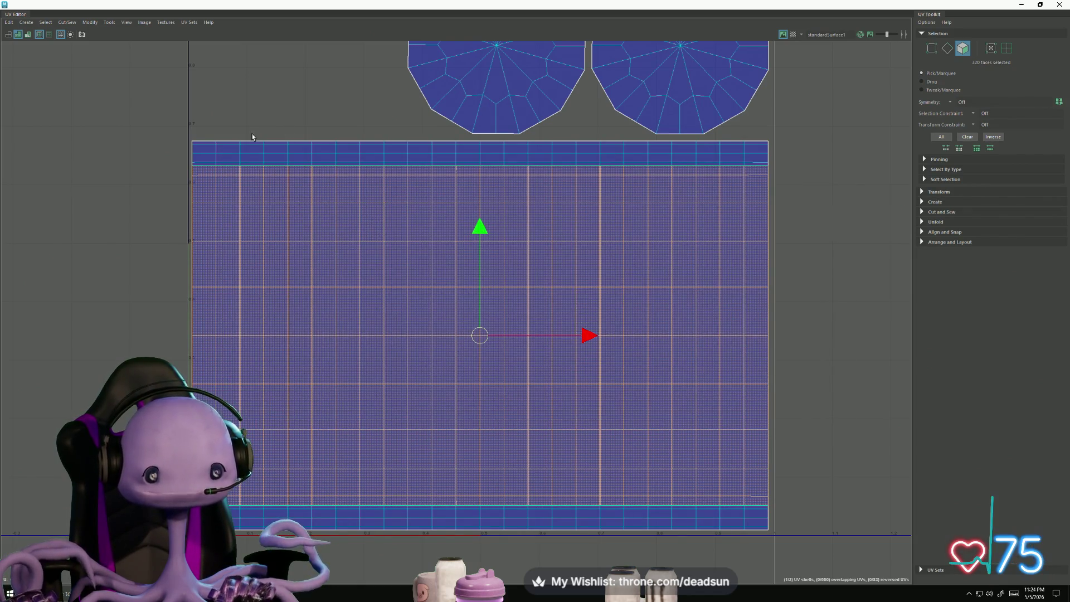
Step: Deselect several vertical face columns from the body shell, then restore the floating UV Editor
{"action": "scroll", "coordinate": [241, 160], "scroll_direction": "up", "scroll_amount": 10}
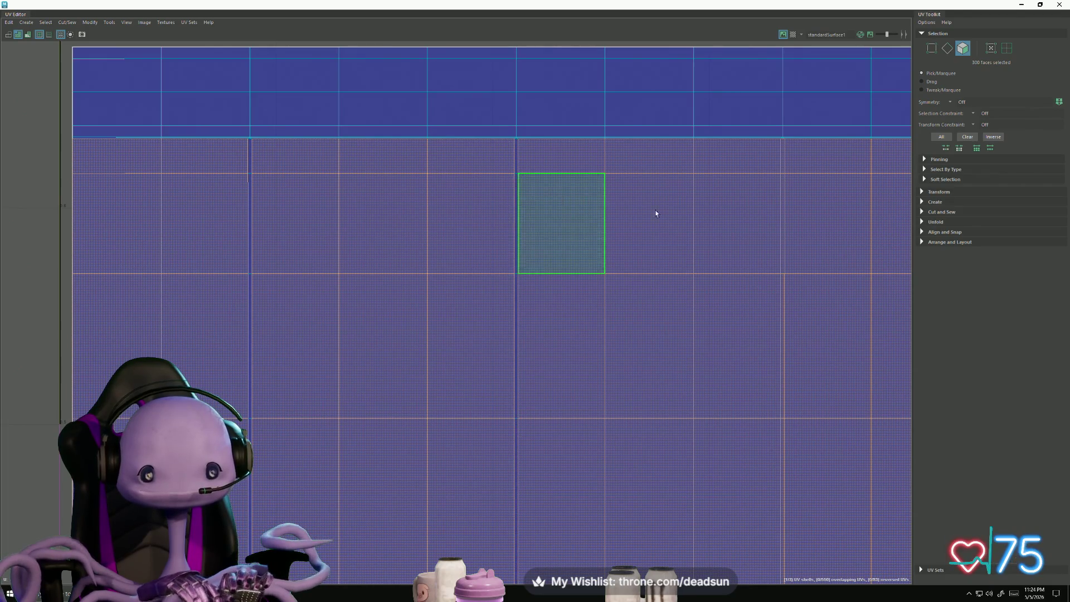
{"action": "middle_click_drag", "start_coordinate": [658, 216], "coordinate": [382, 229], "text": "alt"}
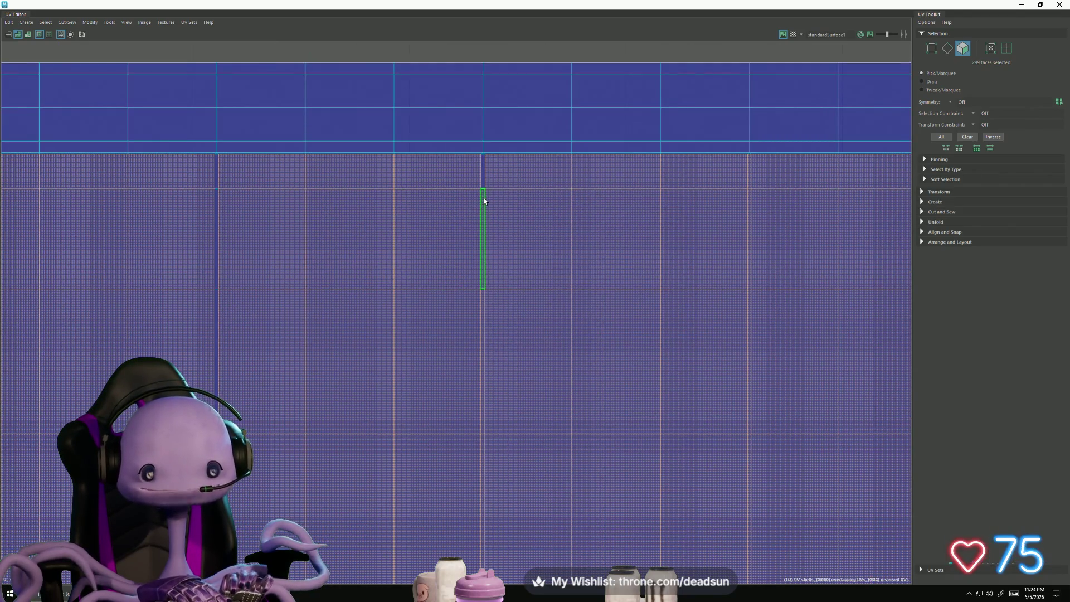
{"action": "scroll", "coordinate": [484, 201], "scroll_direction": "down", "scroll_amount": 3}
{"action": "mouse_move", "coordinate": [616, 273]}
{"action": "middle_mouse_down", "text": "alt"}
{"action": "mouse_move", "coordinate": [675, 280]}
{"action": "mouse_move", "coordinate": [489, 239]}
{"action": "middle_mouse_up", "text": "alt"}
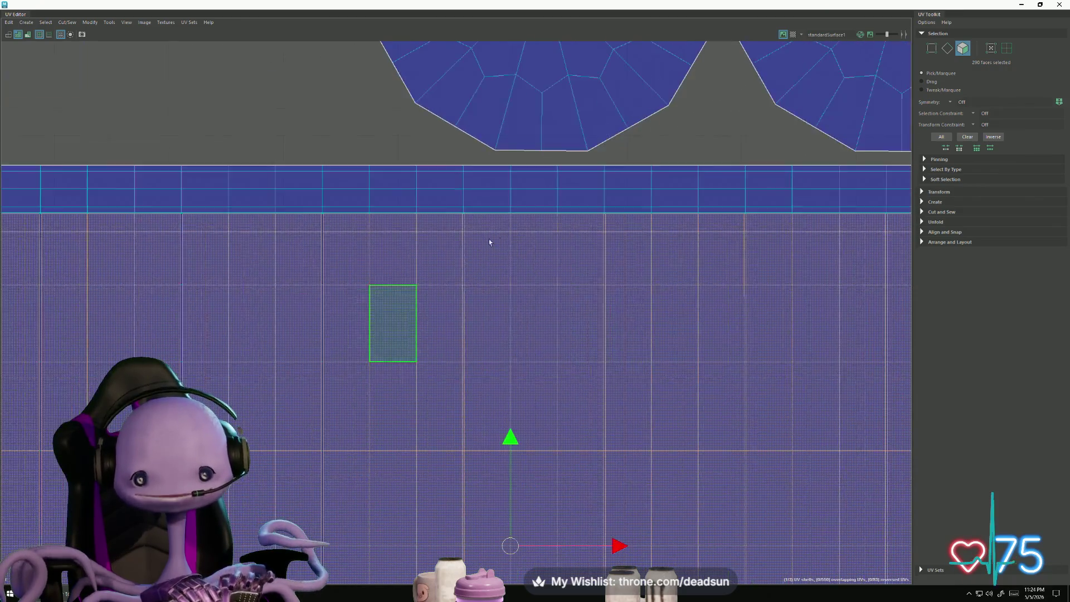
{"action": "left_click", "coordinate": [456, 229], "text": "ctrl"}
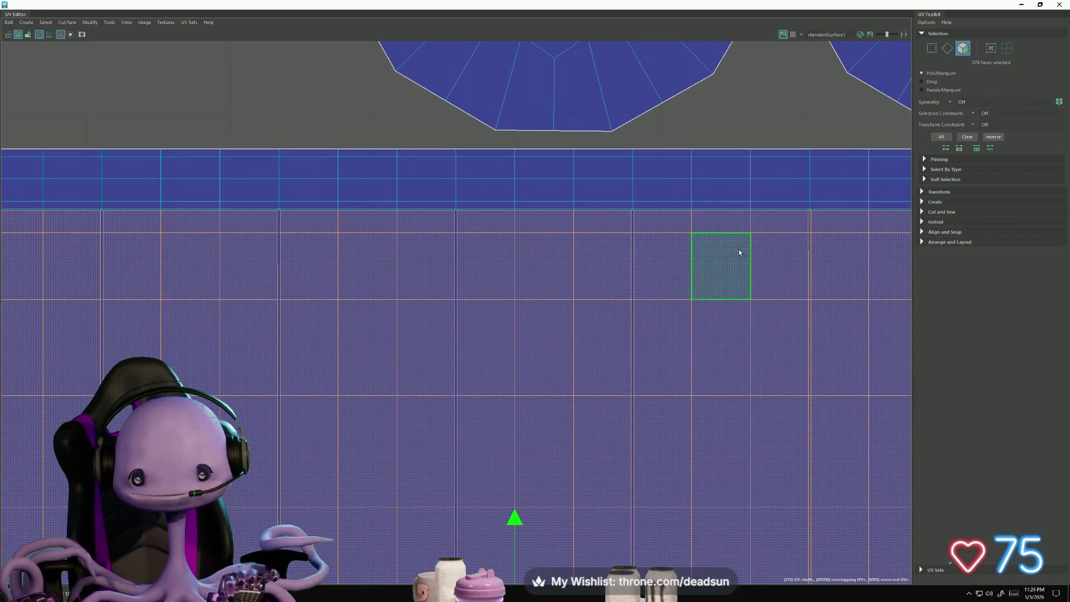
{"action": "middle_click_drag", "start_coordinate": [741, 251], "coordinate": [399, 229], "text": "alt"}
{"action": "left_click", "coordinate": [452, 216], "text": "ctrl"}
{"action": "left_click", "coordinate": [453, 217], "text": "ctrl"}
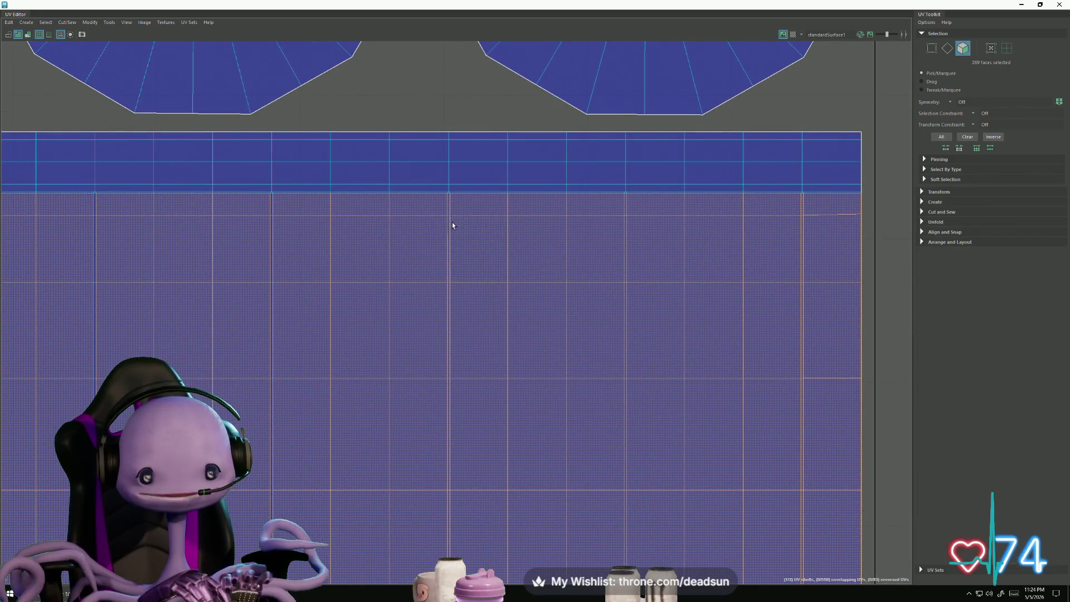
{"action": "left_click", "coordinate": [447, 220], "text": "ctrl"}
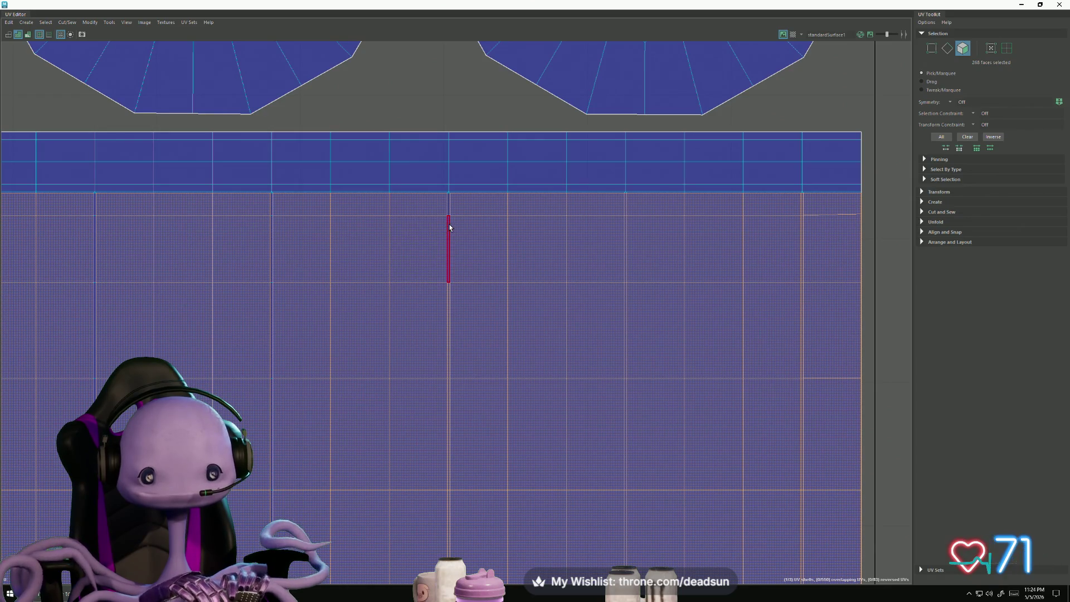
{"action": "left_click", "coordinate": [630, 220], "text": "ctrl"}
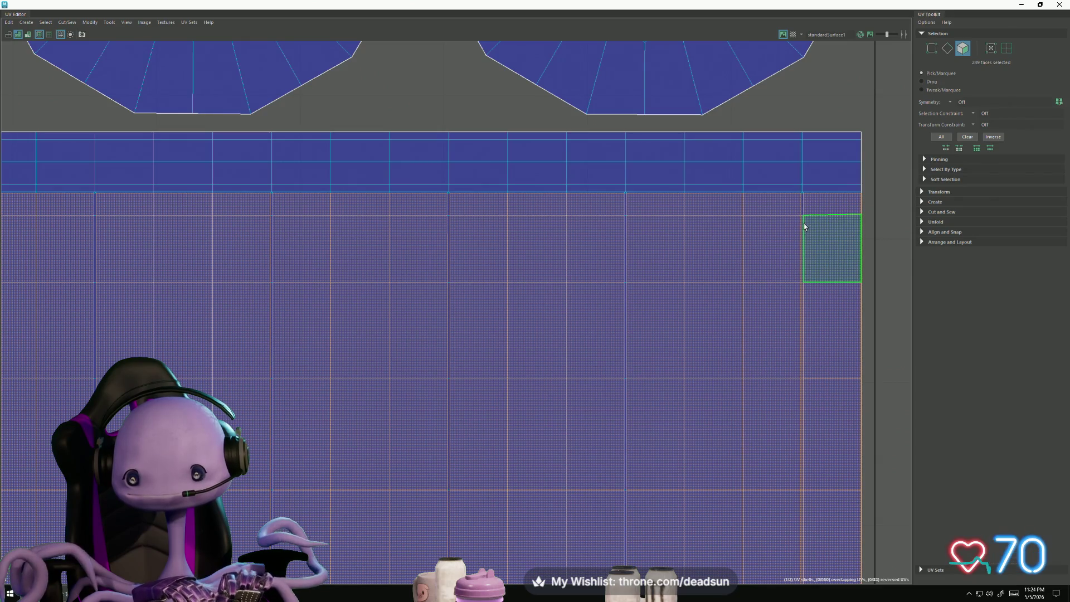
{"action": "scroll", "coordinate": [805, 227], "scroll_direction": "down", "scroll_amount": 6}
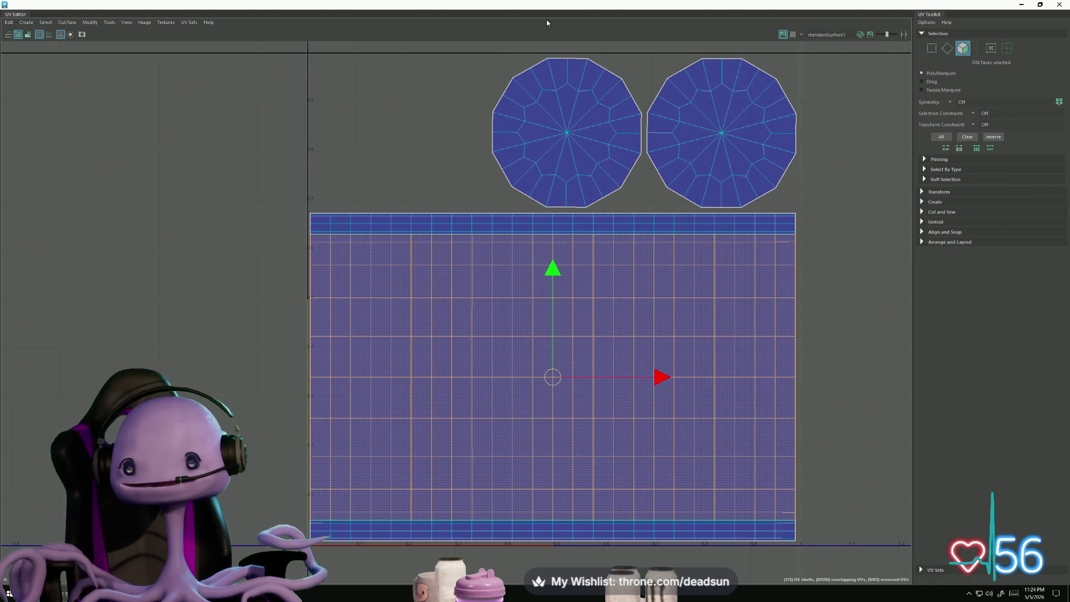
{"action": "mouse_move", "coordinate": [548, 5]}
{"action": "left_mouse_down"}
{"action": "mouse_move", "coordinate": [556, 94]}
{"action": "mouse_move", "coordinate": [783, 140]}
{"action": "left_mouse_up"}
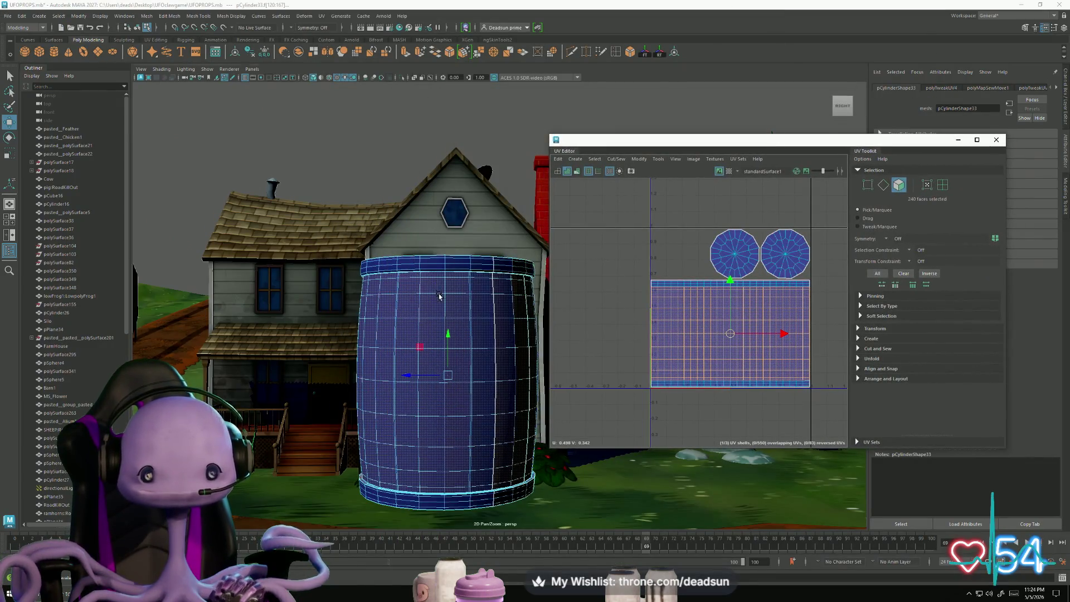
{"action": "scroll", "coordinate": [439, 296], "scroll_direction": "up", "scroll_amount": 3}
{"action": "mouse_move", "coordinate": [423, 313]}
{"action": "left_mouse_down", "text": "alt"}
{"action": "mouse_move", "coordinate": [425, 334]}
{"action": "mouse_move", "coordinate": [385, 307]}
{"action": "left_mouse_up", "text": "alt"}
{"action": "scroll", "coordinate": [749, 251], "scroll_direction": "up", "scroll_amount": 3}
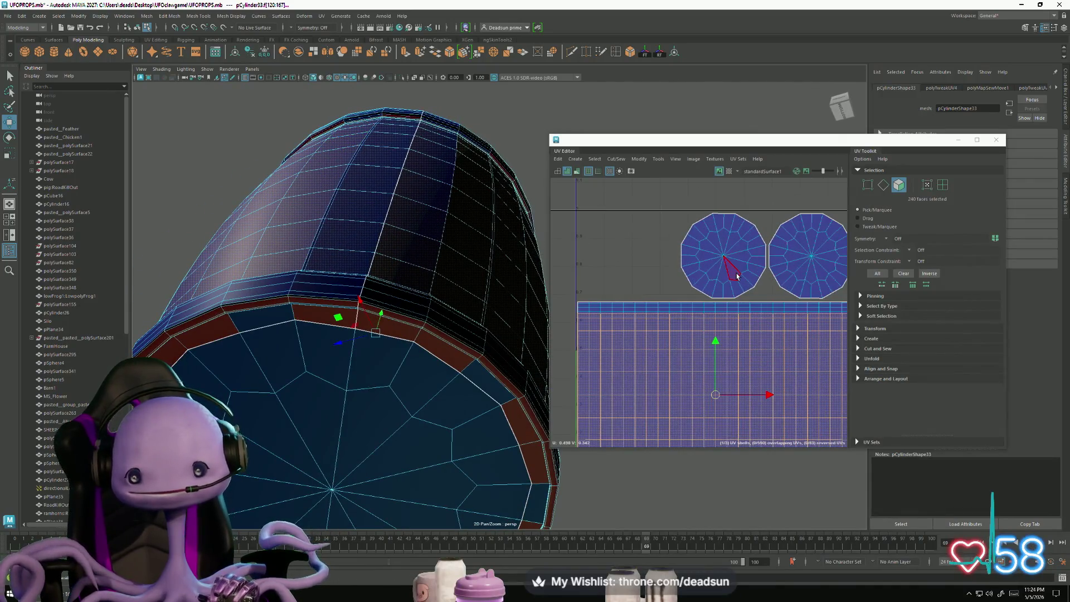
{"action": "scroll", "coordinate": [706, 269], "scroll_direction": "down", "scroll_amount": 2}
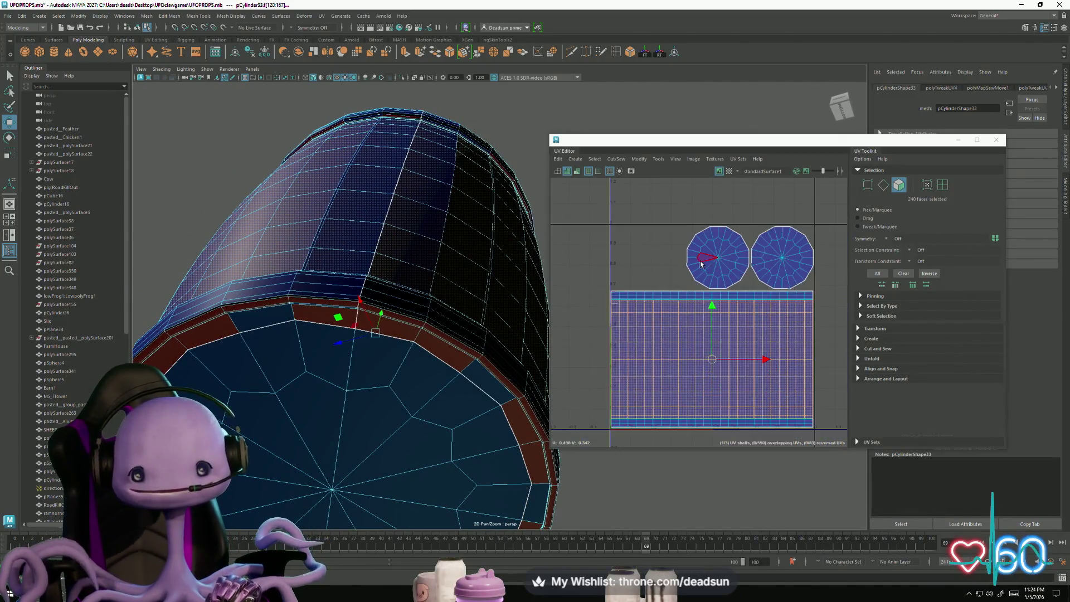
{"action": "left_click_drag", "start_coordinate": [333, 253], "coordinate": [299, 199], "text": "alt"}
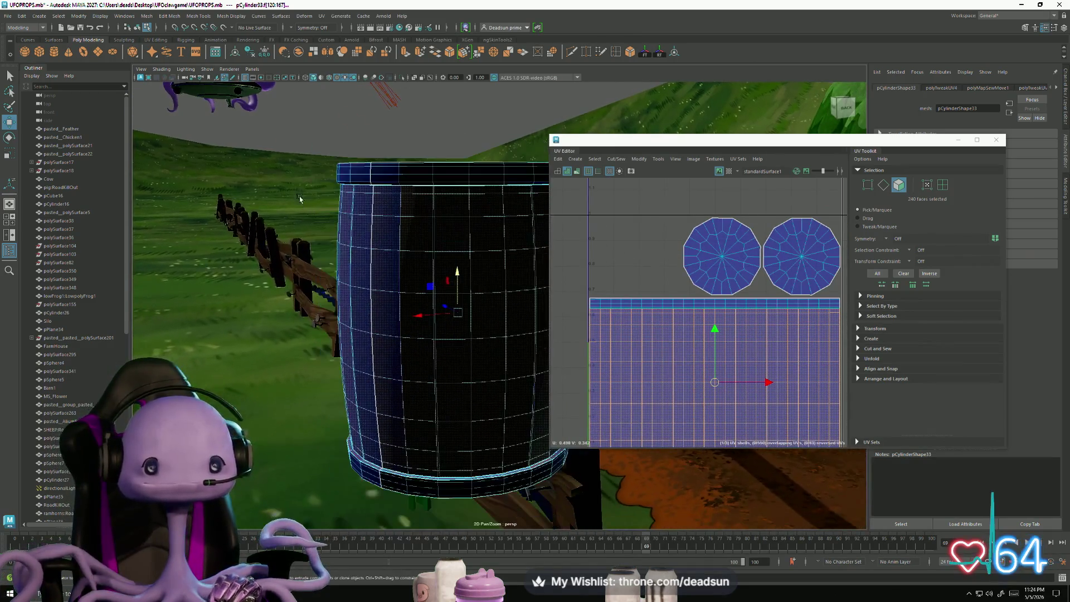
{"action": "left_click", "coordinate": [614, 162]}
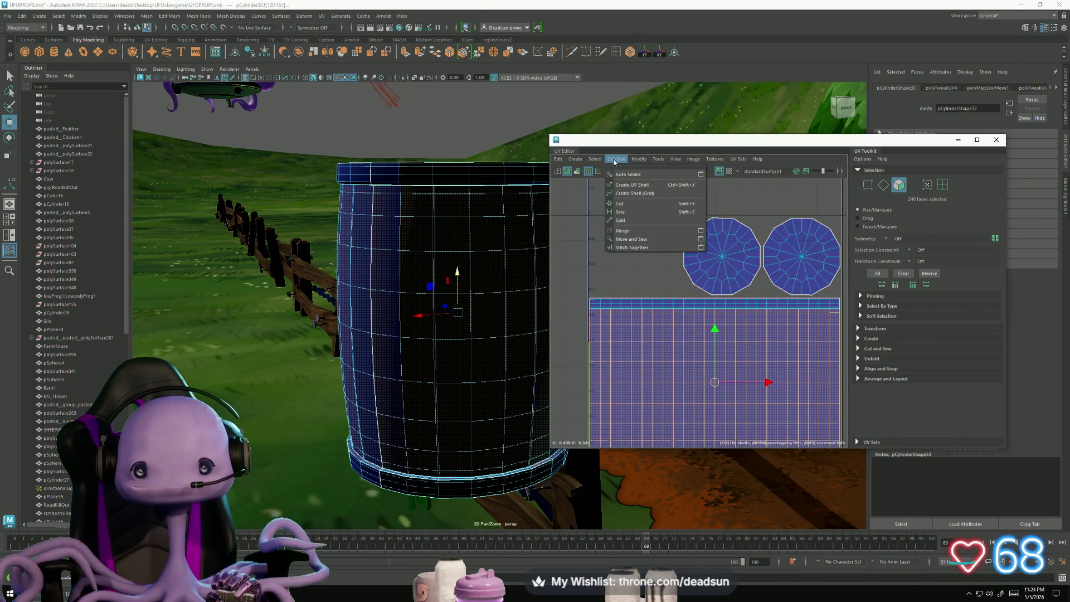
{"action": "left_click", "coordinate": [639, 159]}
{"action": "left_click", "coordinate": [658, 160]}
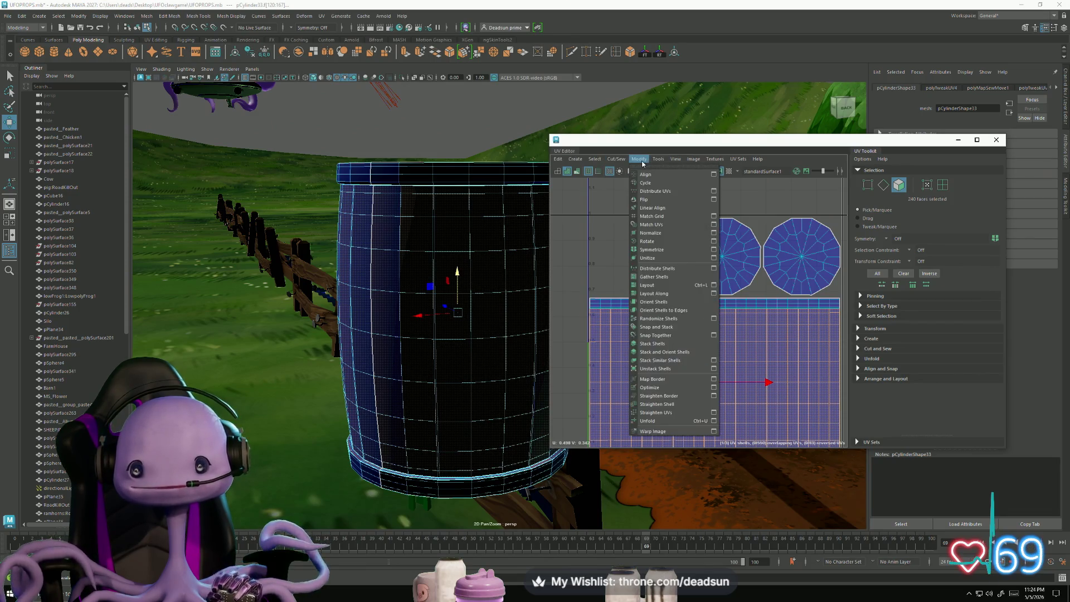
{"action": "mouse_move", "coordinate": [644, 158]}
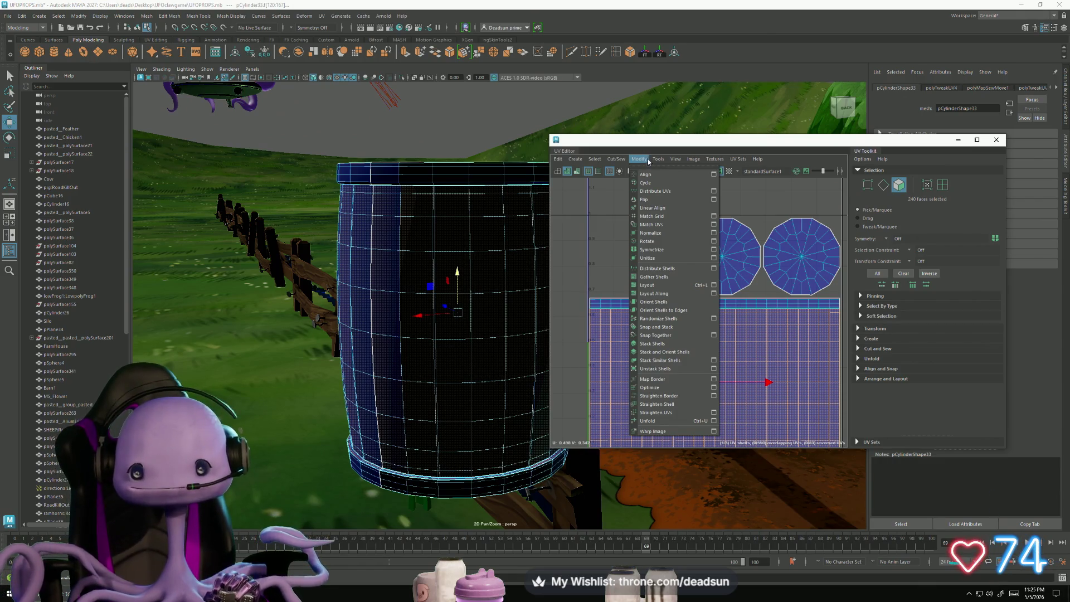
{"action": "left_click", "coordinate": [648, 161]}
{"action": "left_click", "coordinate": [656, 161]}
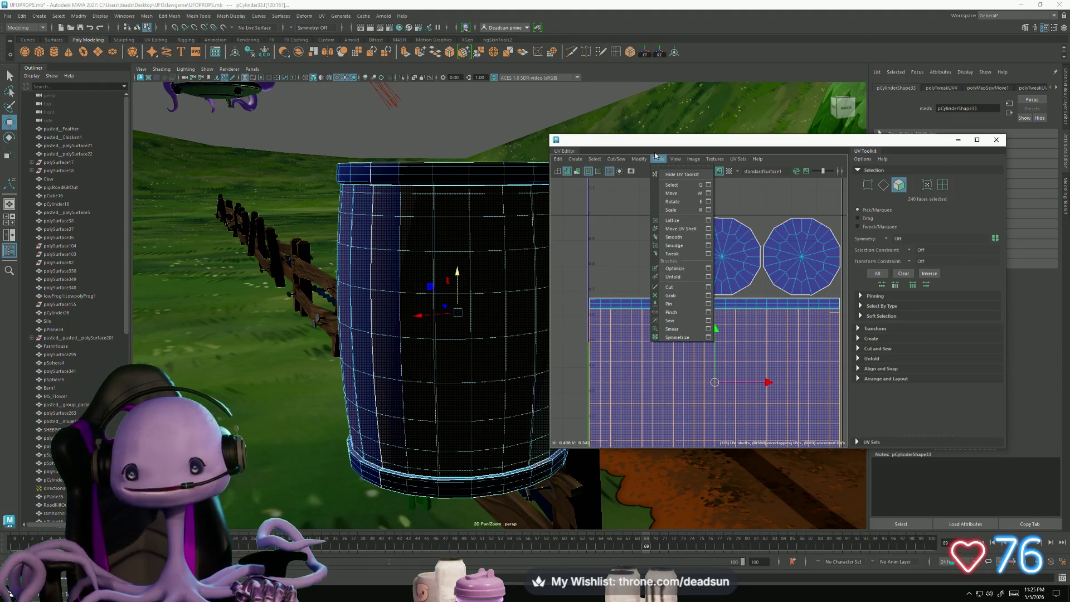
{"action": "mouse_move", "coordinate": [643, 161]}
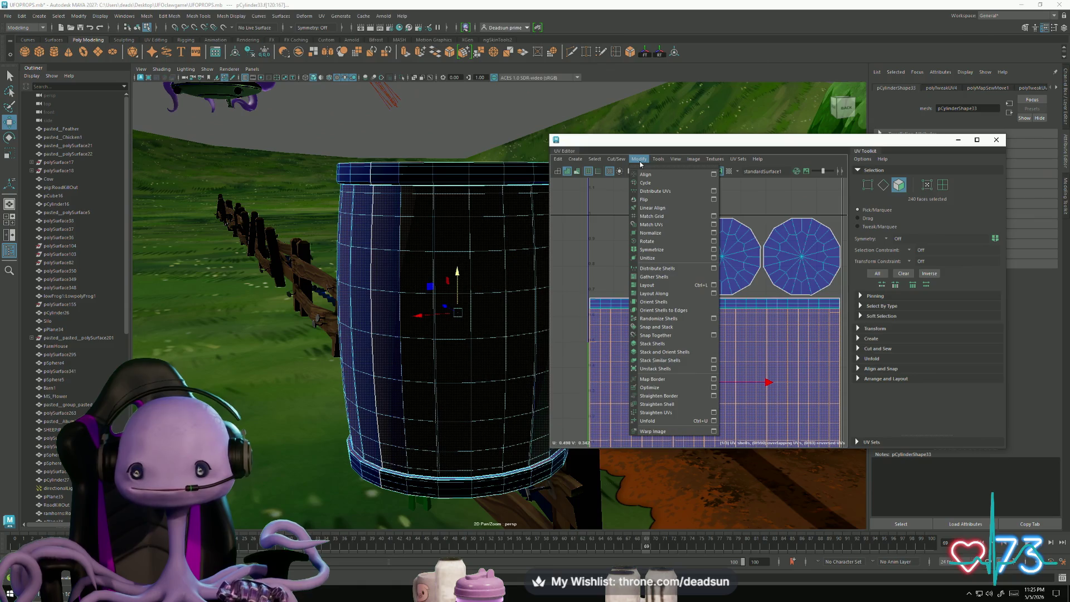
{"action": "left_click", "coordinate": [165, 16]}
{"action": "mouse_move", "coordinate": [146, 15]}
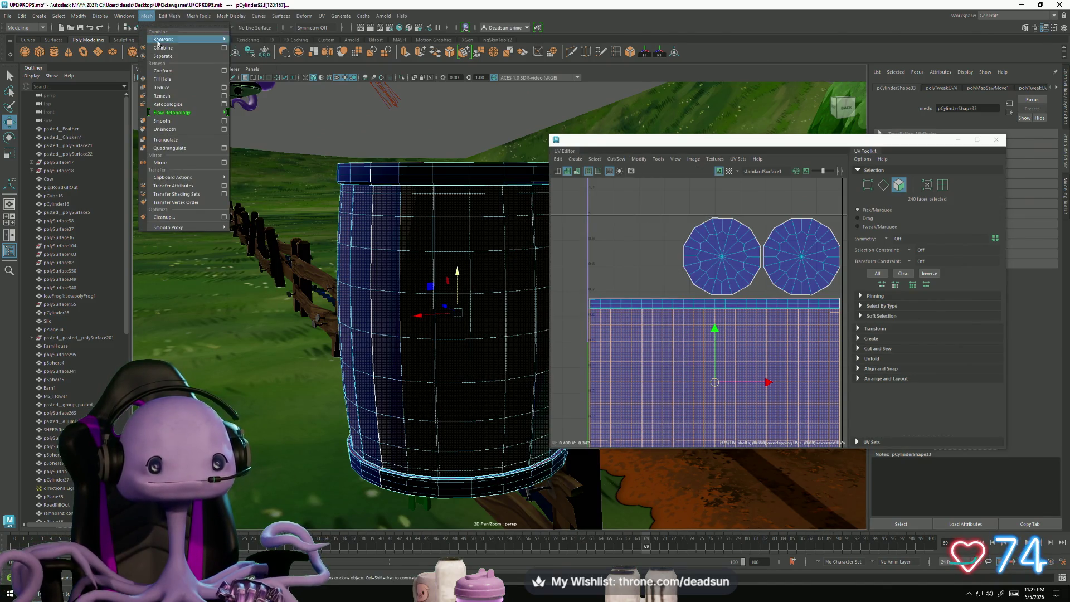
{"action": "mouse_move", "coordinate": [173, 112]}
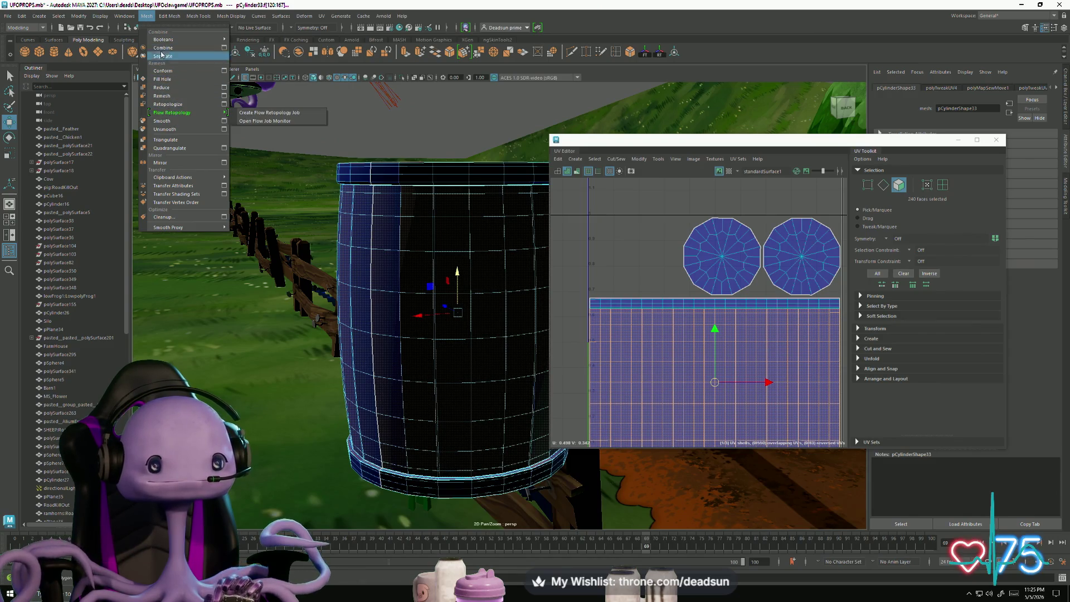
{"action": "left_click", "coordinate": [199, 15]}
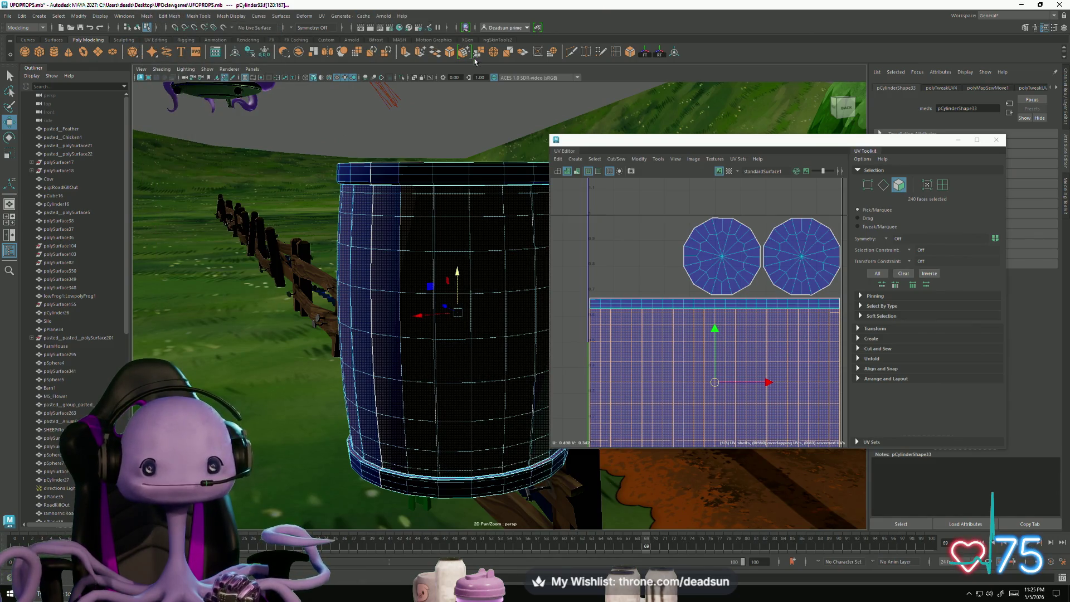
Step: Extrude the barrel's top faces and scale them along Y to form the rim band
{"action": "left_click", "coordinate": [403, 53]}
{"action": "mouse_move", "coordinate": [402, 351]}
{"action": "left_mouse_down", "text": "alt"}
{"action": "mouse_move", "coordinate": [562, 327]}
{"action": "mouse_move", "coordinate": [350, 316]}
{"action": "left_mouse_up", "text": "alt"}
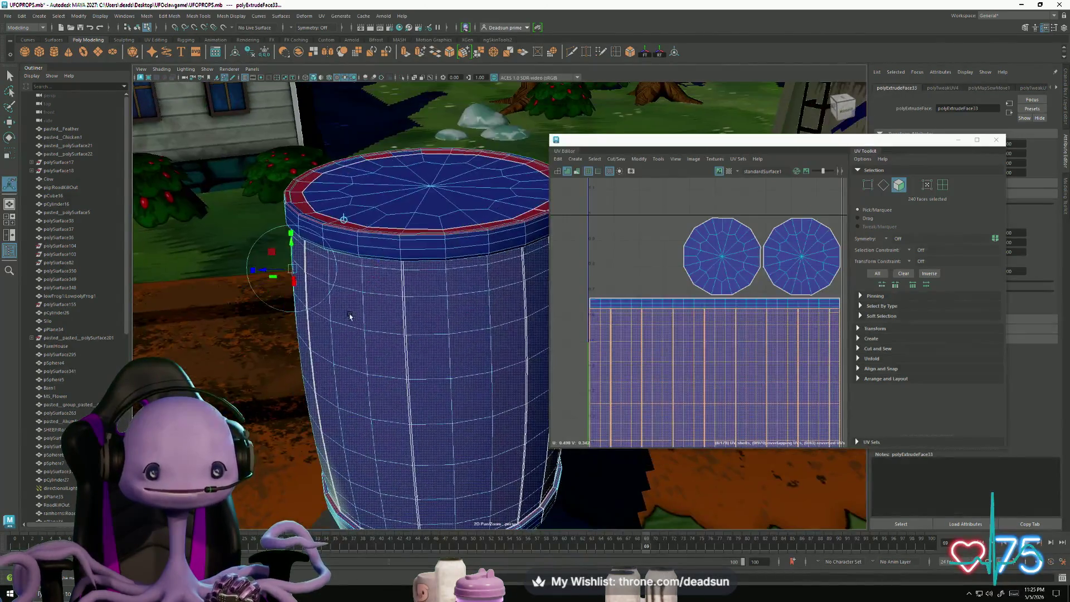
{"action": "mouse_move", "coordinate": [268, 273]}
{"action": "left_mouse_down", "text": "alt"}
{"action": "mouse_move", "coordinate": [280, 308]}
{"action": "mouse_move", "coordinate": [301, 168]}
{"action": "left_mouse_up", "text": "alt"}
{"action": "scroll", "coordinate": [393, 330], "scroll_direction": "up", "scroll_amount": 5}
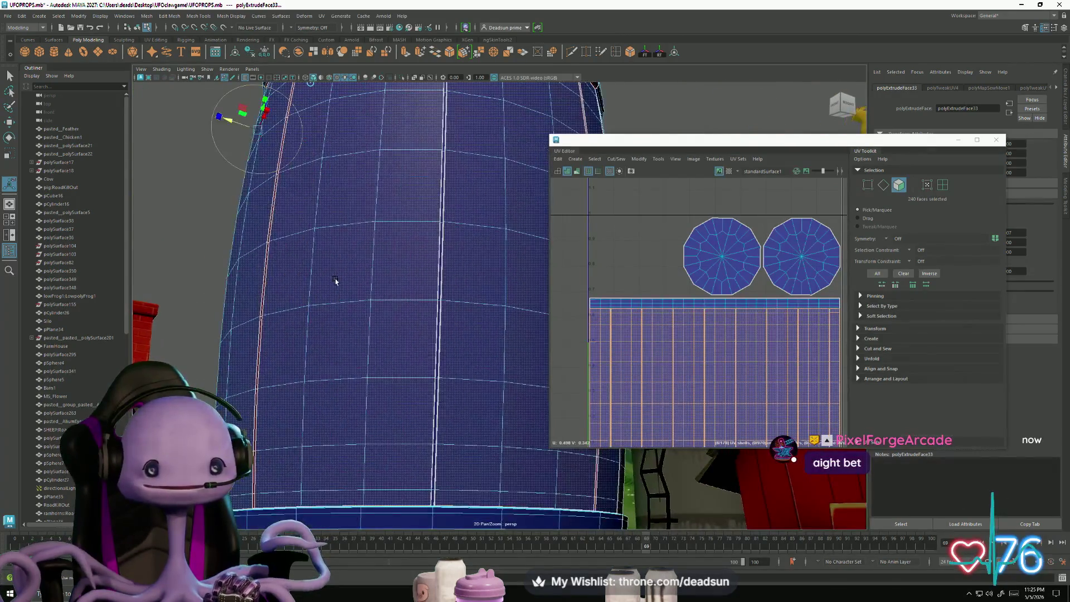
{"action": "scroll", "coordinate": [393, 330], "scroll_direction": "down", "scroll_amount": 4}
{"action": "scroll", "coordinate": [368, 322], "scroll_direction": "up", "scroll_amount": 2}
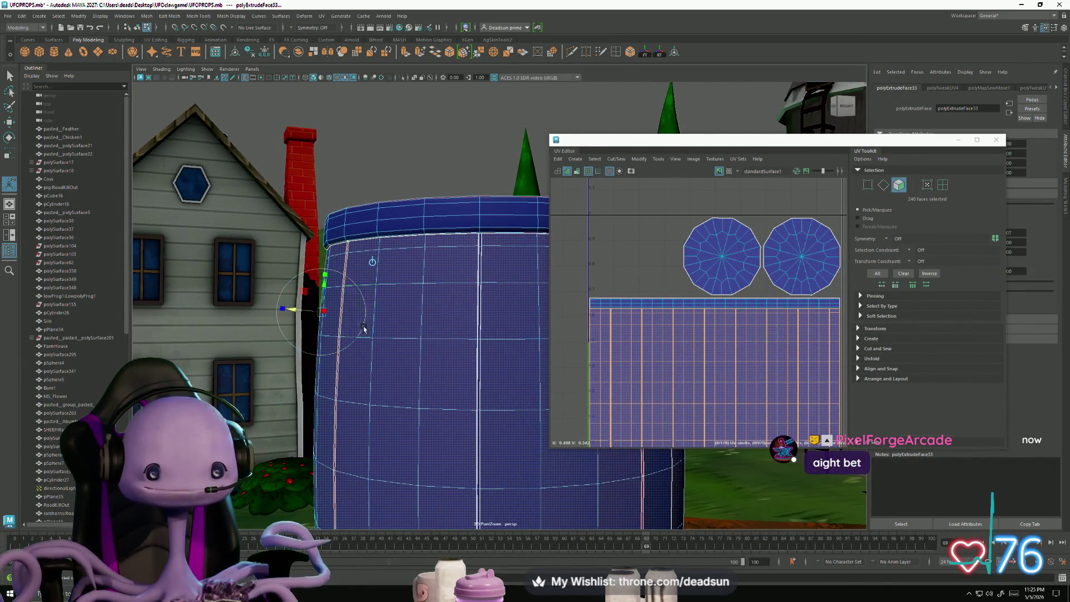
{"action": "key", "text": "r"}
{"action": "left_click", "coordinate": [503, 407]}
{"action": "left_click_drag", "start_coordinate": [499, 407], "coordinate": [498, 405]}
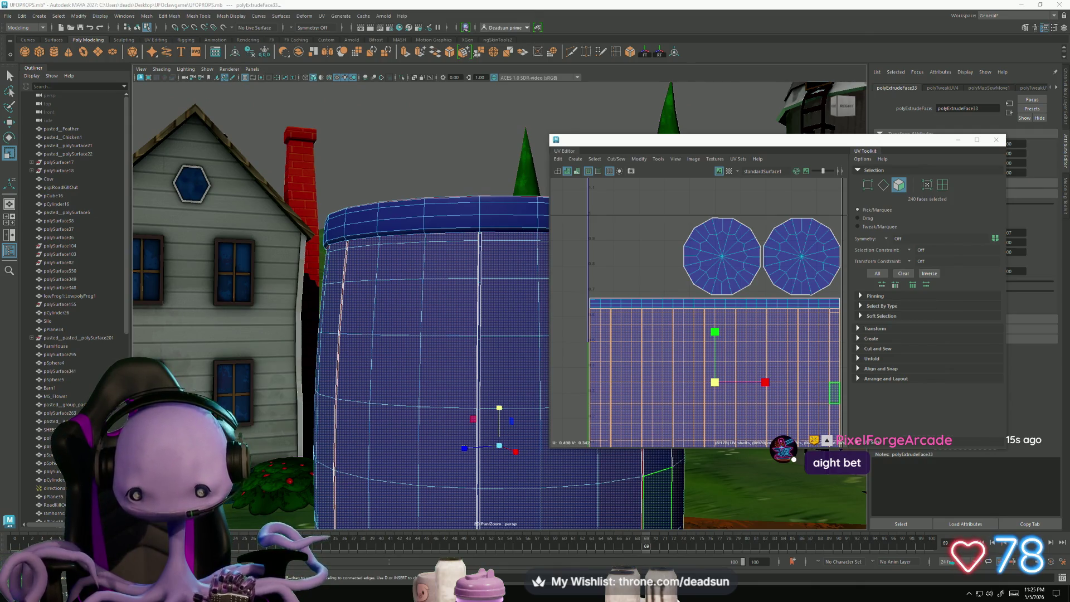
Step: Select a lid face and the first face loop along the rim
{"action": "mouse_move", "coordinate": [550, 255]}
{"action": "left_mouse_down", "text": "alt"}
{"action": "mouse_move", "coordinate": [411, 249]}
{"action": "mouse_move", "coordinate": [393, 258]}
{"action": "left_mouse_up", "text": "alt"}
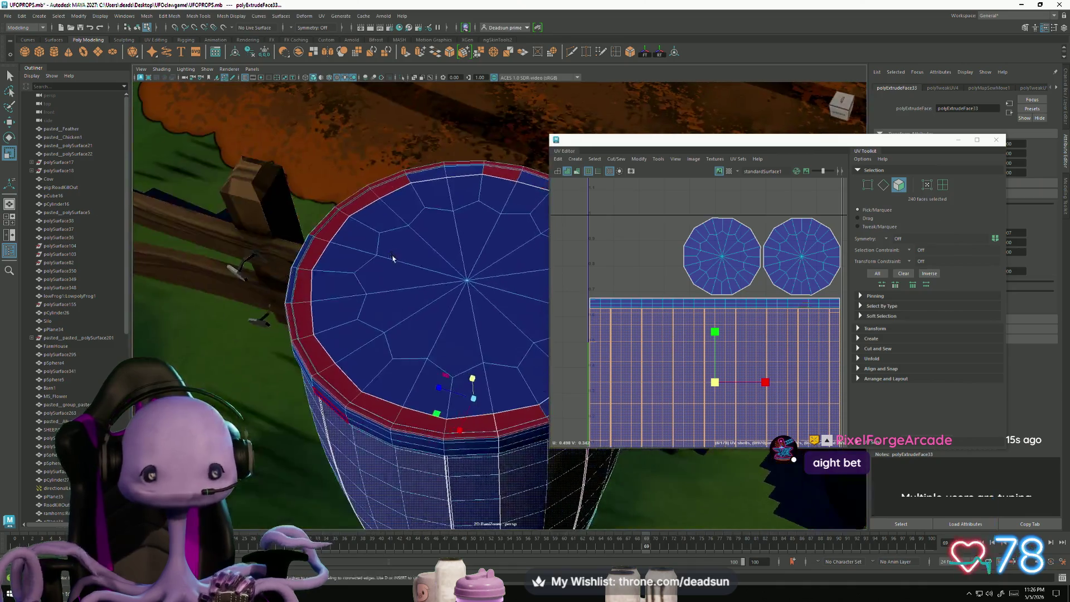
{"action": "scroll", "coordinate": [298, 314], "scroll_direction": "up", "scroll_amount": 3}
{"action": "left_click", "coordinate": [290, 317]}
{"action": "scroll", "coordinate": [334, 323], "scroll_direction": "up", "scroll_amount": 2}
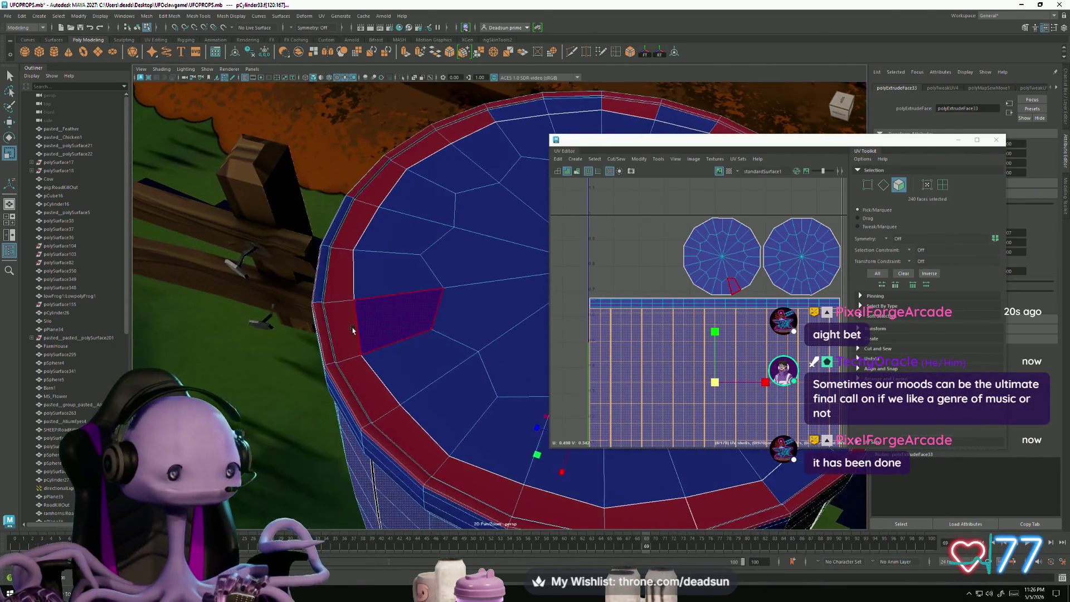
{"action": "scroll", "coordinate": [334, 329], "scroll_direction": "up", "scroll_amount": 3}
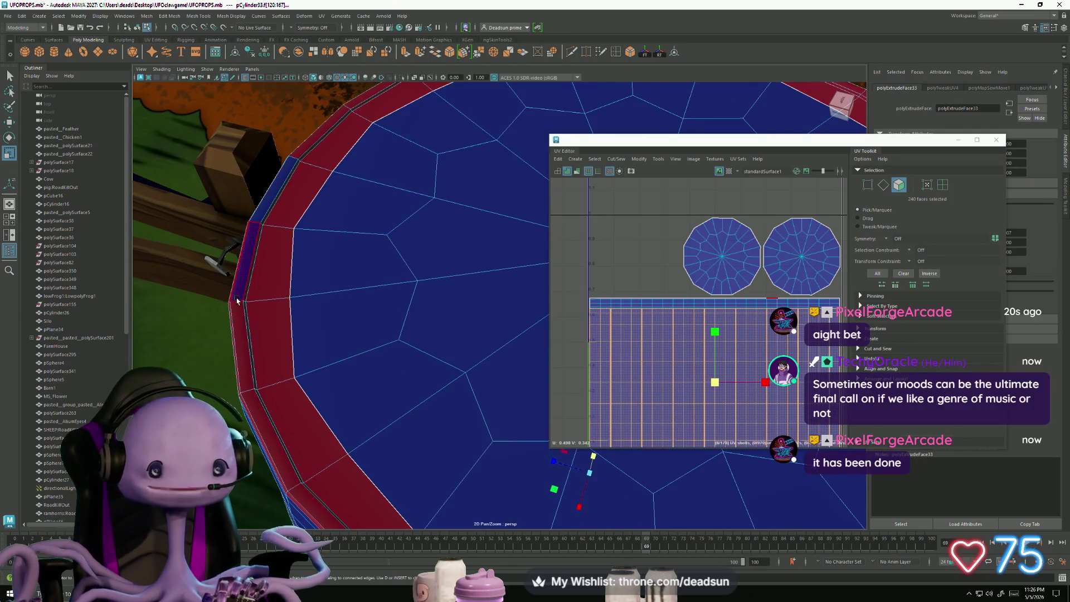
{"action": "left_click_drag", "start_coordinate": [235, 308], "coordinate": [262, 355], "text": "alt"}
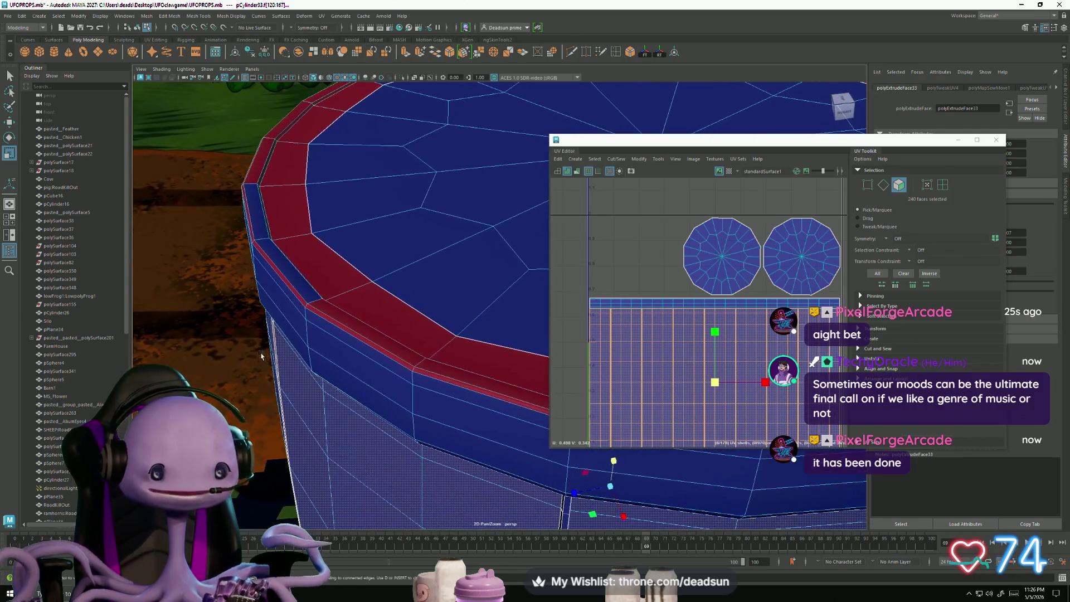
{"action": "left_click", "coordinate": [304, 304]}
{"action": "double_click", "coordinate": [314, 306]}
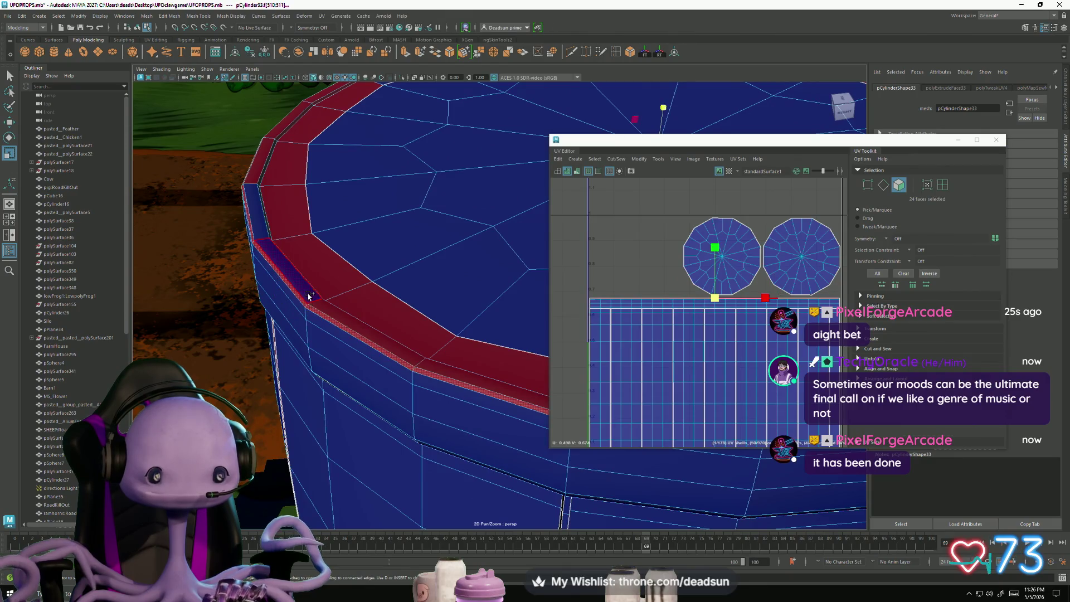
Step: Add more rim and lid face loops plus the central triangle faces to the selection
{"action": "left_click_drag", "start_coordinate": [316, 306], "coordinate": [415, 399], "text": "alt"}
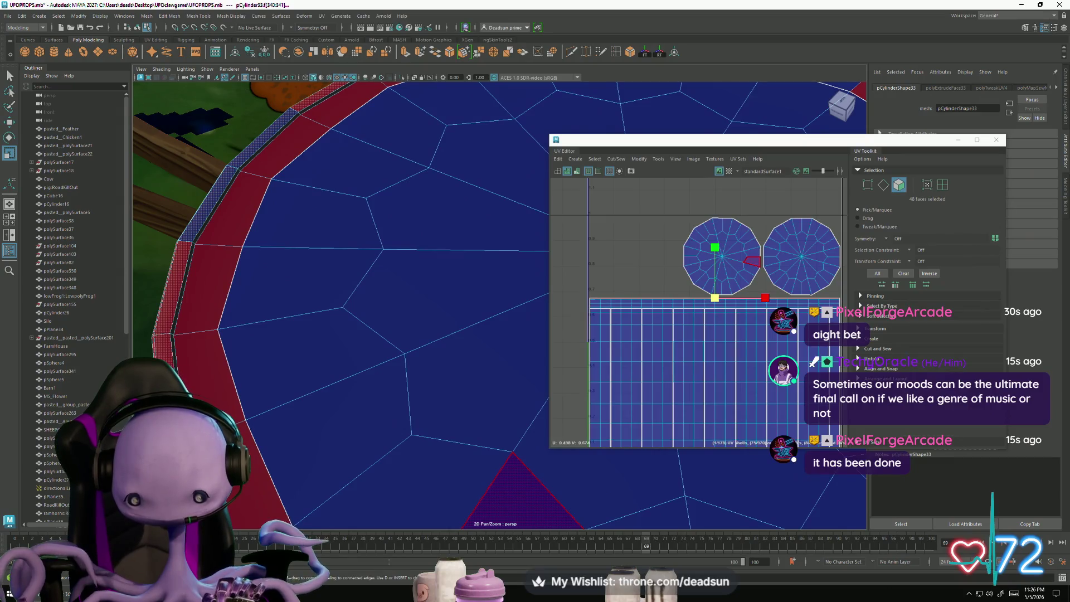
{"action": "double_click", "coordinate": [192, 241], "text": "shift"}
{"action": "double_click", "coordinate": [213, 240], "text": "shift"}
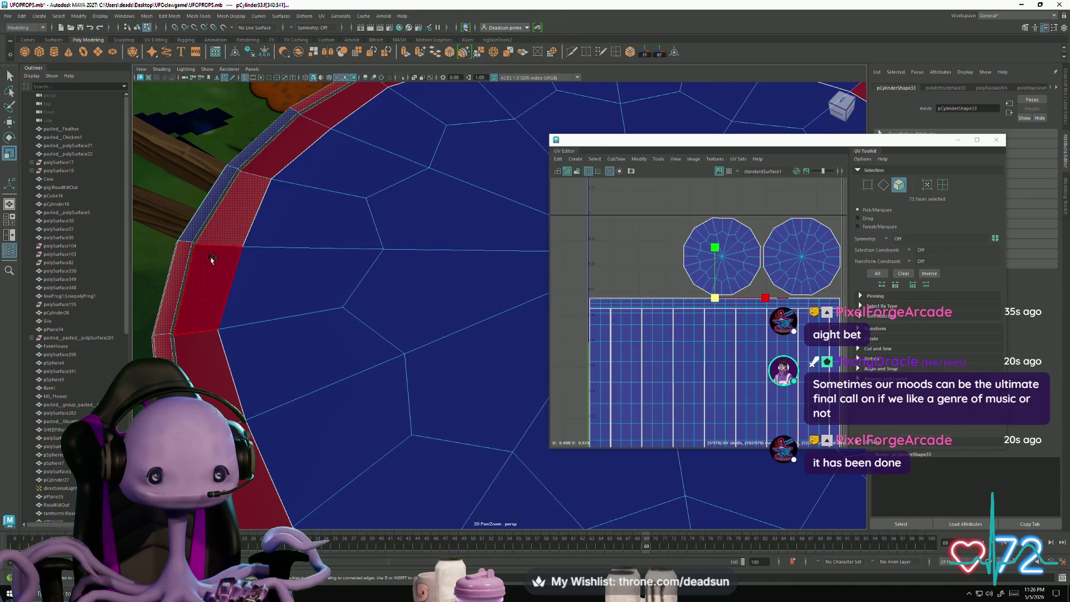
{"action": "scroll", "coordinate": [390, 307], "scroll_direction": "down", "scroll_amount": 5}
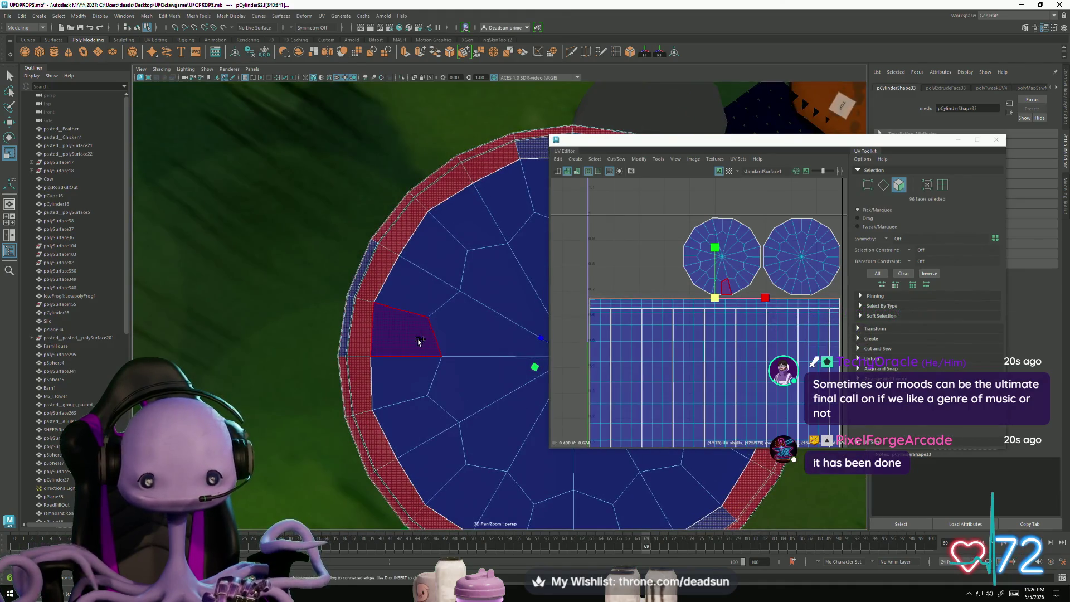
{"action": "double_click", "coordinate": [416, 368], "text": "shift"}
{"action": "middle_click_drag", "start_coordinate": [488, 382], "coordinate": [360, 364], "text": "alt"}
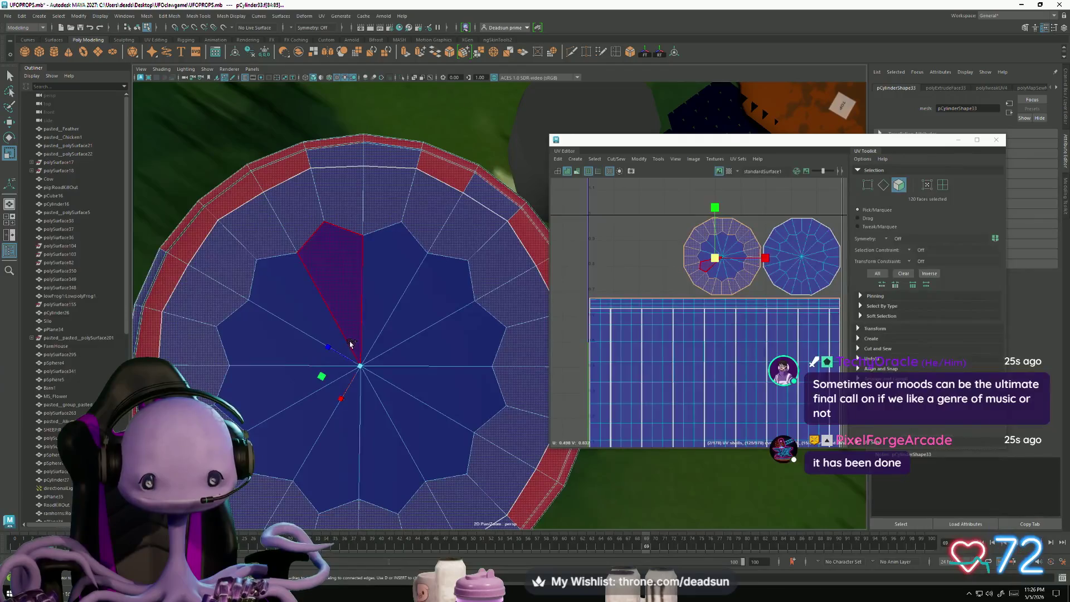
{"action": "double_click", "coordinate": [350, 344], "text": "shift"}
{"action": "scroll", "coordinate": [351, 344], "scroll_direction": "down", "scroll_amount": 5}
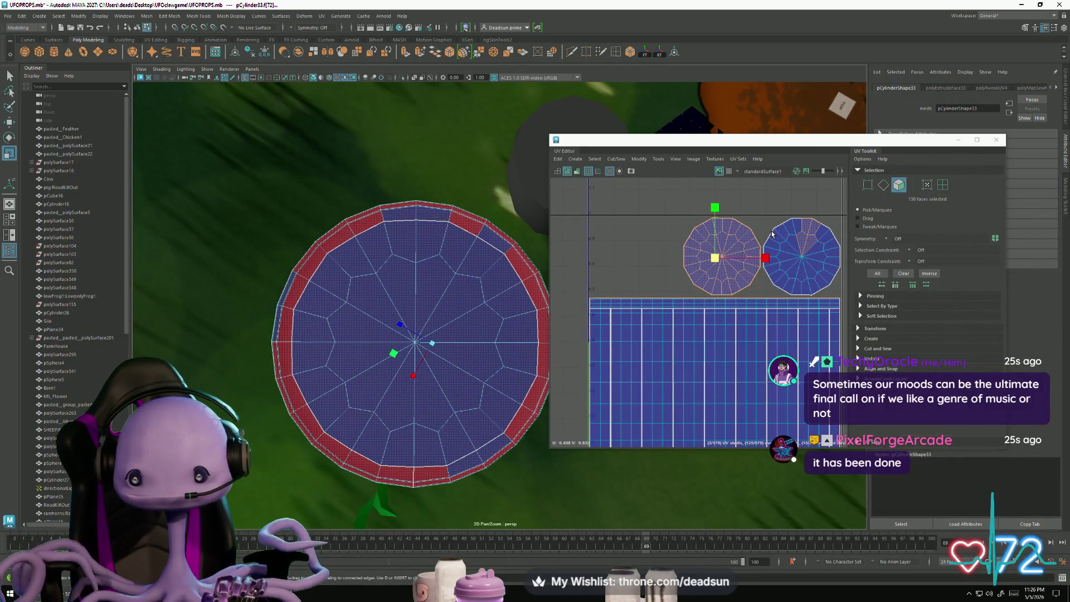
Step: Add the right UV shell's faces and the remaining lower rim face loops, then frame them
{"action": "left_click_drag", "start_coordinate": [772, 233], "coordinate": [837, 290]}
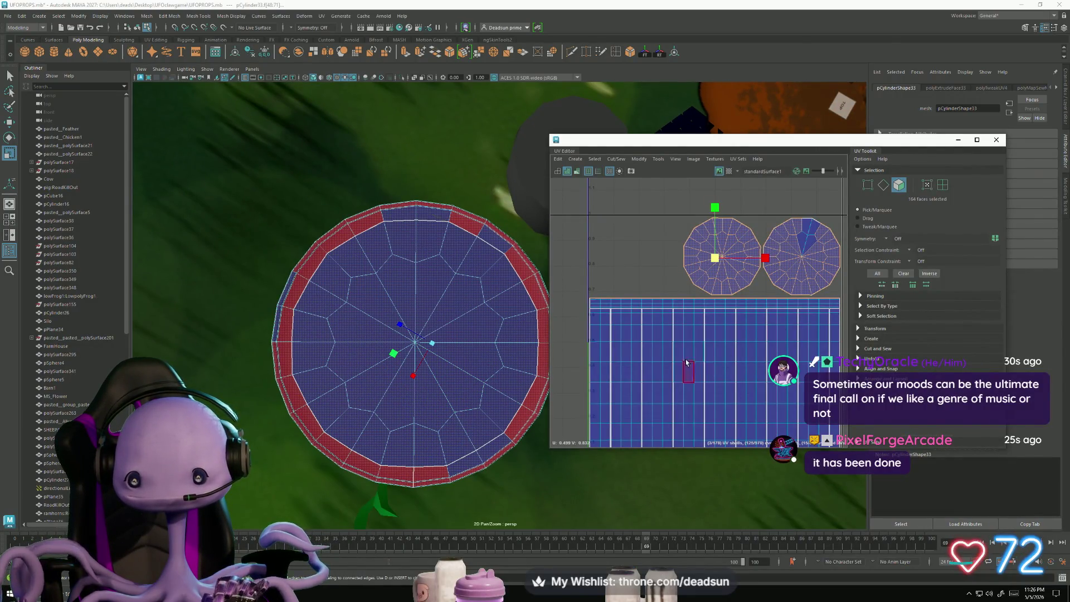
{"action": "left_click", "coordinate": [806, 234], "text": "shift"}
{"action": "left_click_drag", "start_coordinate": [401, 334], "coordinate": [372, 338], "text": "alt"}
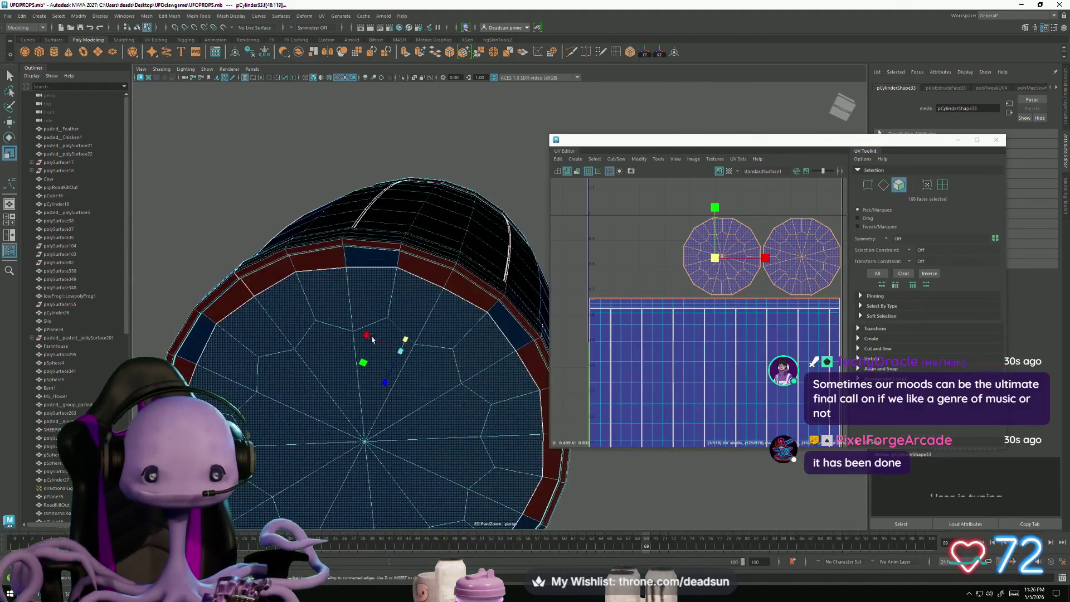
{"action": "mouse_move", "coordinate": [289, 208]}
{"action": "left_mouse_down", "text": "alt"}
{"action": "mouse_move", "coordinate": [303, 283]}
{"action": "mouse_move", "coordinate": [347, 353]}
{"action": "mouse_move", "coordinate": [329, 371]}
{"action": "mouse_move", "coordinate": [335, 390]}
{"action": "left_mouse_up", "text": "alt"}
{"action": "scroll", "coordinate": [346, 352], "scroll_direction": "up", "scroll_amount": 5}
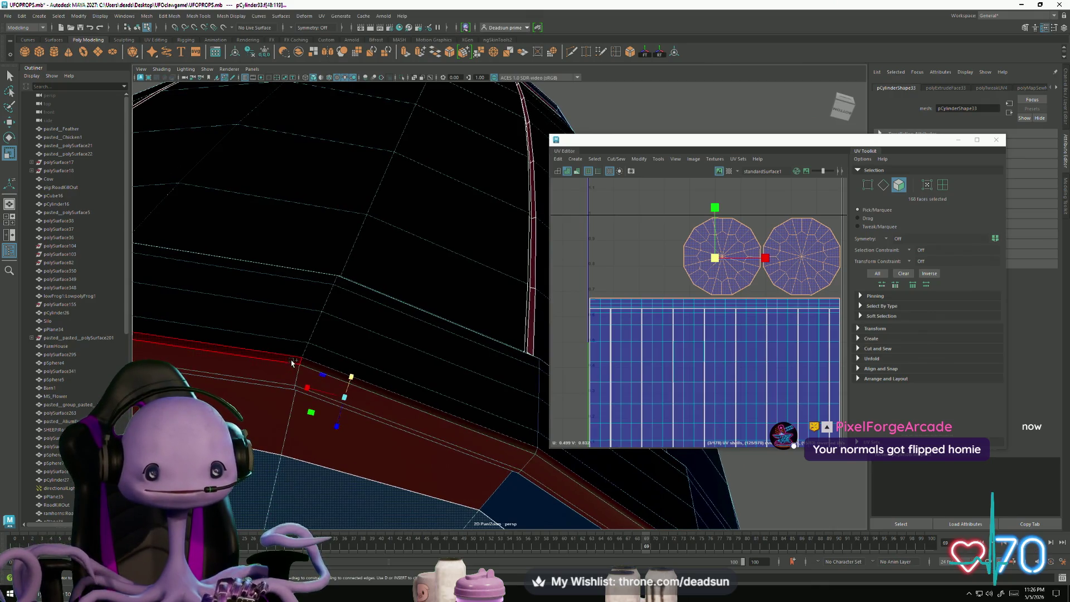
{"action": "double_click", "coordinate": [286, 384], "text": "shift"}
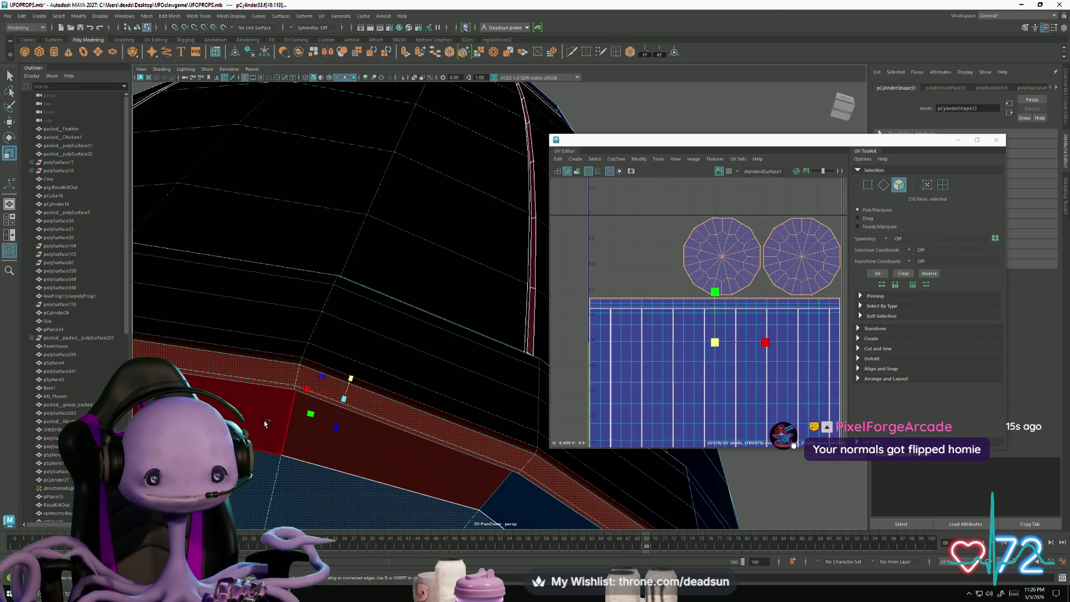
{"action": "double_click", "coordinate": [292, 440], "text": "shift"}
{"action": "double_click", "coordinate": [291, 441], "text": "shift"}
{"action": "key", "text": "f"}
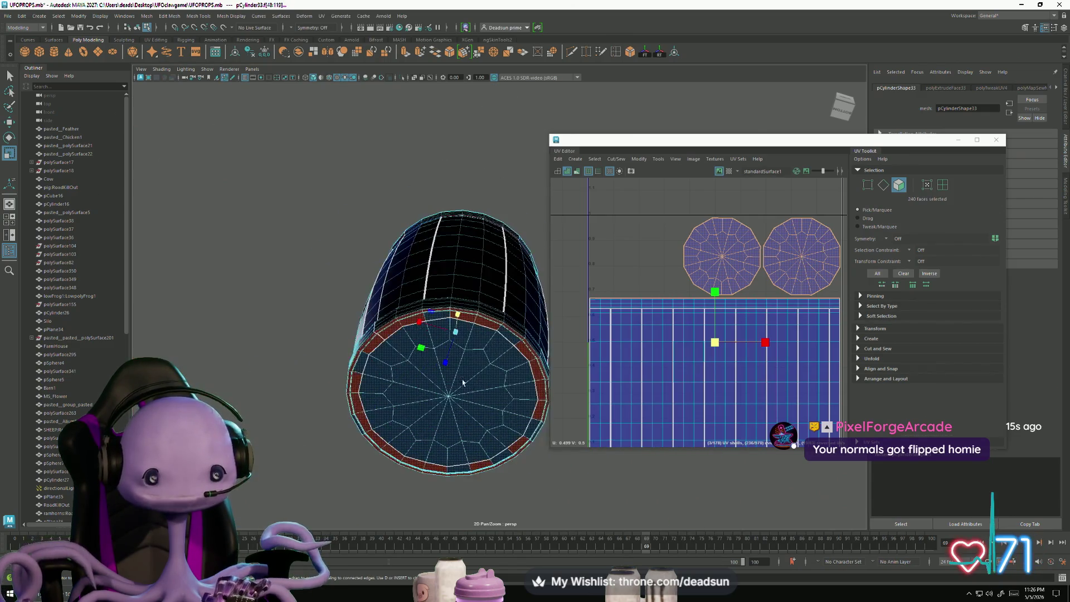
{"action": "left_click_drag", "start_coordinate": [335, 446], "coordinate": [361, 457], "text": "alt"}
{"action": "mouse_move", "coordinate": [610, 422]}
{"action": "middle_mouse_down", "text": "alt"}
{"action": "mouse_move", "coordinate": [616, 298]}
{"action": "mouse_move", "coordinate": [611, 357]}
{"action": "middle_mouse_up", "text": "alt"}
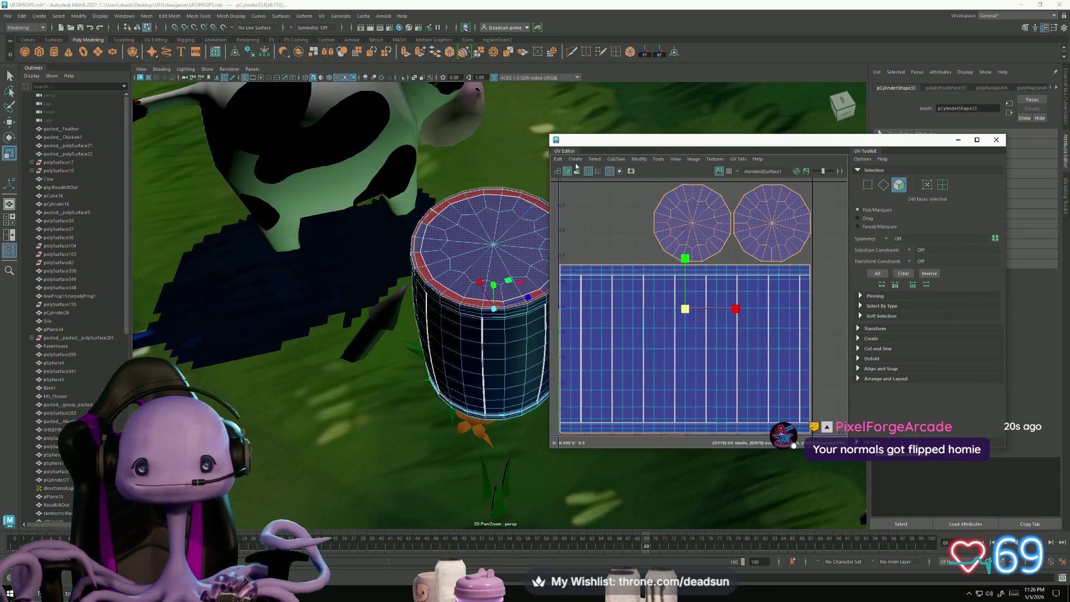
Step: Apply a planar UV projection to the selected barrel faces
{"action": "left_click", "coordinate": [575, 159]}
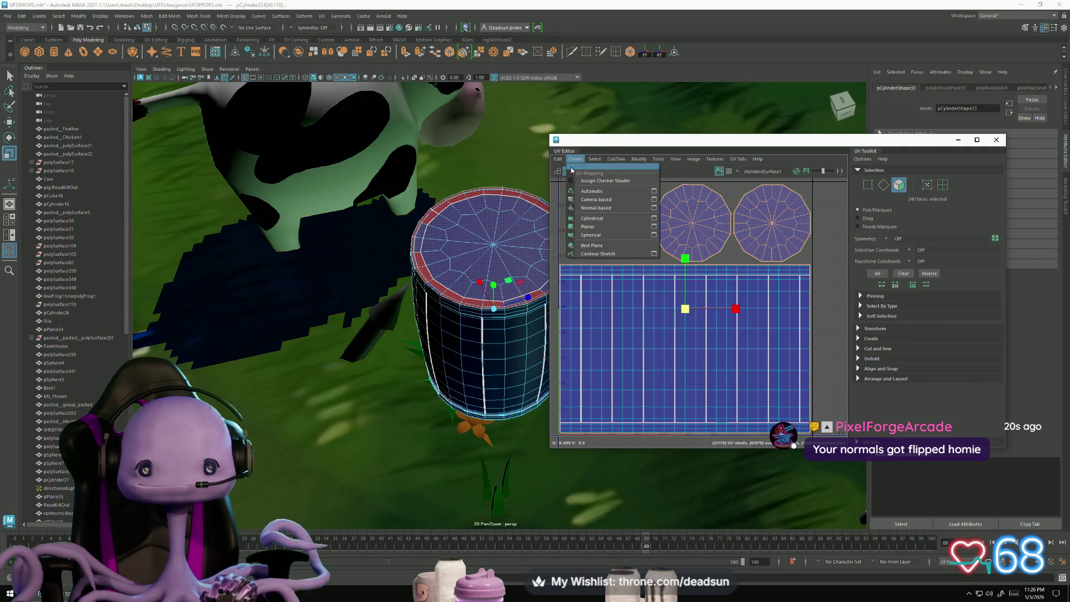
{"action": "left_click", "coordinate": [656, 223]}
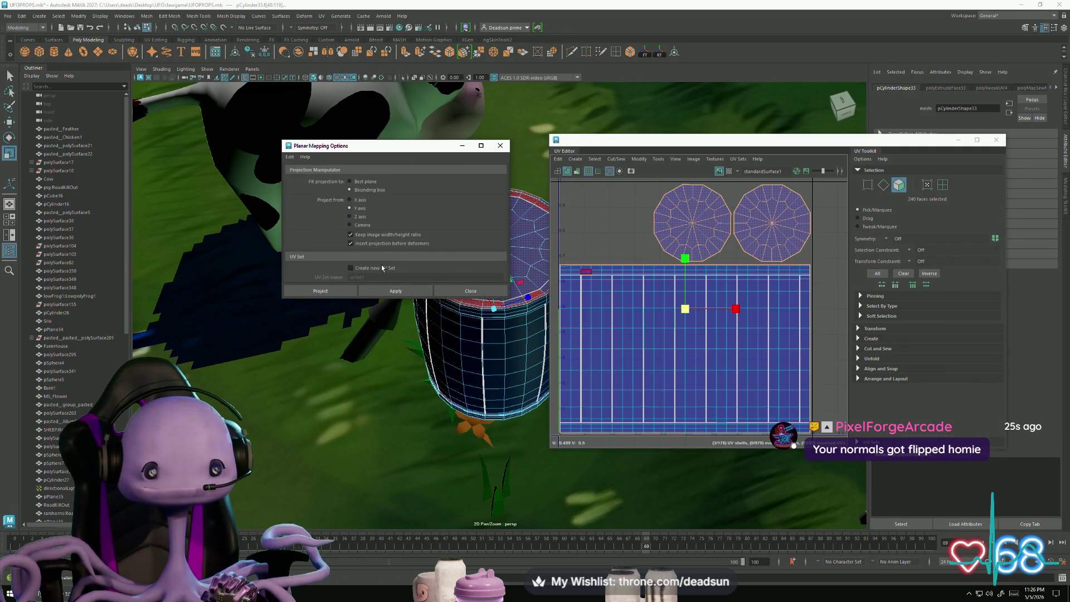
{"action": "left_click", "coordinate": [396, 291]}
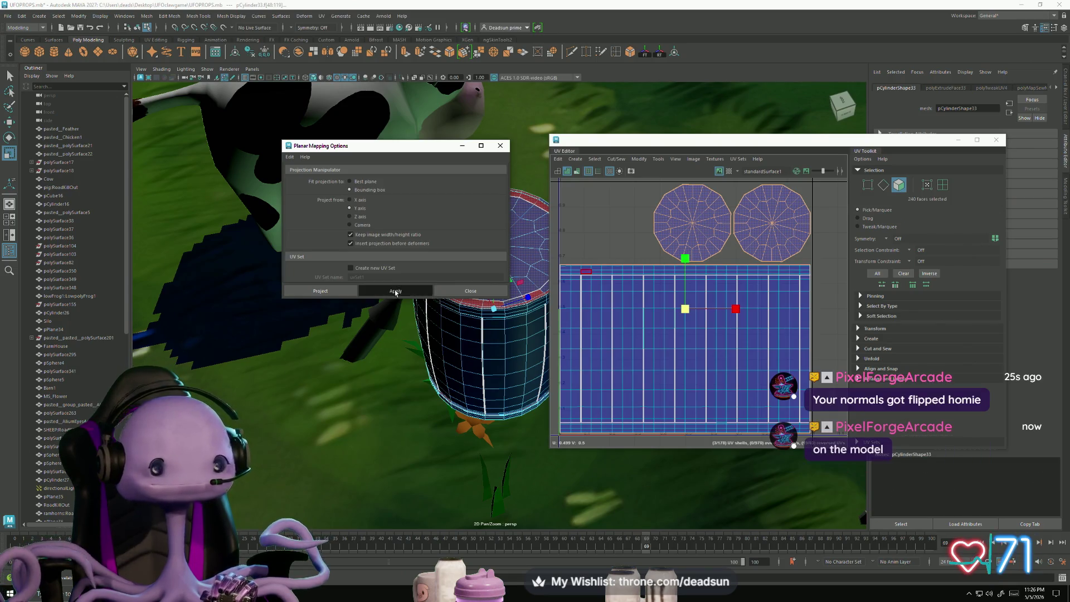
{"action": "scroll", "coordinate": [703, 279], "scroll_direction": "down", "scroll_amount": 2}
Step: Move the ring shell above the cap and shift the red cap shell up-left off the grid
{"action": "right_click_drag", "start_coordinate": [699, 261], "coordinate": [735, 264]}
{"action": "key", "text": "w"}
{"action": "mouse_move", "coordinate": [702, 297]}
{"action": "left_mouse_down"}
{"action": "mouse_move", "coordinate": [762, 226]}
{"action": "mouse_move", "coordinate": [845, 170]}
{"action": "left_mouse_up"}
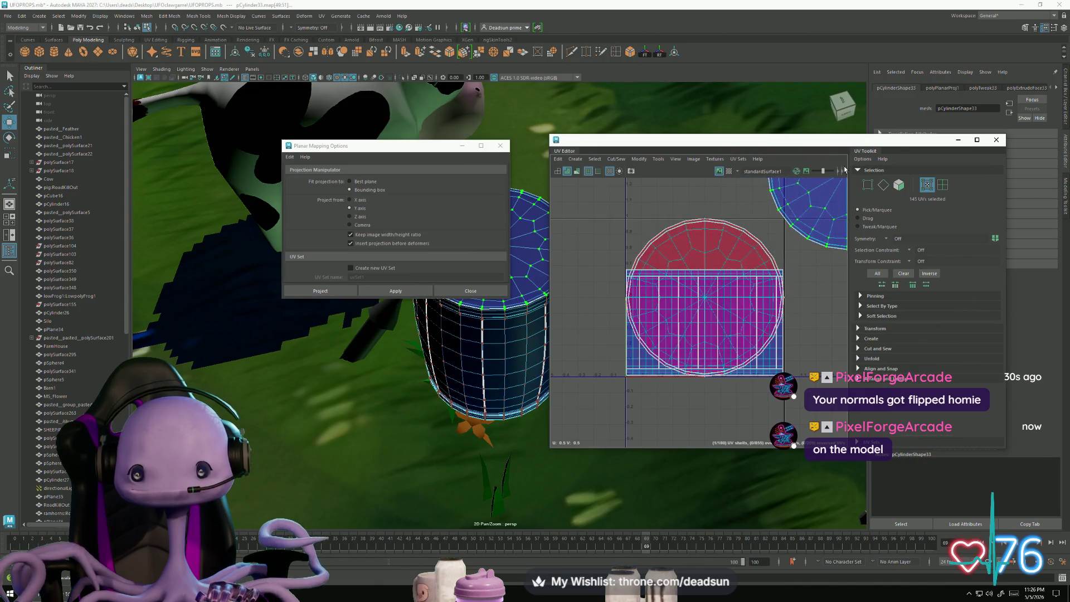
{"action": "key", "text": "ctrl+z"}
{"action": "mouse_move", "coordinate": [695, 298]}
{"action": "left_mouse_down"}
{"action": "mouse_move", "coordinate": [700, 232]}
{"action": "mouse_move", "coordinate": [676, 163]}
{"action": "mouse_move", "coordinate": [648, 172]}
{"action": "left_mouse_up"}
{"action": "scroll", "coordinate": [667, 355], "scroll_direction": "down", "scroll_amount": 3}
{"action": "left_click", "coordinate": [704, 292]}
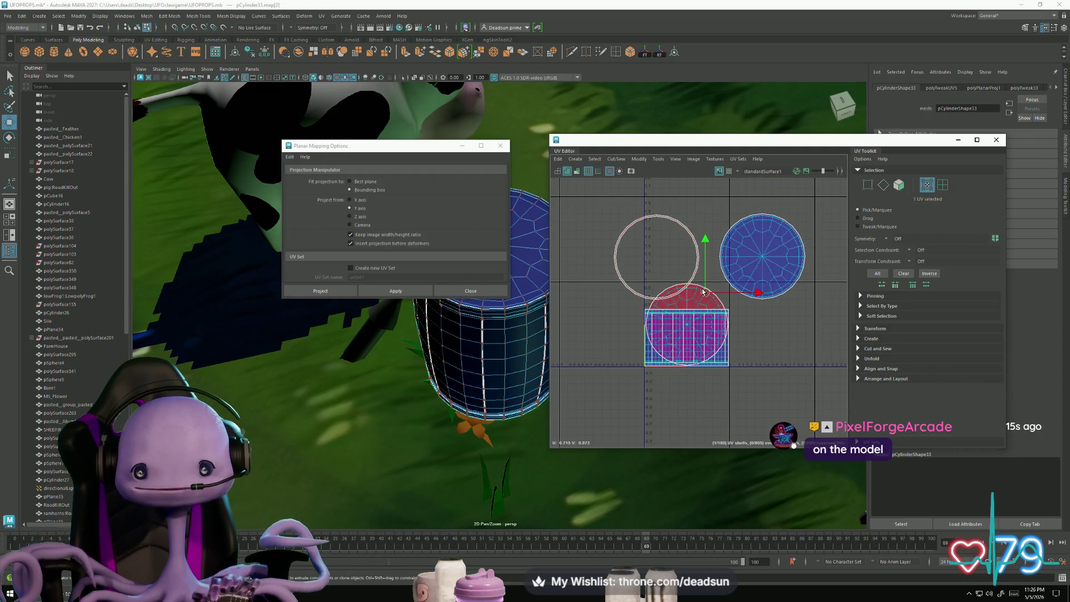
{"action": "double_click", "coordinate": [696, 329]}
{"action": "mouse_move", "coordinate": [696, 329]}
{"action": "left_mouse_down"}
{"action": "mouse_move", "coordinate": [678, 260]}
{"action": "mouse_move", "coordinate": [571, 257]}
{"action": "left_mouse_up"}
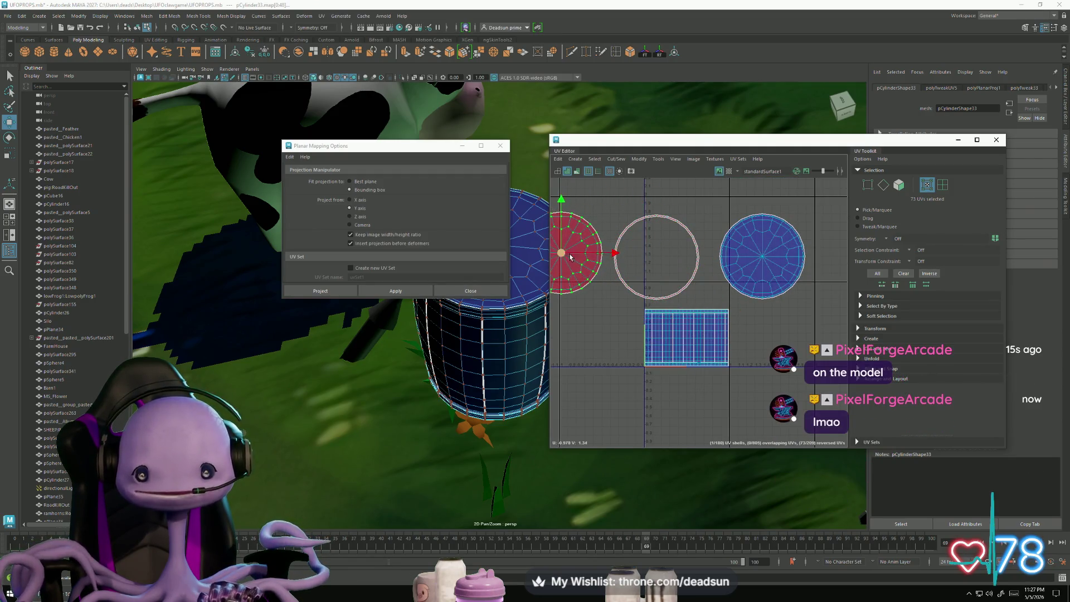
Step: Flip the cap and ring UV shells with Modify > Flip, then deselect
{"action": "double_click", "coordinate": [628, 230], "text": "shift"}
{"action": "left_click", "coordinate": [621, 161]}
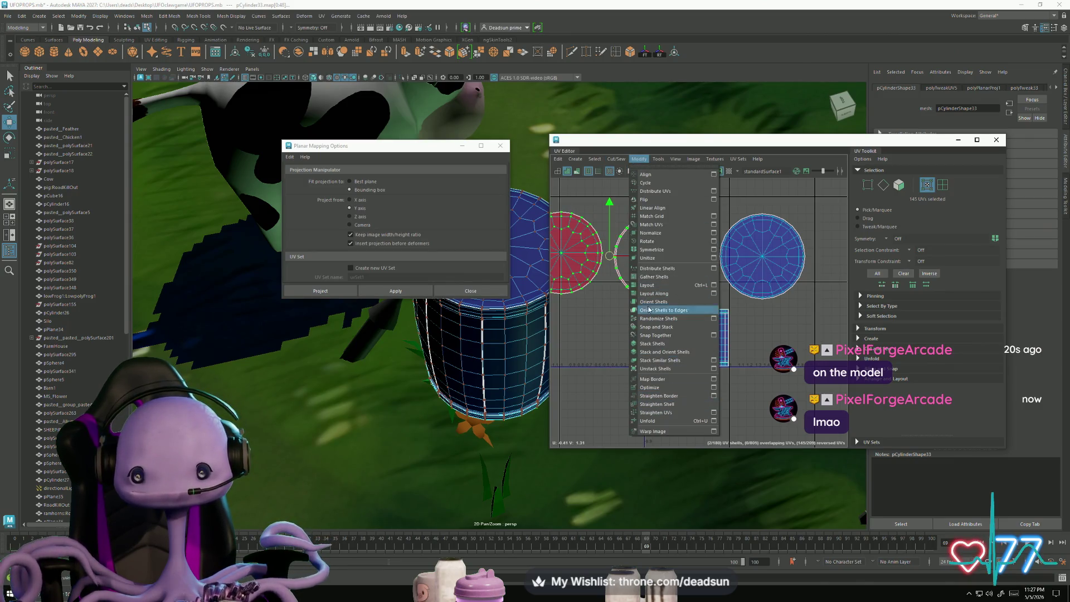
{"action": "left_click", "coordinate": [654, 200]}
{"action": "scroll", "coordinate": [645, 291], "scroll_direction": "up", "scroll_amount": 3}
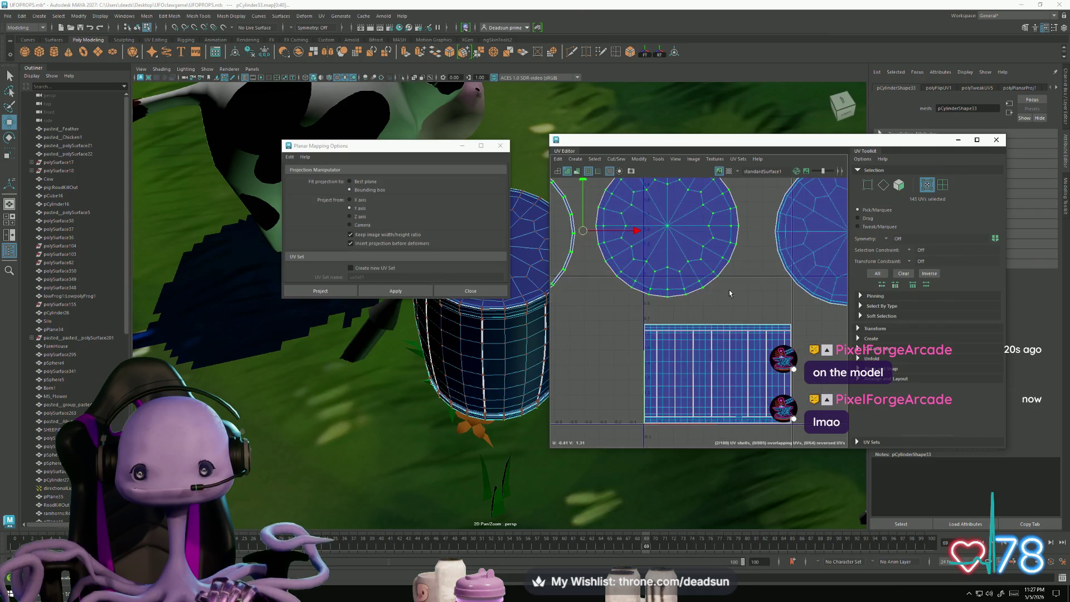
{"action": "key", "text": "alt+space"}
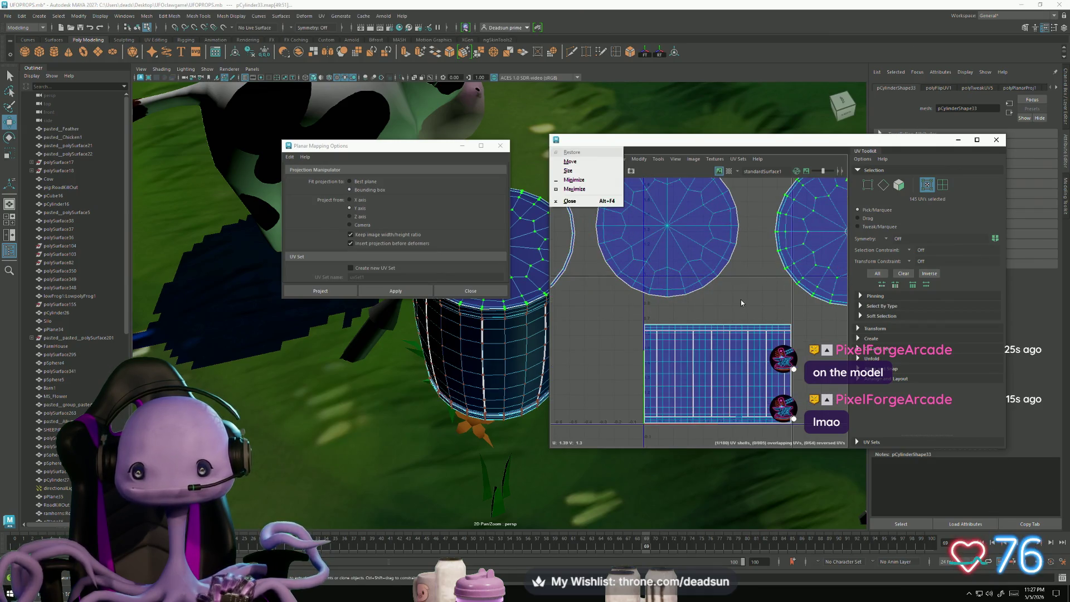
{"action": "left_click", "coordinate": [731, 299]}
{"action": "scroll", "coordinate": [737, 301], "scroll_direction": "down", "scroll_amount": 2}
{"action": "scroll", "coordinate": [626, 292], "scroll_direction": "up", "scroll_amount": 3}
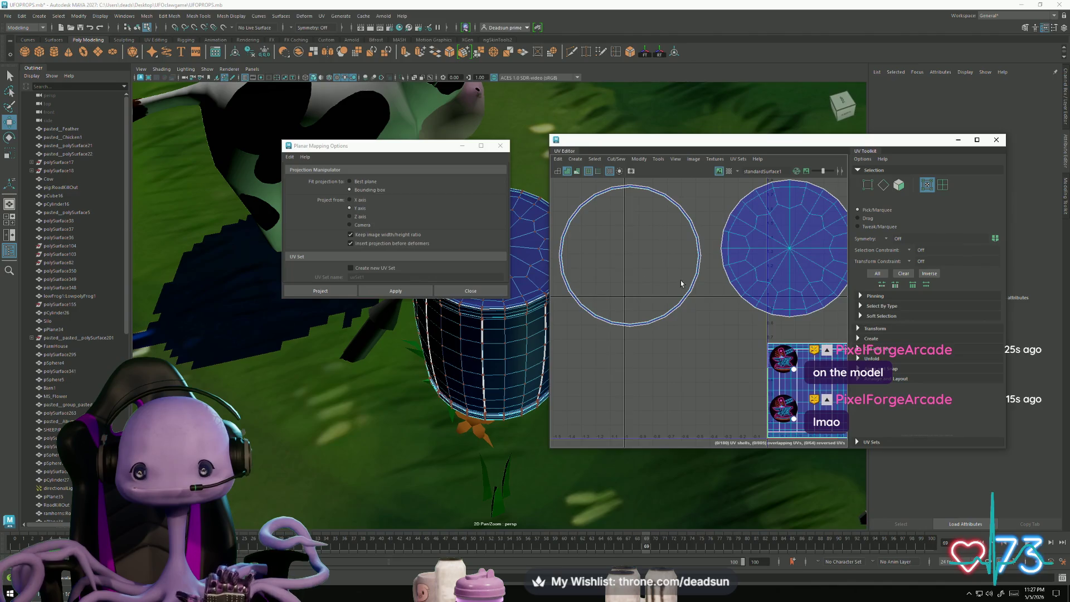
Step: Select the right circle UV shell and nudge it slightly left
{"action": "left_click", "coordinate": [696, 233]}
{"action": "mouse_move", "coordinate": [608, 291]}
{"action": "middle_mouse_down", "text": "alt"}
{"action": "mouse_move", "coordinate": [606, 251]}
{"action": "mouse_move", "coordinate": [656, 331]}
{"action": "mouse_move", "coordinate": [635, 306]}
{"action": "middle_mouse_up", "text": "alt"}
{"action": "double_click", "coordinate": [629, 250]}
{"action": "scroll", "coordinate": [684, 306], "scroll_direction": "down", "scroll_amount": 3}
{"action": "double_click", "coordinate": [735, 297]}
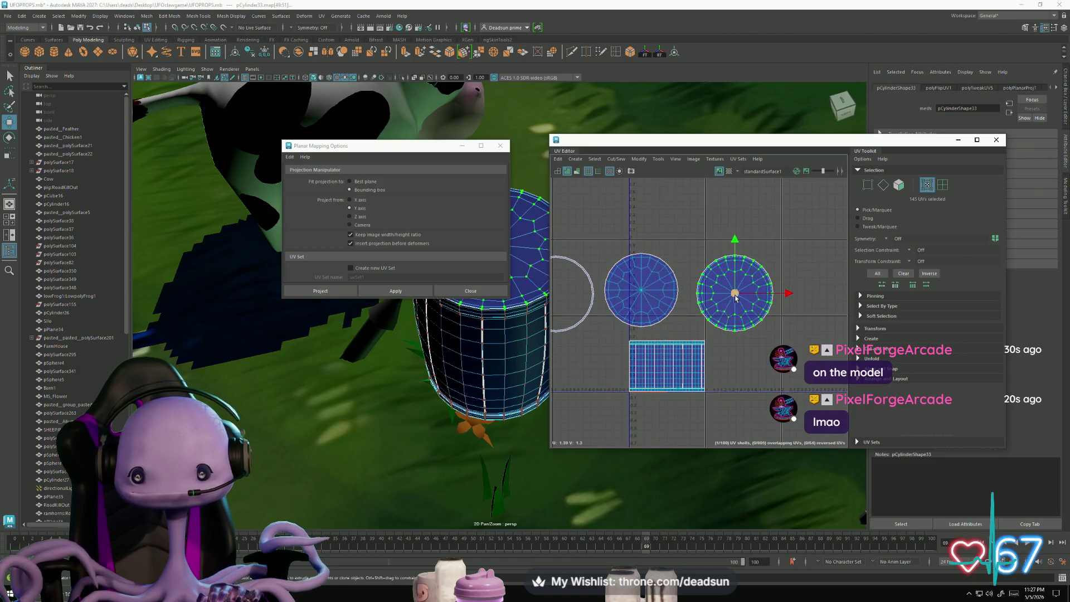
{"action": "mouse_move", "coordinate": [736, 297]}
{"action": "left_mouse_down"}
{"action": "mouse_move", "coordinate": [761, 293]}
{"action": "mouse_move", "coordinate": [721, 294]}
{"action": "left_mouse_up"}
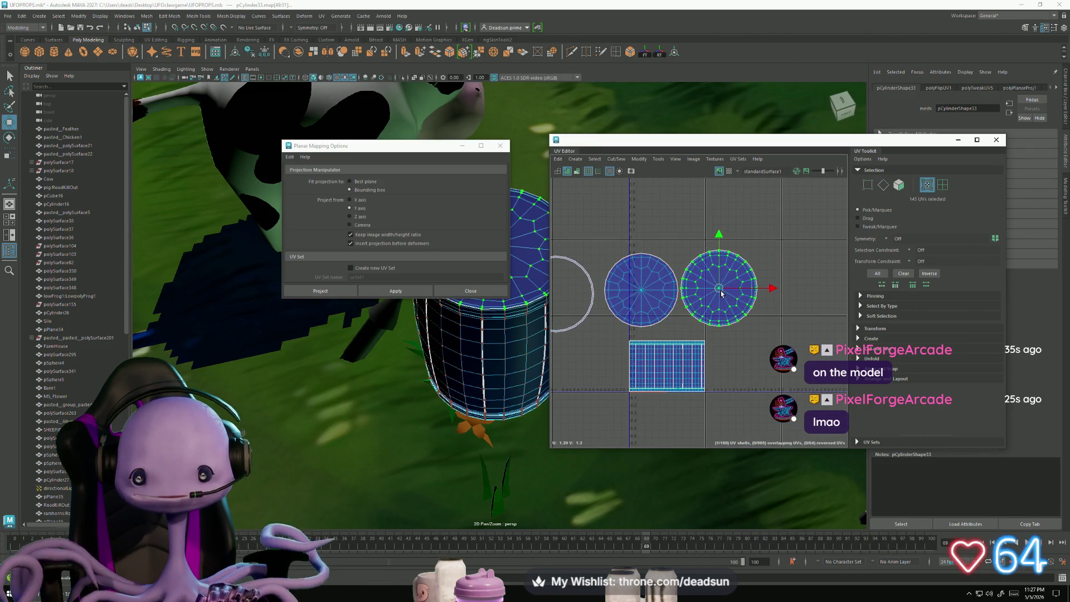
{"action": "scroll", "coordinate": [640, 308], "scroll_direction": "up", "scroll_amount": 3}
{"action": "mouse_move", "coordinate": [641, 308]}
{"action": "middle_mouse_down", "text": "alt"}
{"action": "mouse_move", "coordinate": [695, 265]}
{"action": "mouse_move", "coordinate": [673, 241]}
{"action": "middle_mouse_up", "text": "alt"}
Step: Select an edge loop around the rim, try Cut/Sew on it, then undo
{"action": "mouse_move", "coordinate": [487, 373]}
{"action": "left_mouse_down", "text": "alt"}
{"action": "mouse_move", "coordinate": [630, 413]}
{"action": "mouse_move", "coordinate": [426, 428]}
{"action": "left_mouse_up", "text": "alt"}
{"action": "right_click_drag", "start_coordinate": [295, 373], "coordinate": [294, 348]}
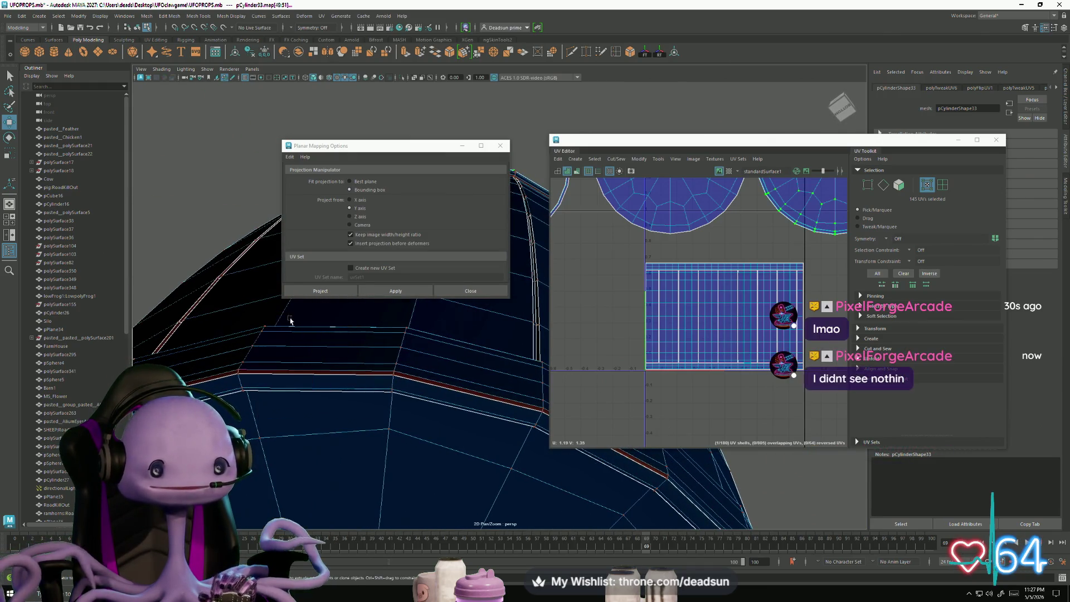
{"action": "double_click", "coordinate": [285, 392], "text": "shift"}
{"action": "key", "text": "f"}
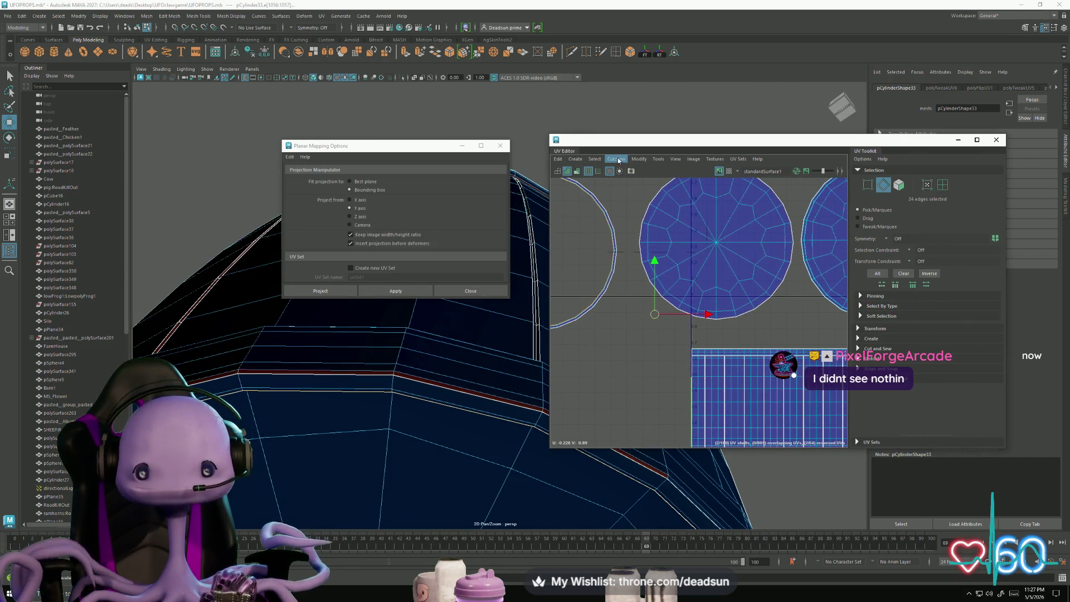
{"action": "left_click", "coordinate": [617, 160]}
{"action": "left_click", "coordinate": [638, 242]}
{"action": "scroll", "coordinate": [691, 316], "scroll_direction": "down", "scroll_amount": 2}
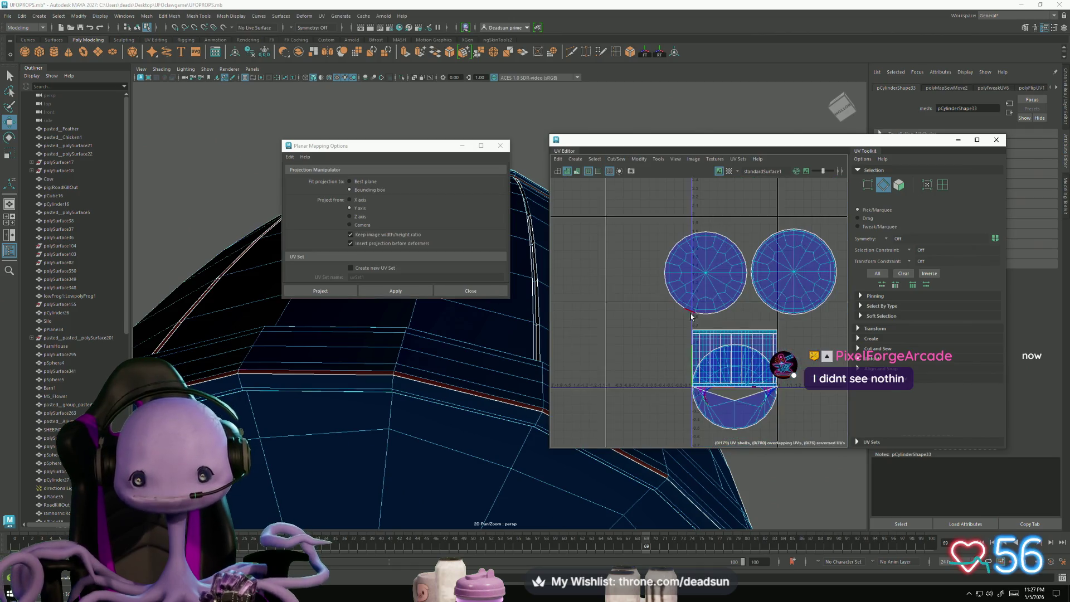
{"action": "key", "text": "ctrl+z"}
{"action": "scroll", "coordinate": [725, 390], "scroll_direction": "up", "scroll_amount": 10}
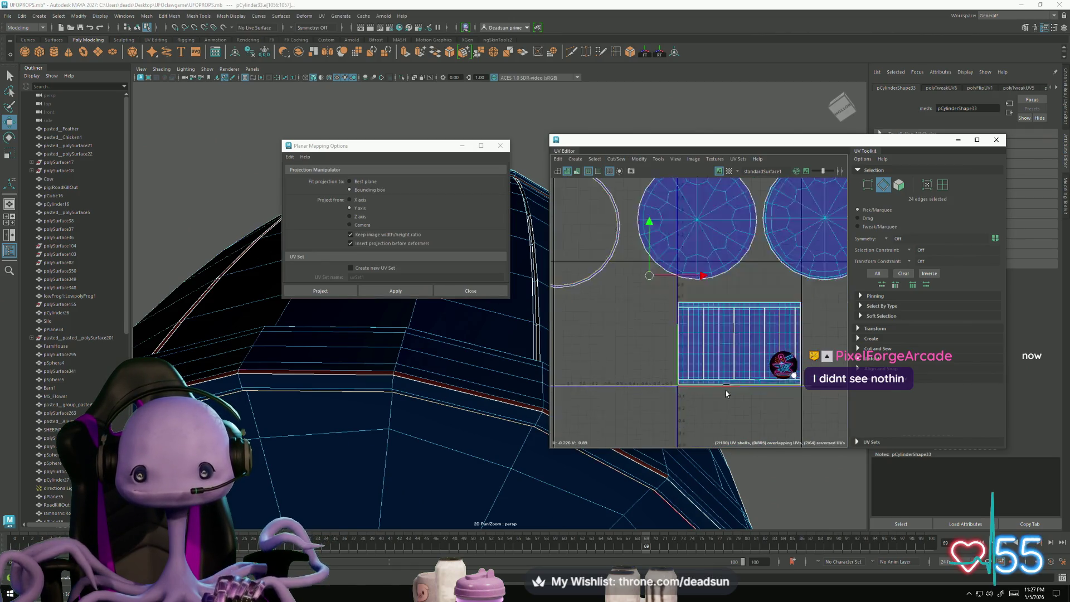
{"action": "scroll", "coordinate": [714, 363], "scroll_direction": "up", "scroll_amount": 5}
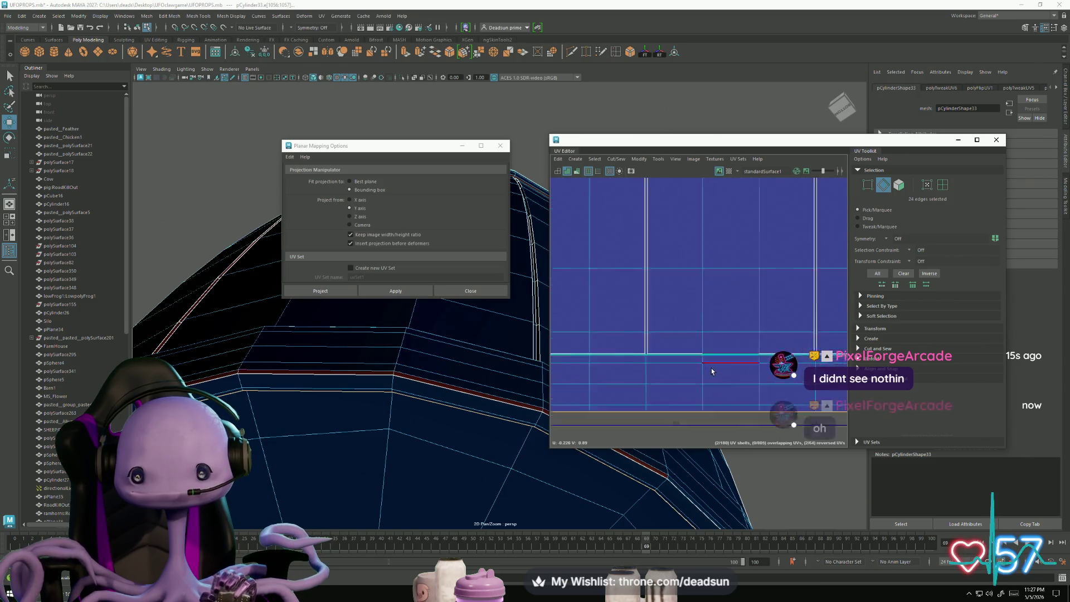
{"action": "scroll", "coordinate": [716, 355], "scroll_direction": "down", "scroll_amount": 5}
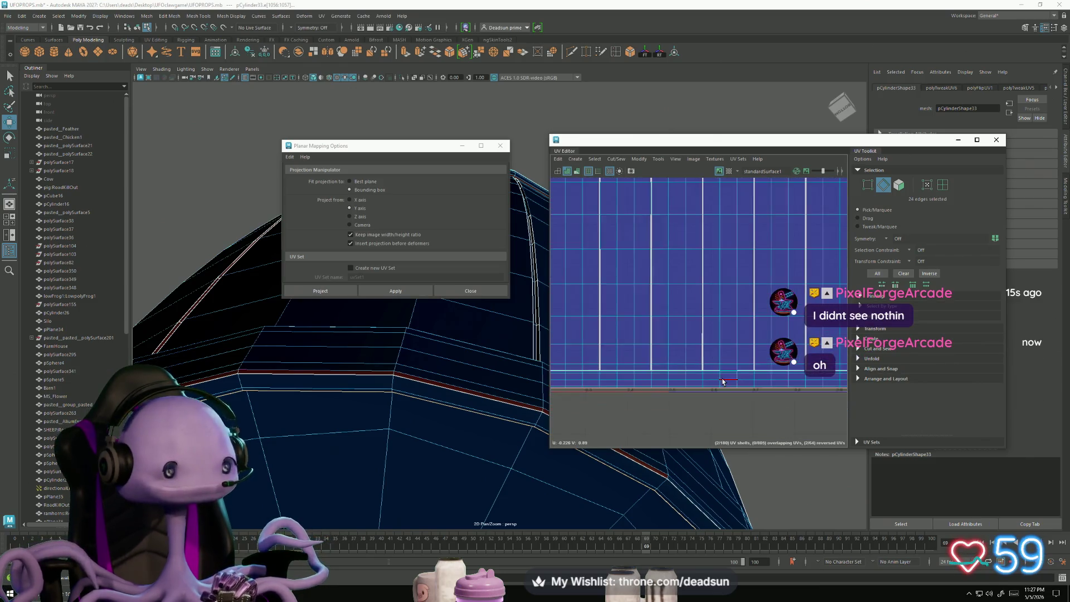
Step: Close the Planar Mapping Options and the UV Editor
{"action": "left_click", "coordinate": [501, 145]}
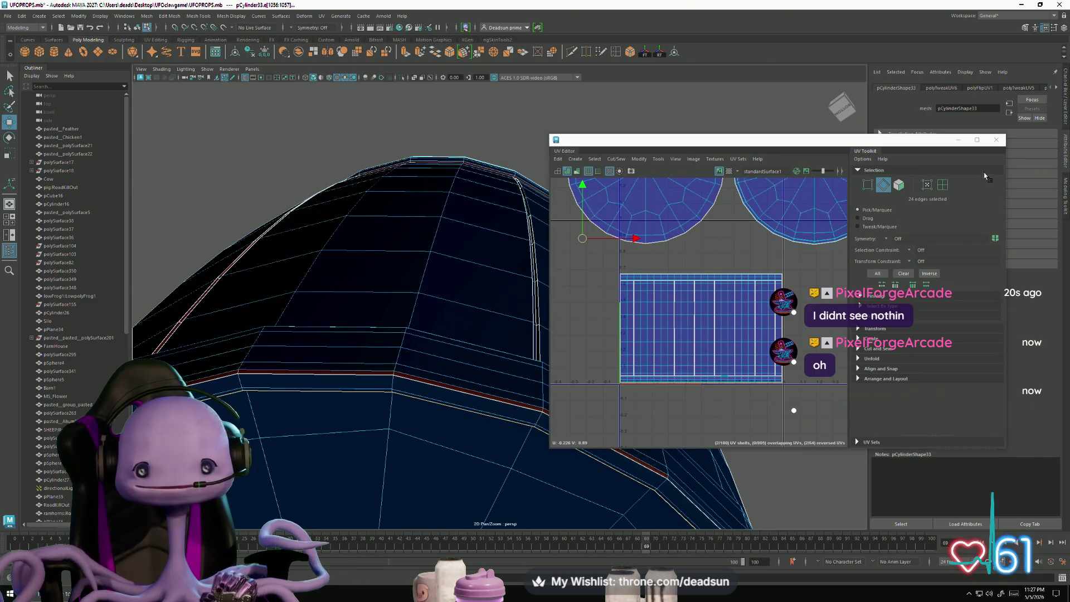
{"action": "left_click", "coordinate": [997, 140]}
{"action": "scroll", "coordinate": [576, 266], "scroll_direction": "down", "scroll_amount": 10}
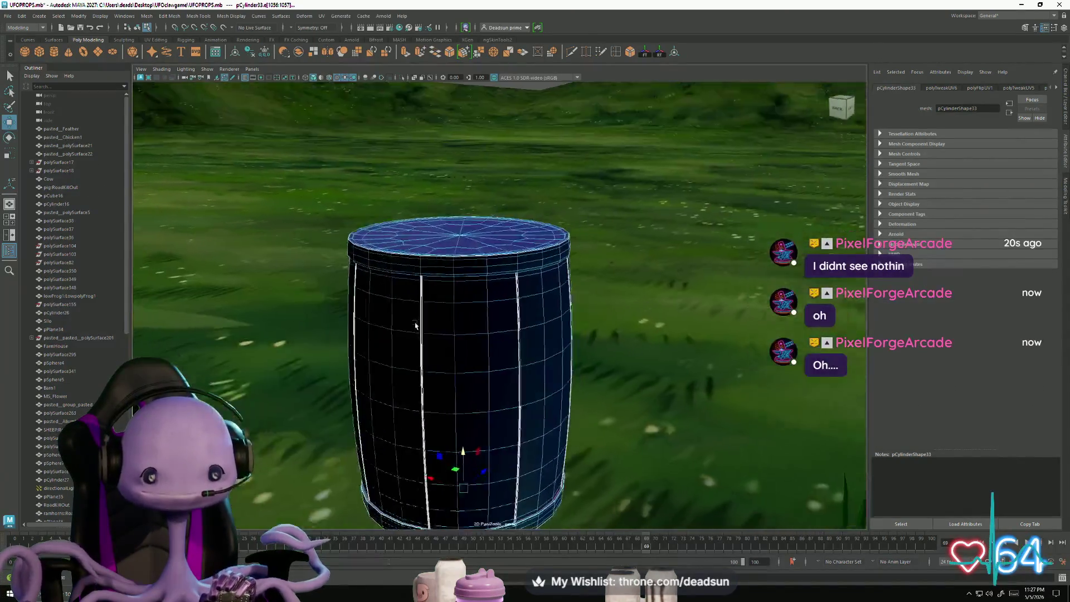
Step: Select the barrel beside the barn, viewing the farm scene with the barn and UFO
{"action": "right_click_drag", "start_coordinate": [426, 307], "coordinate": [468, 139]}
{"action": "left_click", "coordinate": [468, 139]}
{"action": "mouse_move", "coordinate": [468, 140]}
{"action": "left_mouse_down", "text": "alt"}
{"action": "mouse_move", "coordinate": [559, 411]}
{"action": "mouse_move", "coordinate": [502, 435]}
{"action": "mouse_move", "coordinate": [490, 384]}
{"action": "mouse_move", "coordinate": [484, 457]}
{"action": "mouse_move", "coordinate": [702, 439]}
{"action": "mouse_move", "coordinate": [558, 407]}
{"action": "left_mouse_up", "text": "alt"}
{"action": "scroll", "coordinate": [487, 455], "scroll_direction": "up", "scroll_amount": 5}
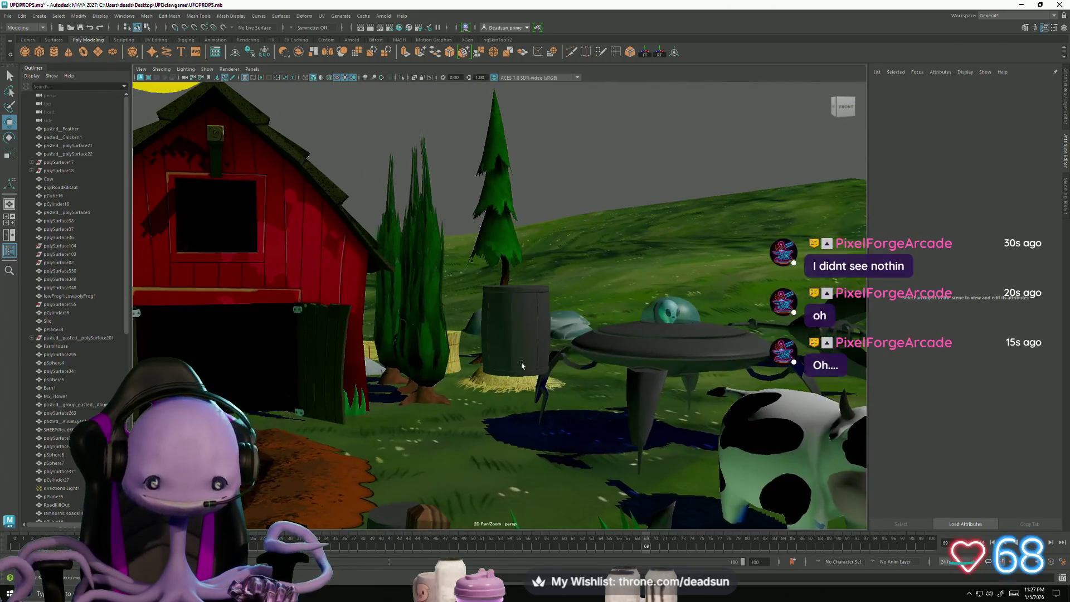
{"action": "left_click", "coordinate": [548, 397]}
{"action": "scroll", "coordinate": [534, 414], "scroll_direction": "up", "scroll_amount": 2}
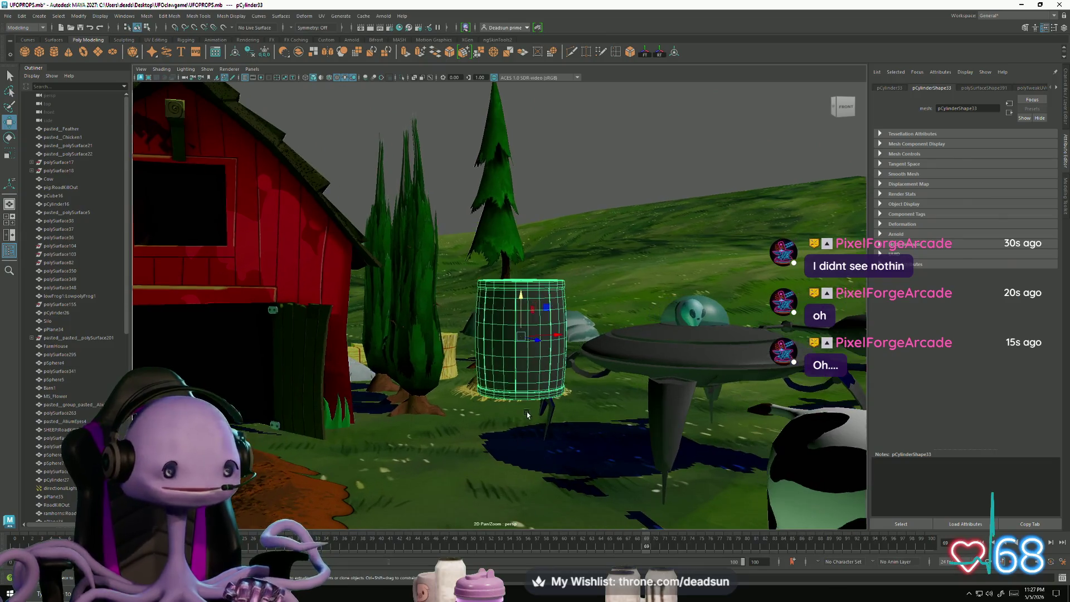
{"action": "left_click_drag", "start_coordinate": [533, 417], "coordinate": [509, 442], "text": "alt"}
{"action": "scroll", "coordinate": [513, 412], "scroll_direction": "up", "scroll_amount": 4}
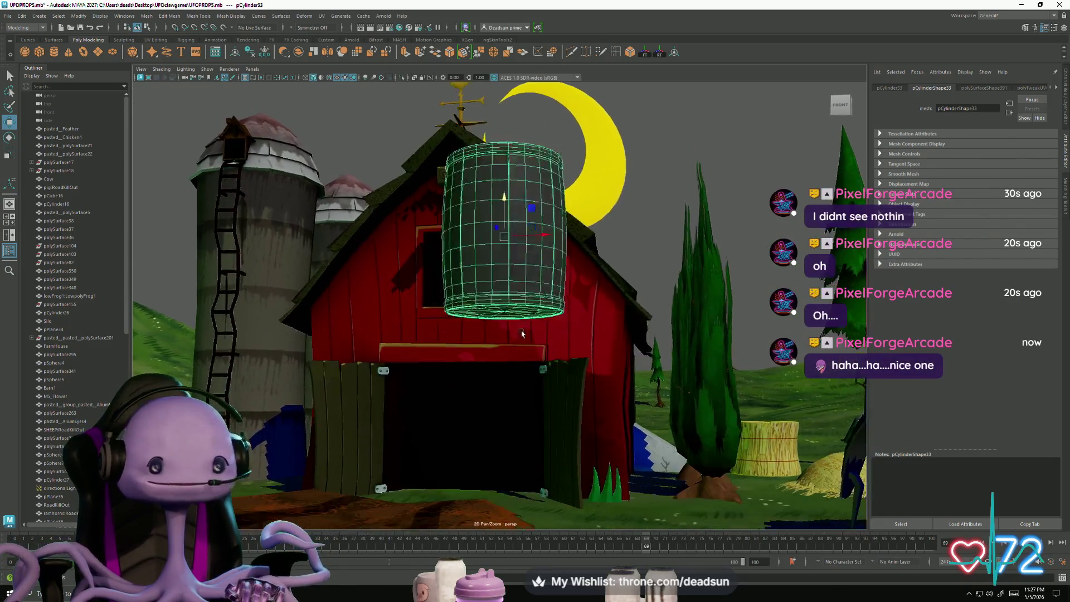
{"action": "scroll", "coordinate": [523, 388], "scroll_direction": "down", "scroll_amount": 4}
{"action": "mouse_move", "coordinate": [523, 388]}
{"action": "left_mouse_down", "text": "alt"}
{"action": "mouse_move", "coordinate": [506, 331]}
{"action": "mouse_move", "coordinate": [426, 371]}
{"action": "mouse_move", "coordinate": [436, 390]}
{"action": "mouse_move", "coordinate": [440, 341]}
{"action": "mouse_move", "coordinate": [438, 362]}
{"action": "left_mouse_up", "text": "alt"}
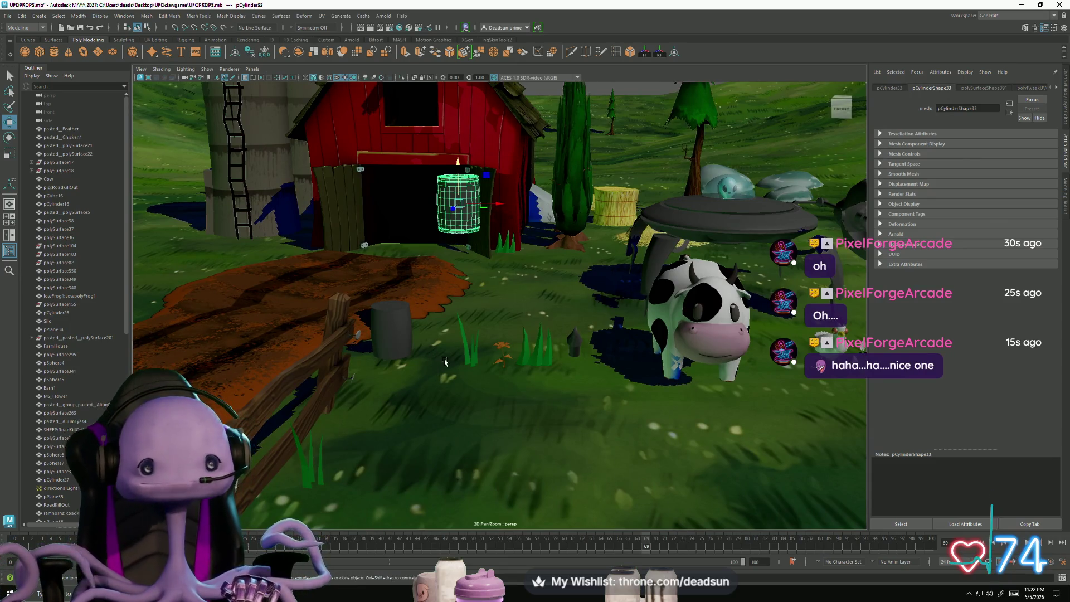
{"action": "mouse_move", "coordinate": [454, 352]}
{"action": "left_mouse_down", "text": "alt"}
{"action": "mouse_move", "coordinate": [487, 304]}
{"action": "mouse_move", "coordinate": [468, 284]}
{"action": "mouse_move", "coordinate": [479, 199]}
{"action": "mouse_move", "coordinate": [515, 189]}
{"action": "left_mouse_up", "text": "alt"}
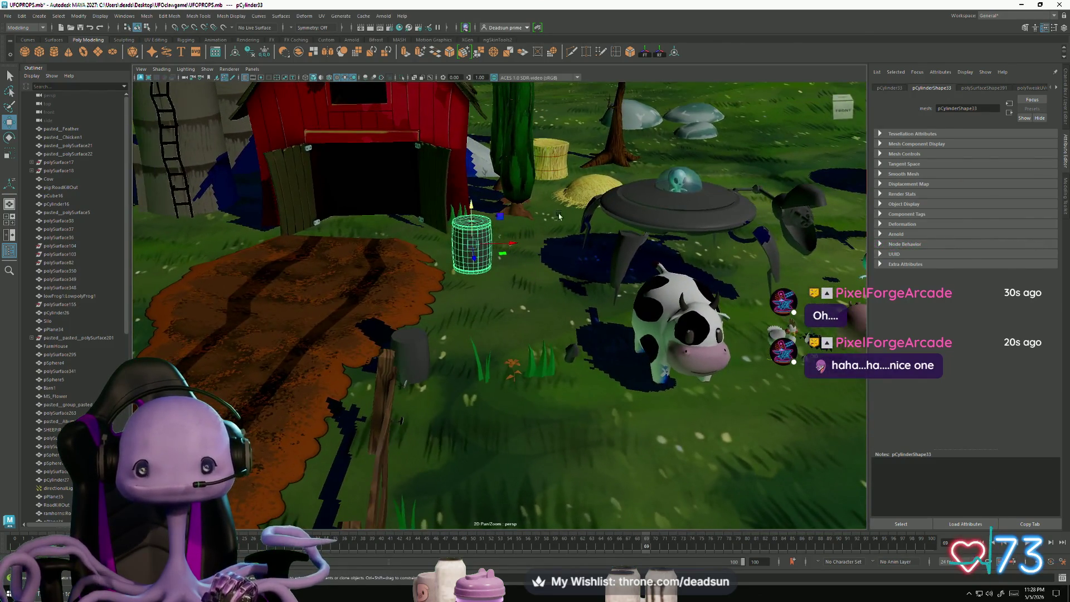
Step: Set pCylinder33's Translate X and Translate Y to 0, then select the barrel by the fence
{"action": "left_click", "coordinate": [890, 88]}
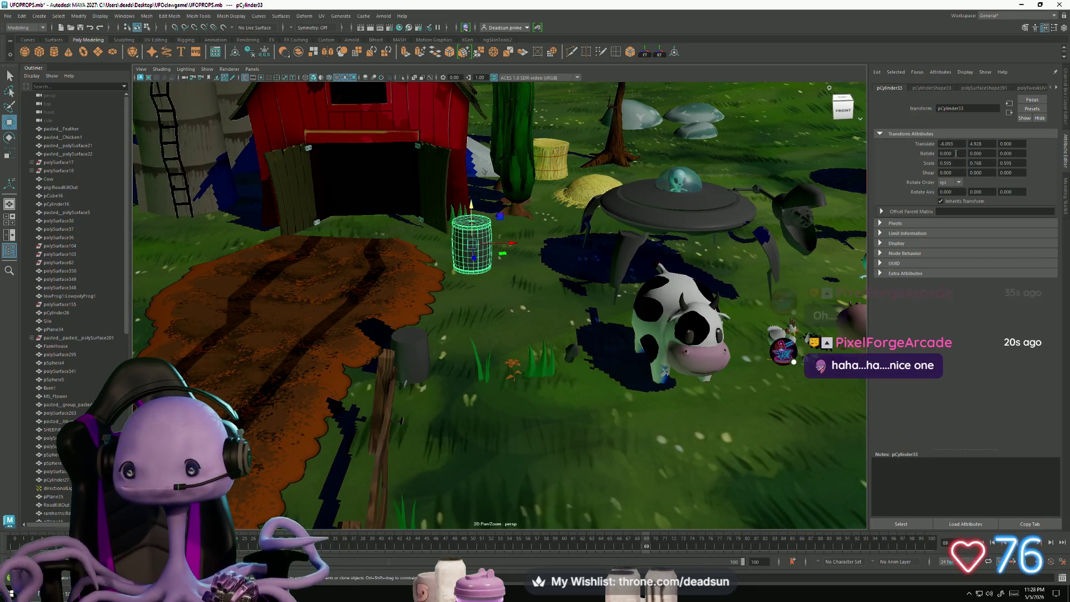
{"action": "left_click_drag", "start_coordinate": [985, 163], "coordinate": [968, 163]}
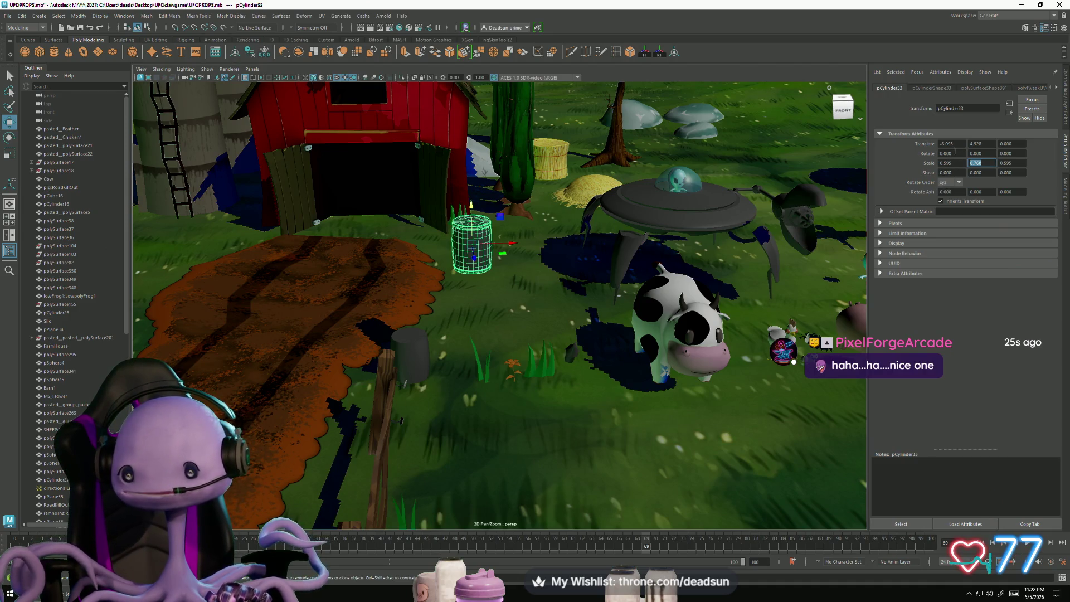
{"action": "left_click", "coordinate": [956, 143]}
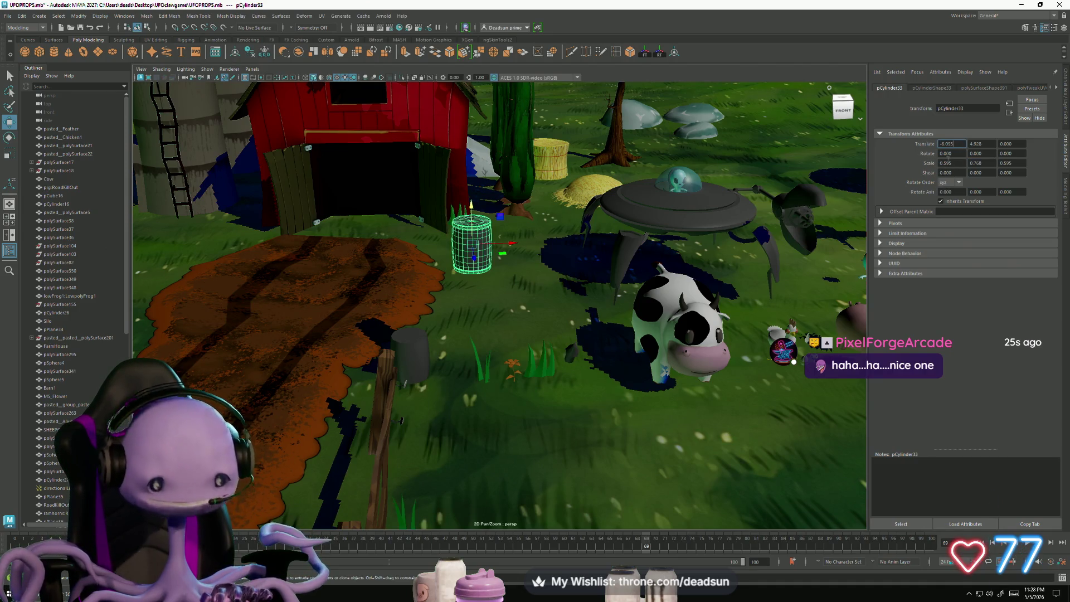
{"action": "left_click_drag", "start_coordinate": [987, 145], "coordinate": [912, 149]}
{"action": "key", "text": "Tab"}
{"action": "type", "text": "0"}
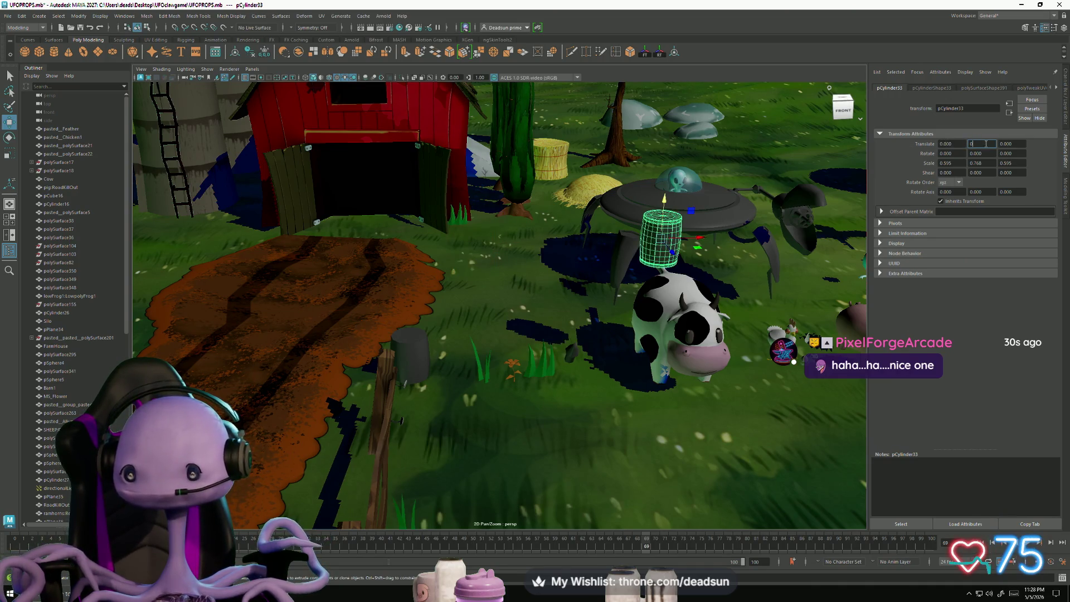
{"action": "key", "text": "Return"}
{"action": "left_click", "coordinate": [410, 360]}
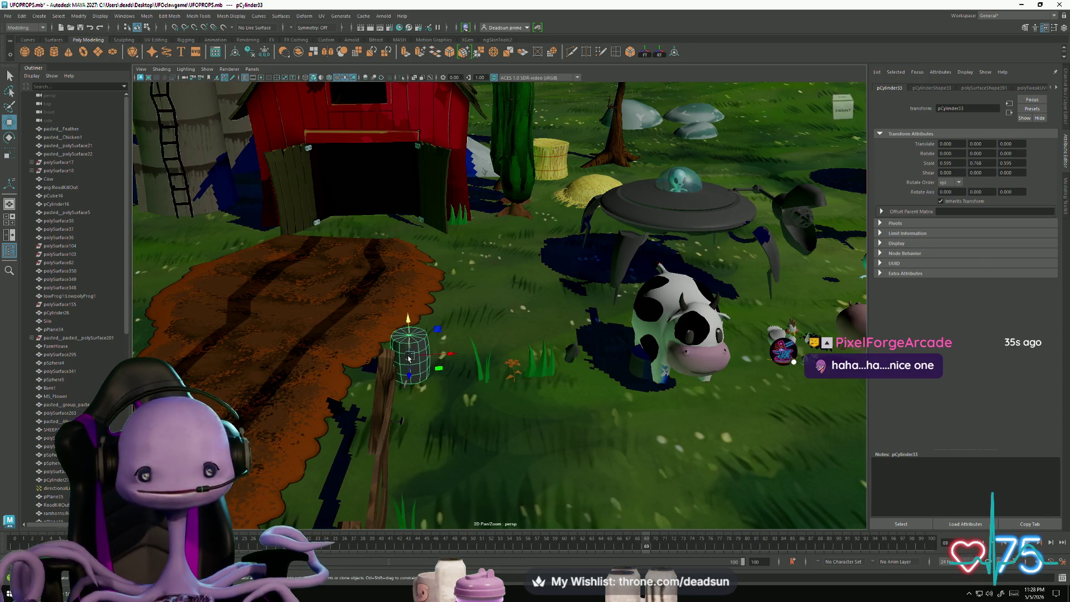